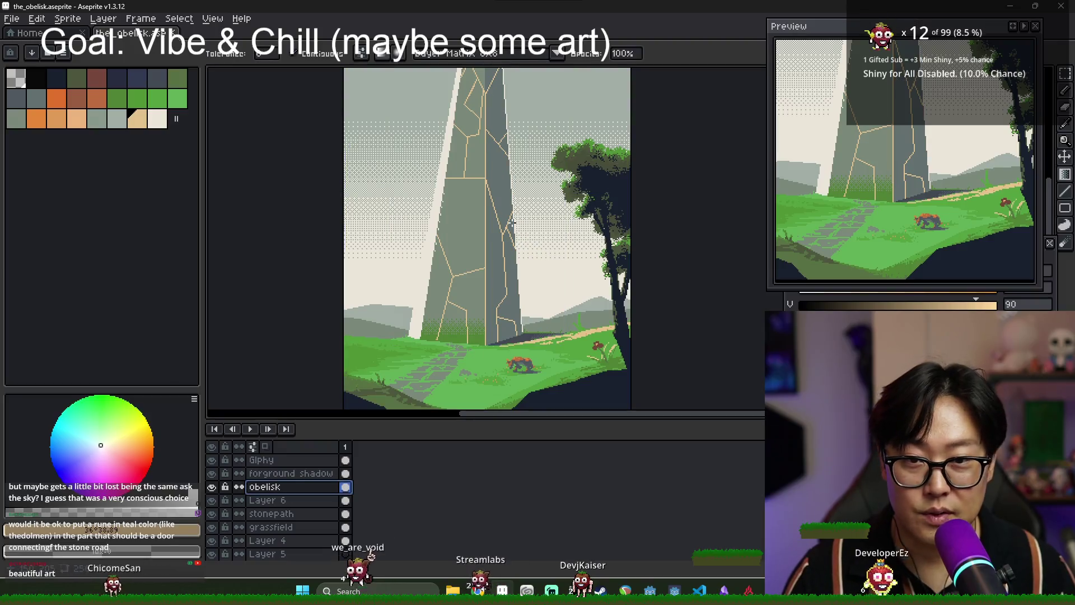
Try a tan fill on the obelisk's pale left edge, then undo it.
scroll(477, 190, "up", 1)
left_click(460, 239)
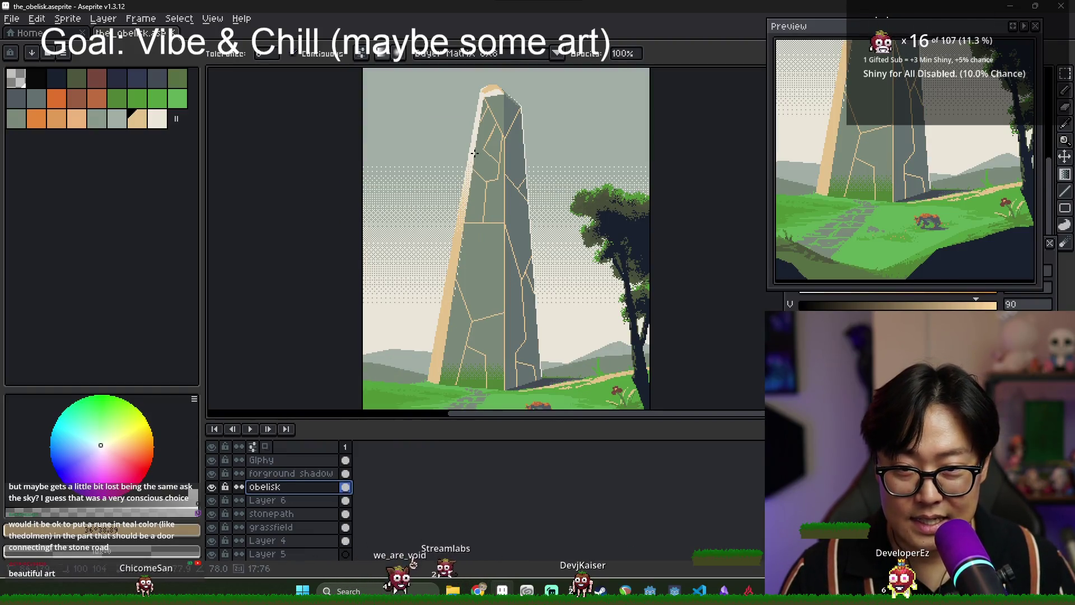
scroll(482, 246, "down", 1)
scroll(494, 254, "up", 1)
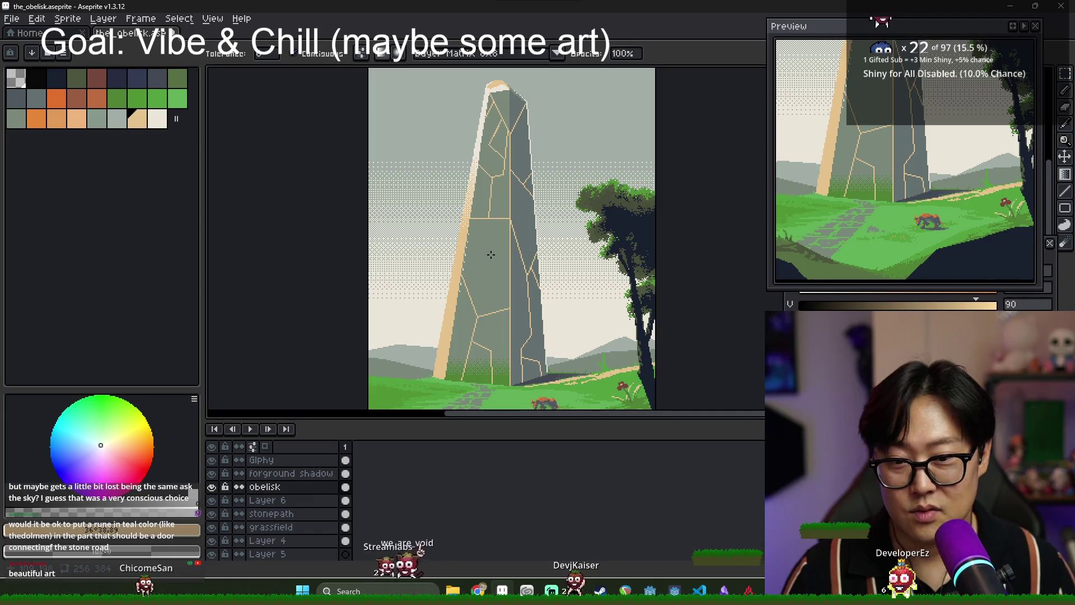
Hide the layers timeline and frame the view on the obelisk's top.
scroll(491, 254, "down", 1)
scroll(490, 252, "up", 1)
key("ctrl+z")
scroll(490, 251, "down", 1)
scroll(464, 200, "up", 1)
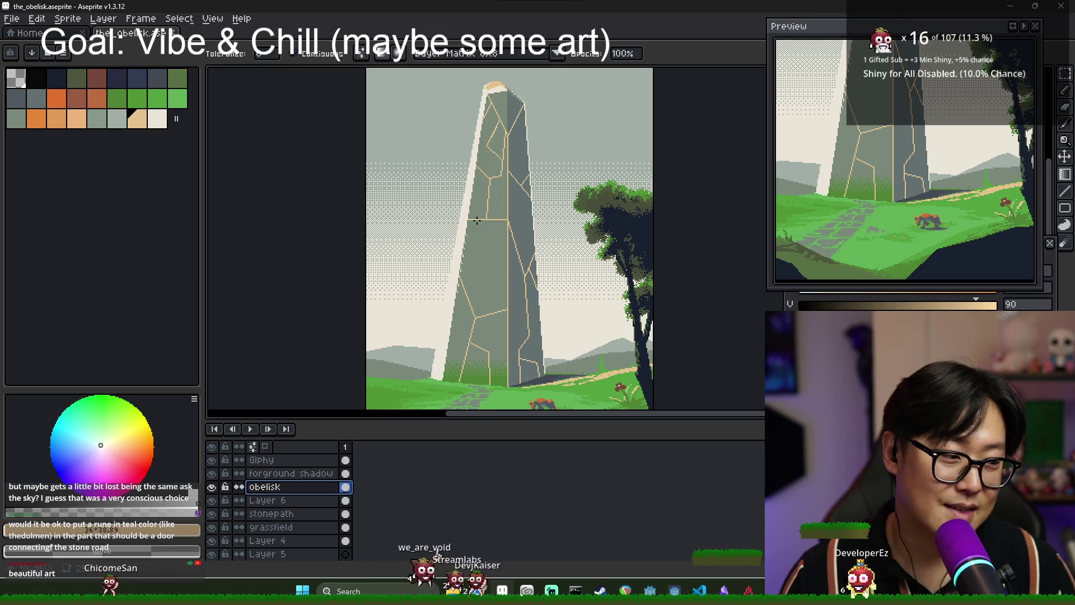
scroll(468, 218, "down", 1)
scroll(456, 329, "up", 1)
scroll(496, 222, "up", 1)
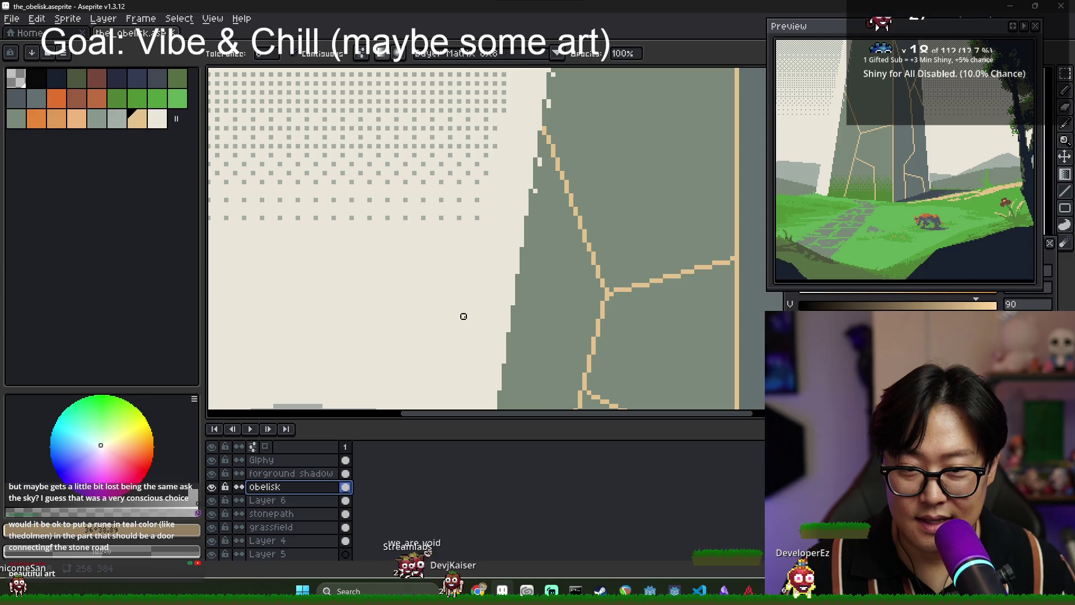
scroll(472, 321, "down", 4)
scroll(900, 229, "up", 2)
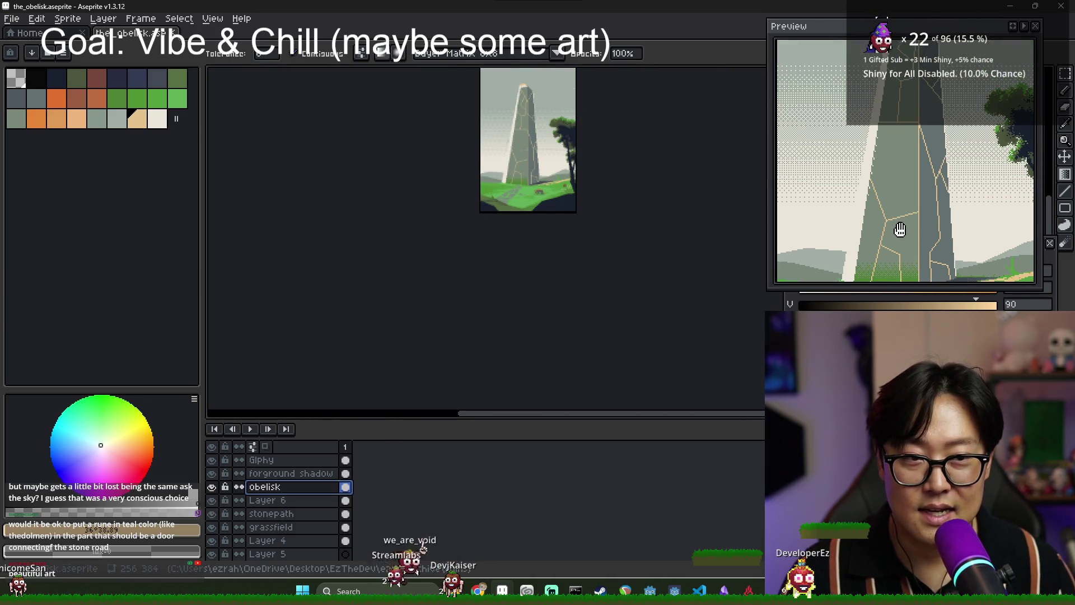
scroll(898, 168, "down", 1)
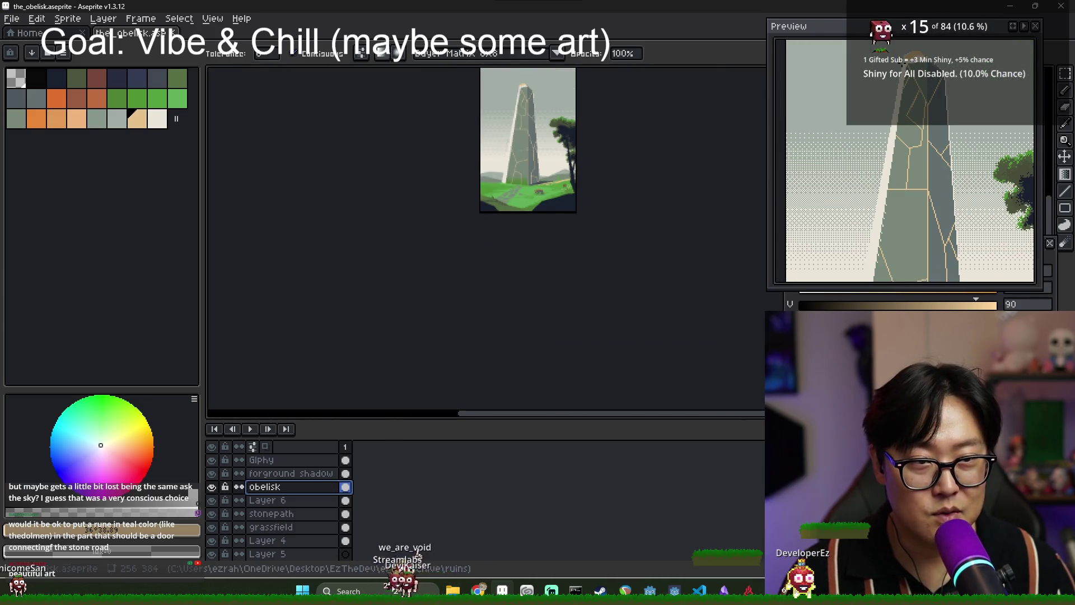
scroll(880, 177, "down", 1)
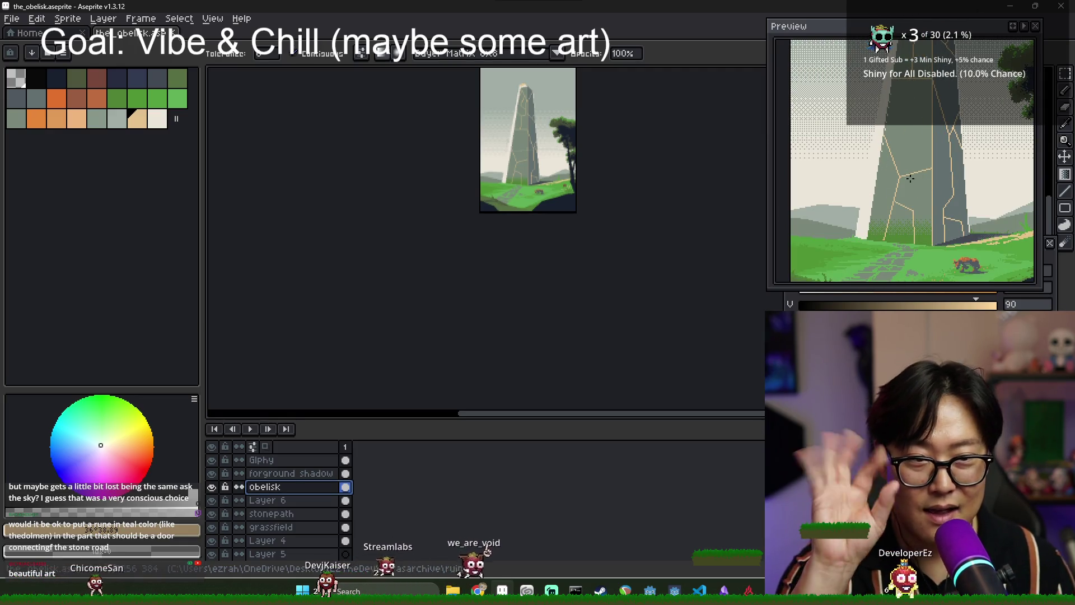
scroll(515, 309, "up", 3)
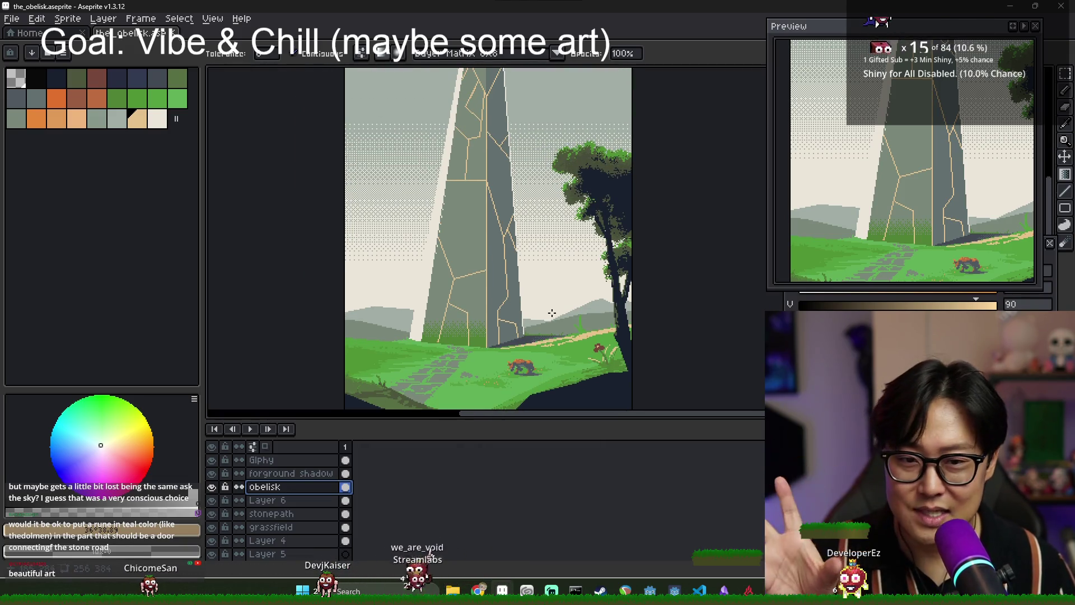
scroll(491, 394, "up", 3)
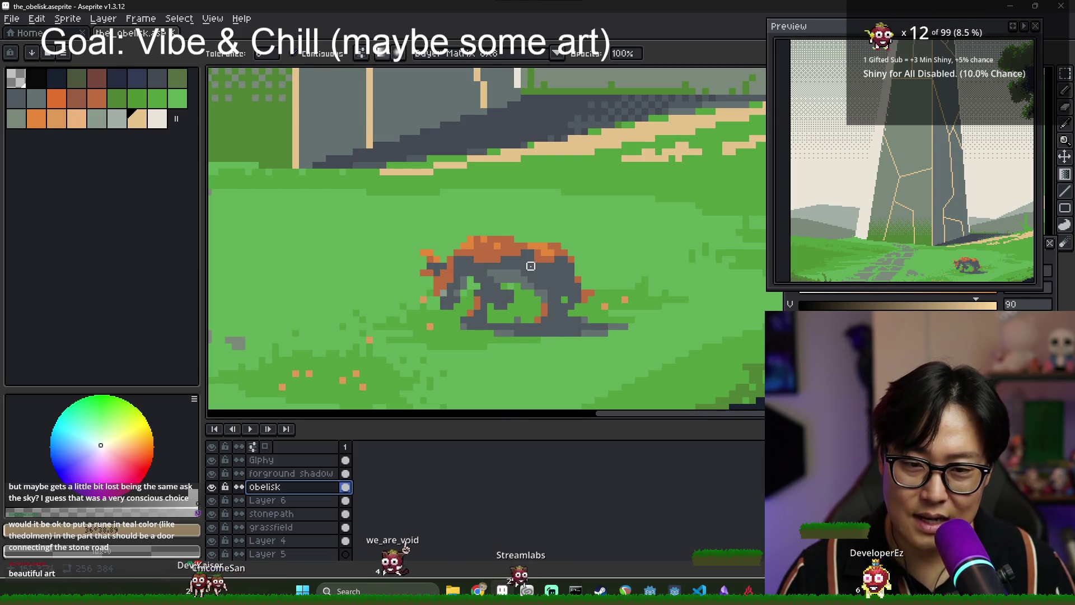
scroll(568, 328, "down", 3)
scroll(567, 334, "up", 2)
scroll(572, 325, "down", 2)
left_click_drag(566, 312, 575, 312)
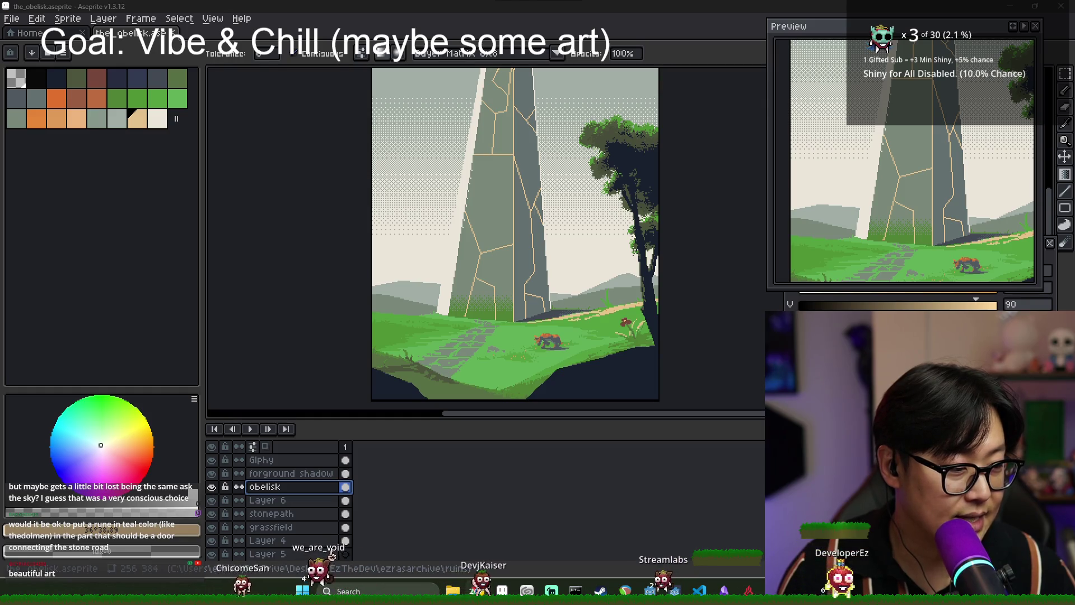
scroll(474, 252, "up", 2)
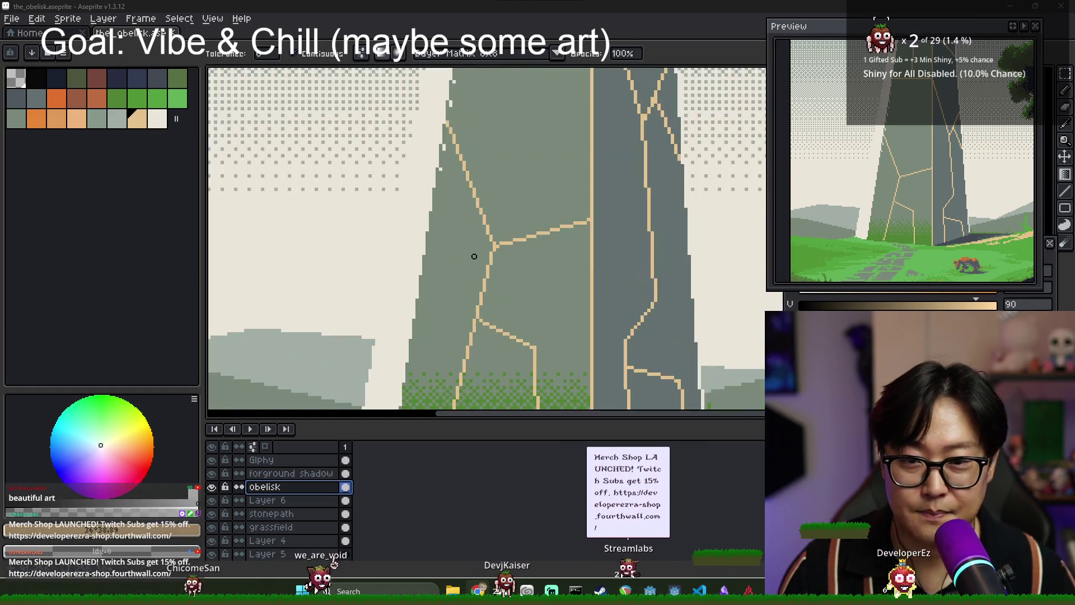
scroll(422, 214, "down", 2)
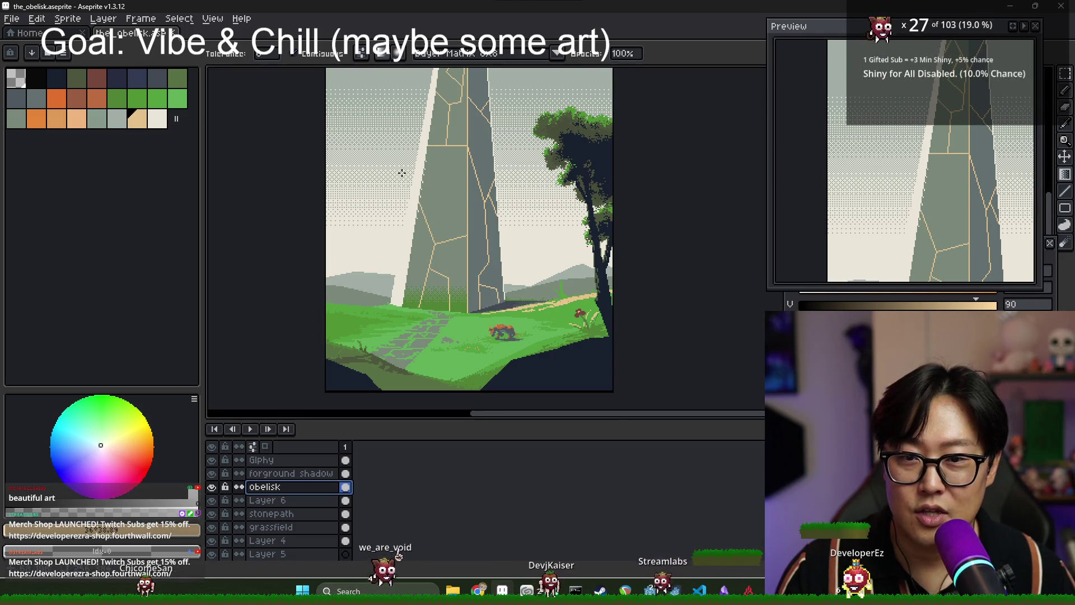
left_click_drag(402, 179, 444, 223)
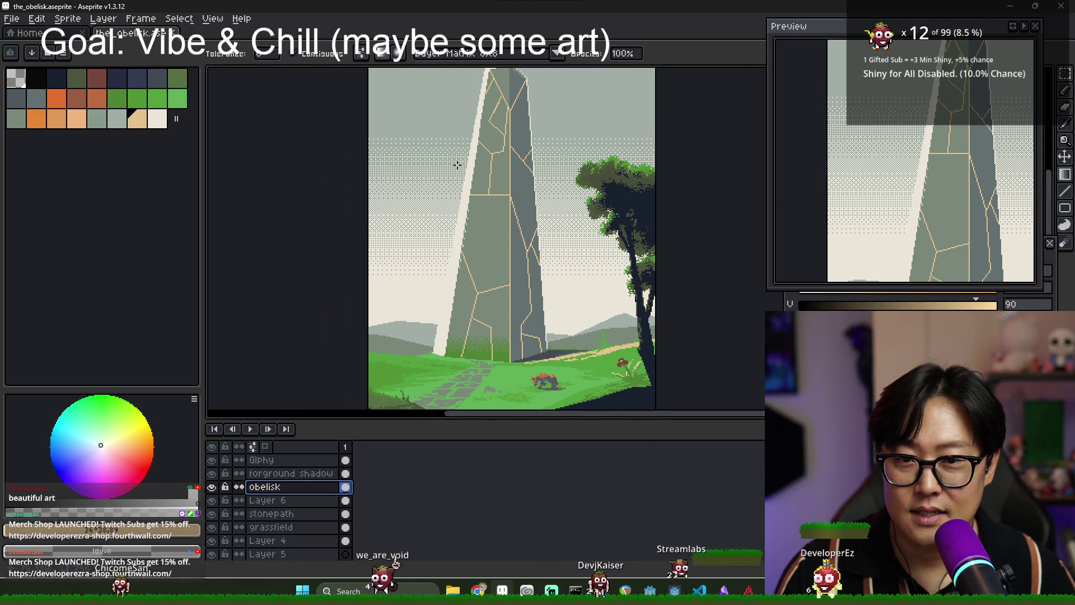
scroll(435, 317, "up", 3)
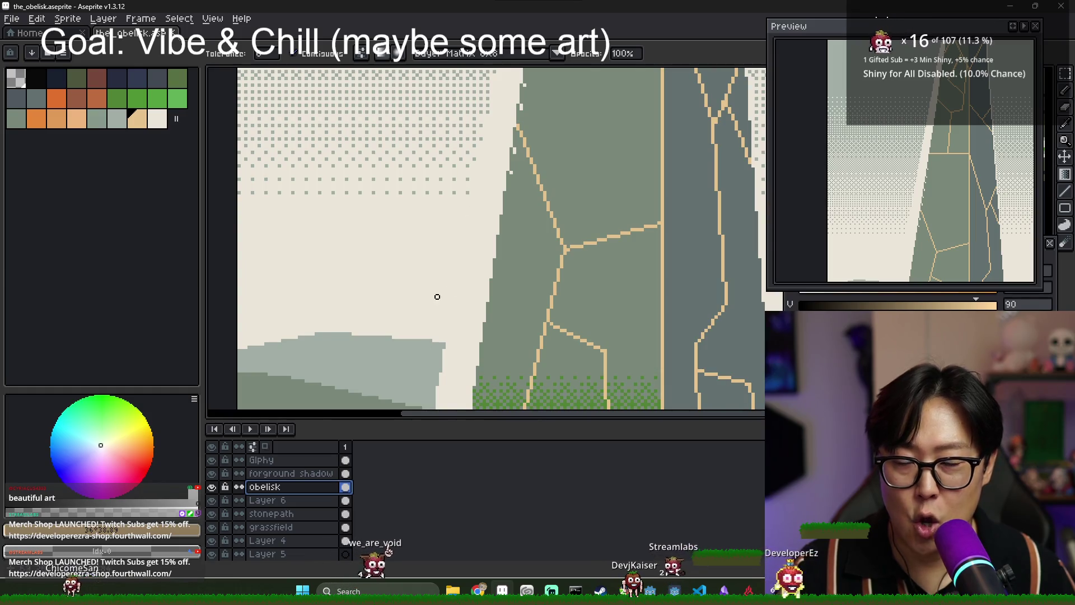
scroll(437, 310, "down", 3)
scroll(448, 264, "up", 2)
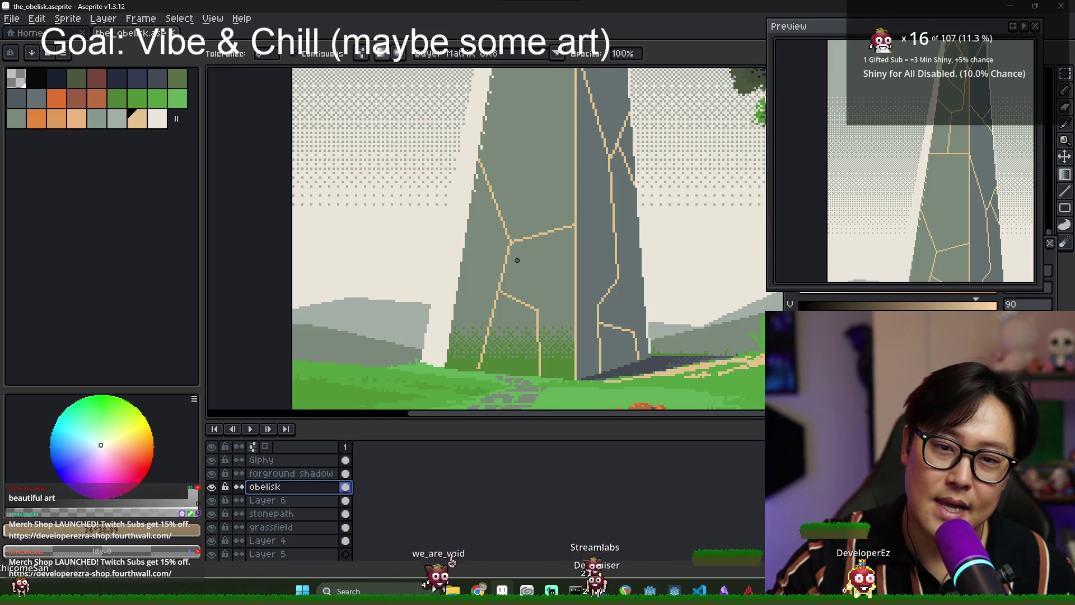
scroll(479, 239, "down", 2)
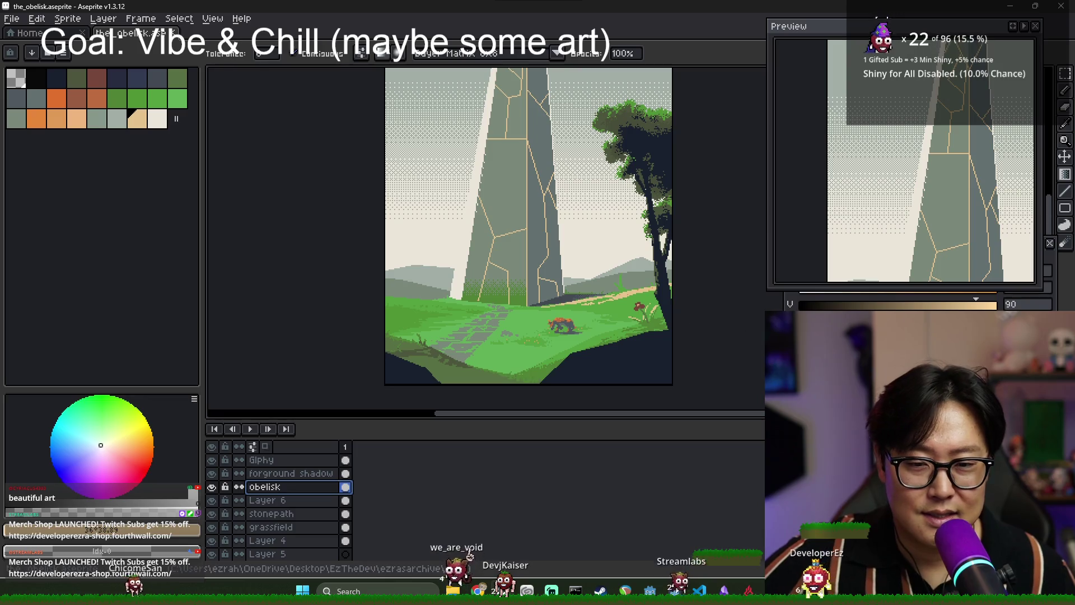
scroll(545, 312, "up", 2)
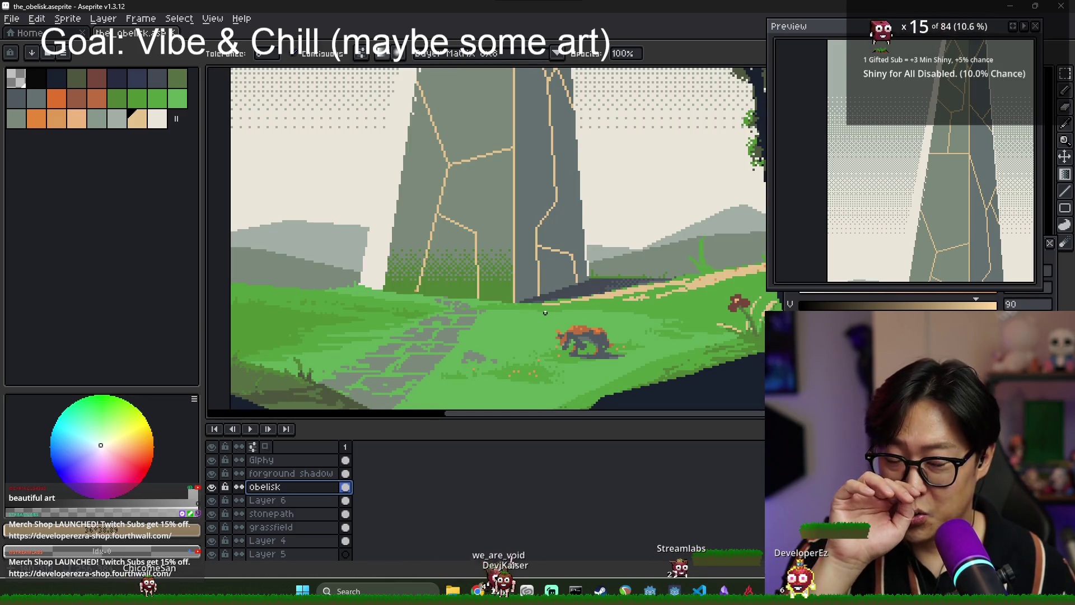
scroll(604, 307, "up", 3)
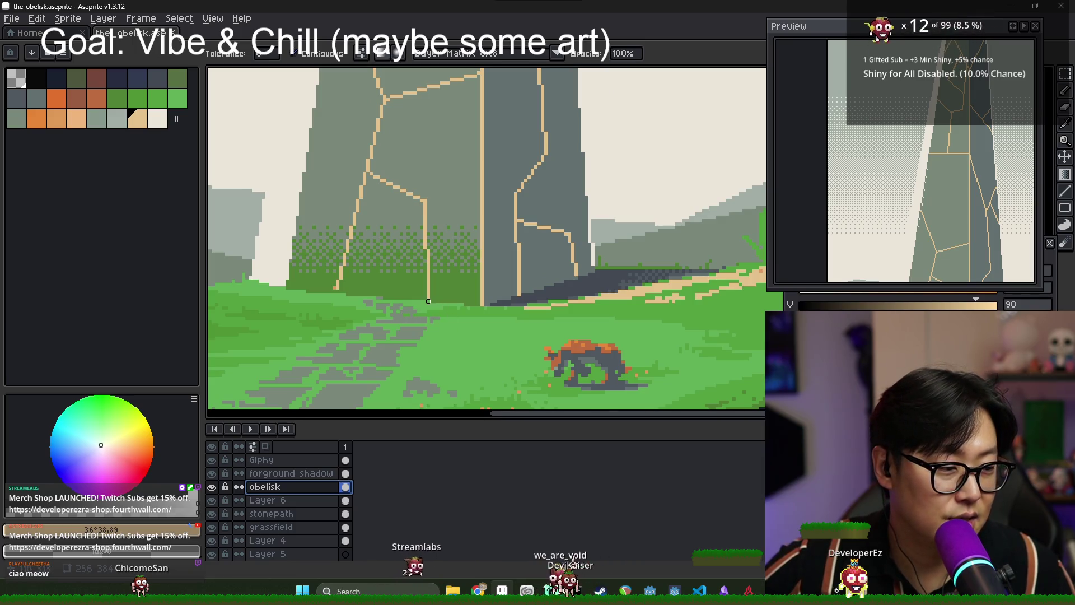
scroll(392, 298, "up", 1)
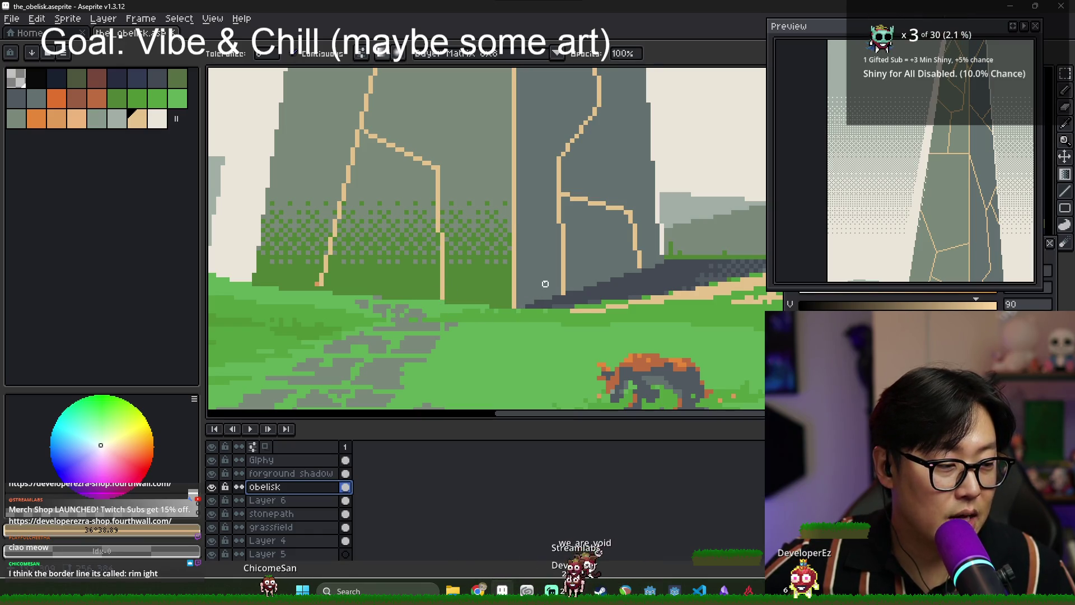
scroll(545, 284, "down", 2)
scroll(552, 299, "up", 4)
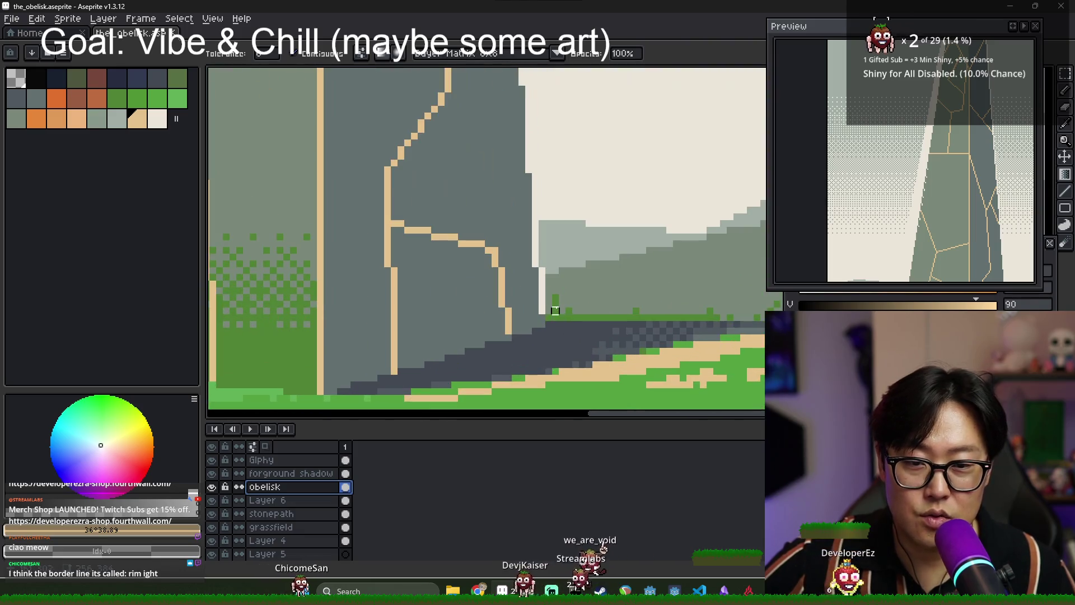
scroll(555, 160, "down", 2)
scroll(523, 218, "up", 1)
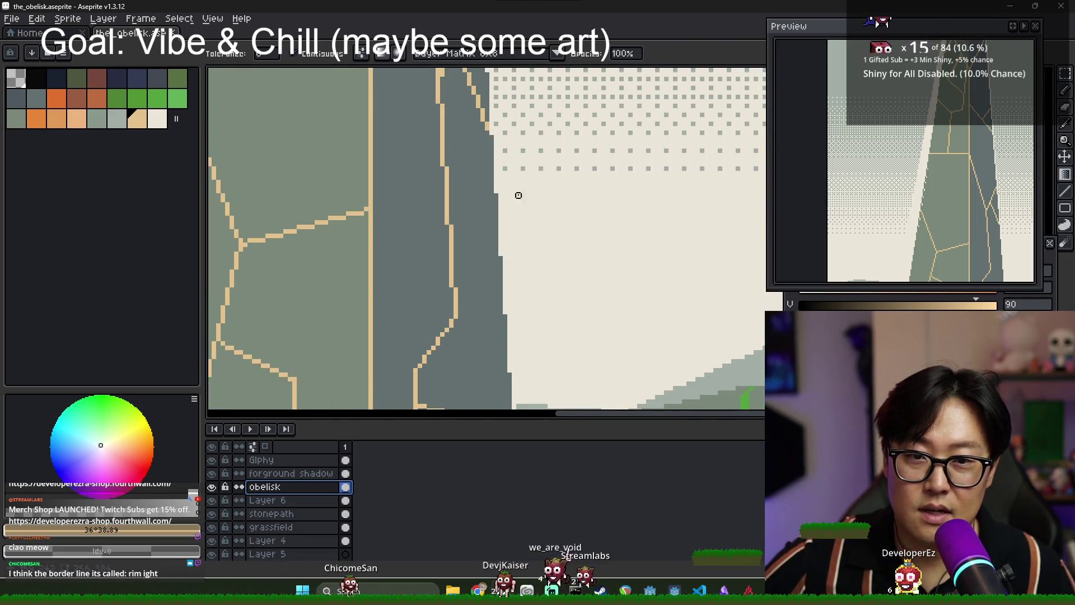
scroll(523, 217, "down", 3)
scroll(422, 173, "up", 2)
scroll(426, 180, "down", 1)
scroll(429, 185, "down", 2)
scroll(434, 260, "up", 1)
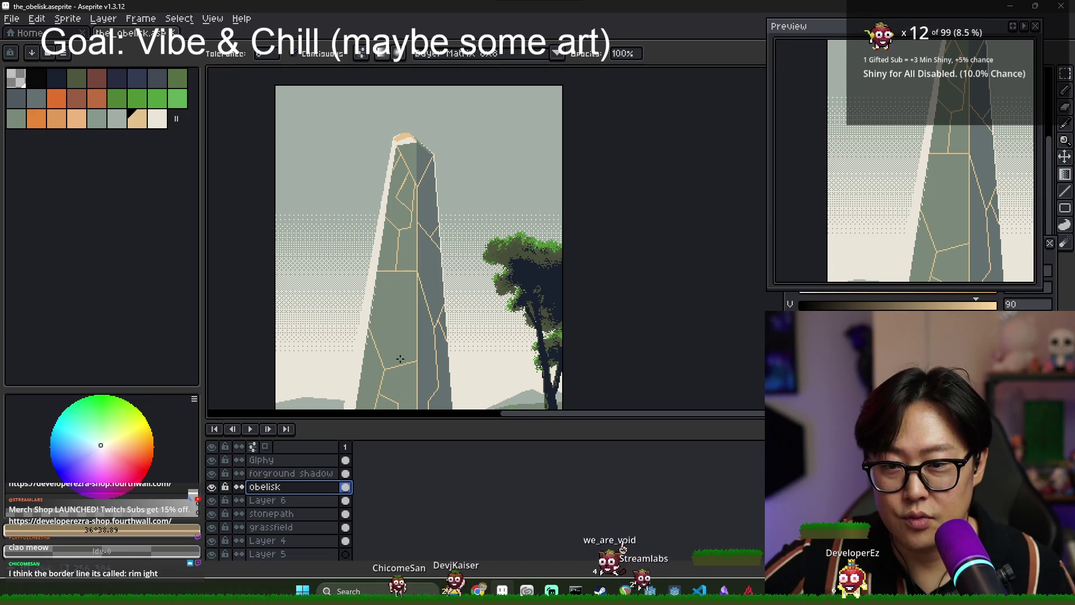
scroll(443, 314, "down", 1)
scroll(332, 377, "up", 3)
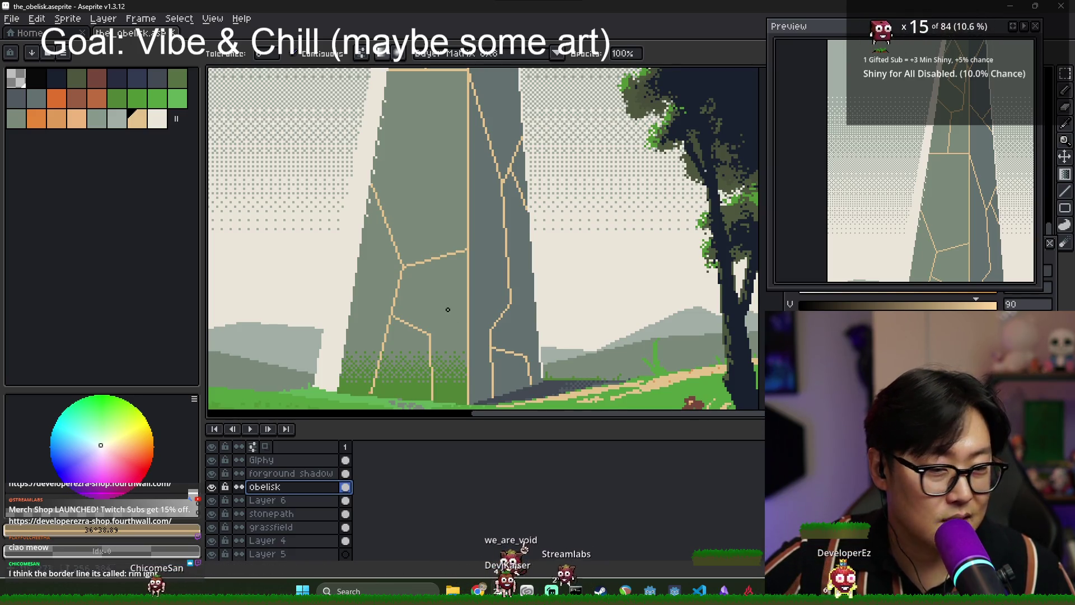
scroll(451, 312, "up", 1)
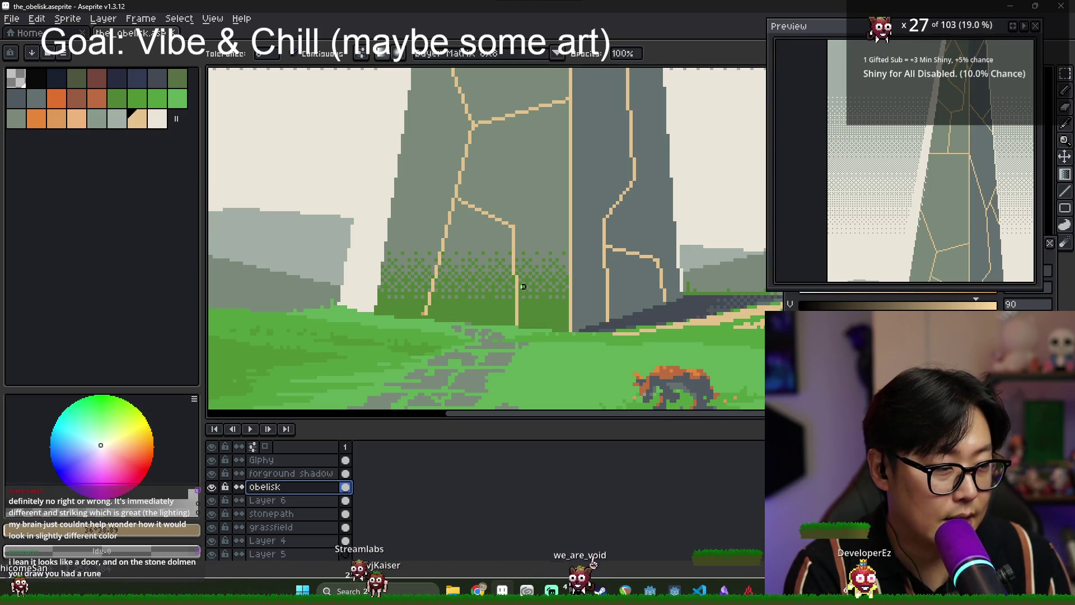
scroll(470, 321, "down", 2)
scroll(459, 286, "up", 2)
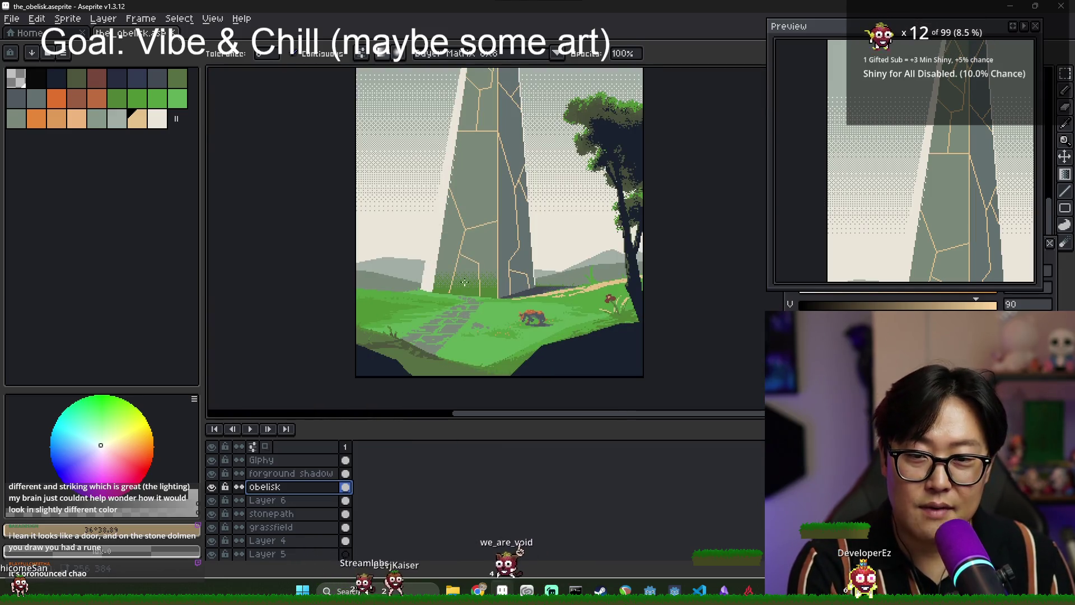
scroll(451, 254, "down", 2)
scroll(452, 253, "up", 3)
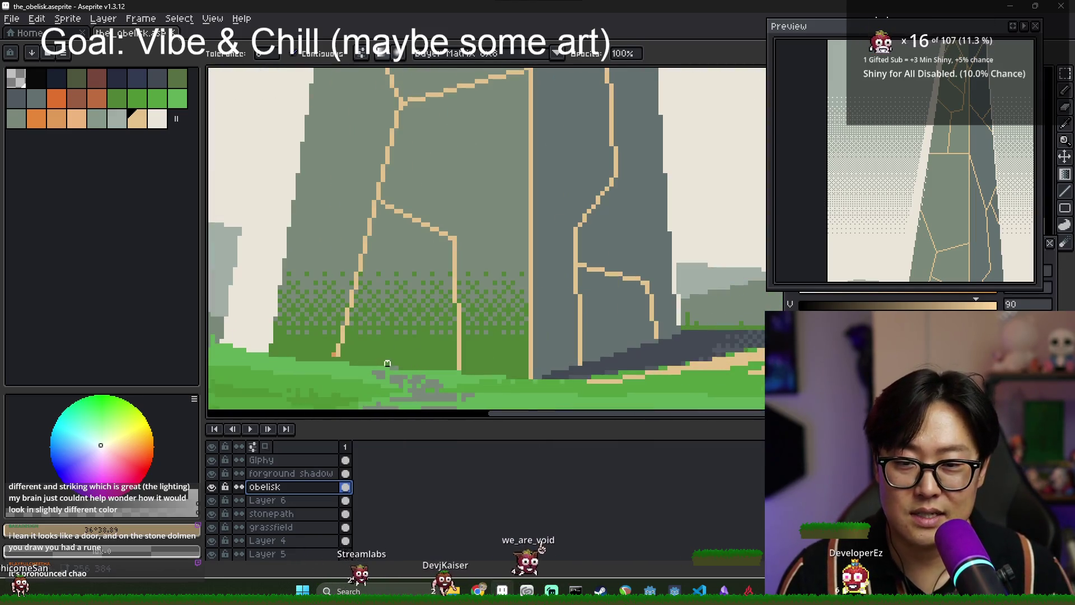
scroll(397, 339, "down", 3)
scroll(396, 338, "down", 2)
scroll(397, 338, "up", 2)
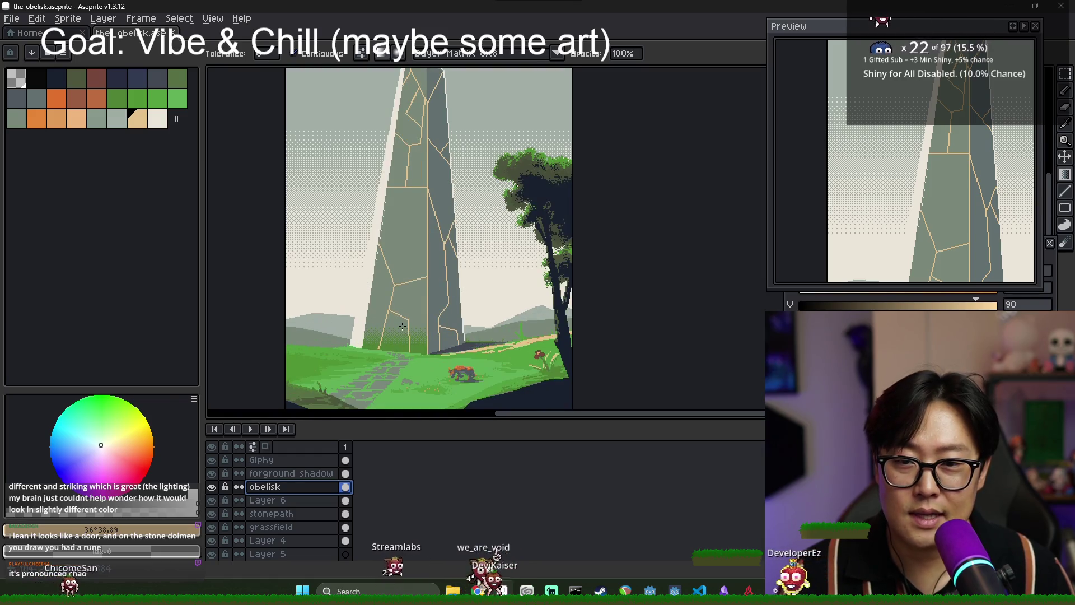
scroll(399, 356, "down", 1)
scroll(397, 346, "up", 2)
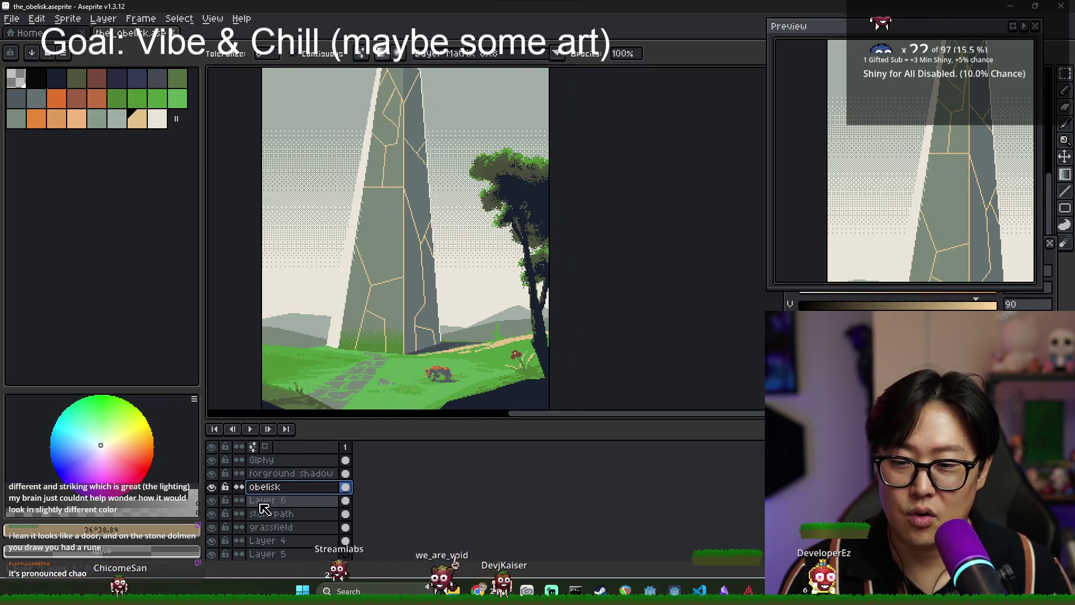
key("Tab")
left_click_drag(391, 391, 399, 449)
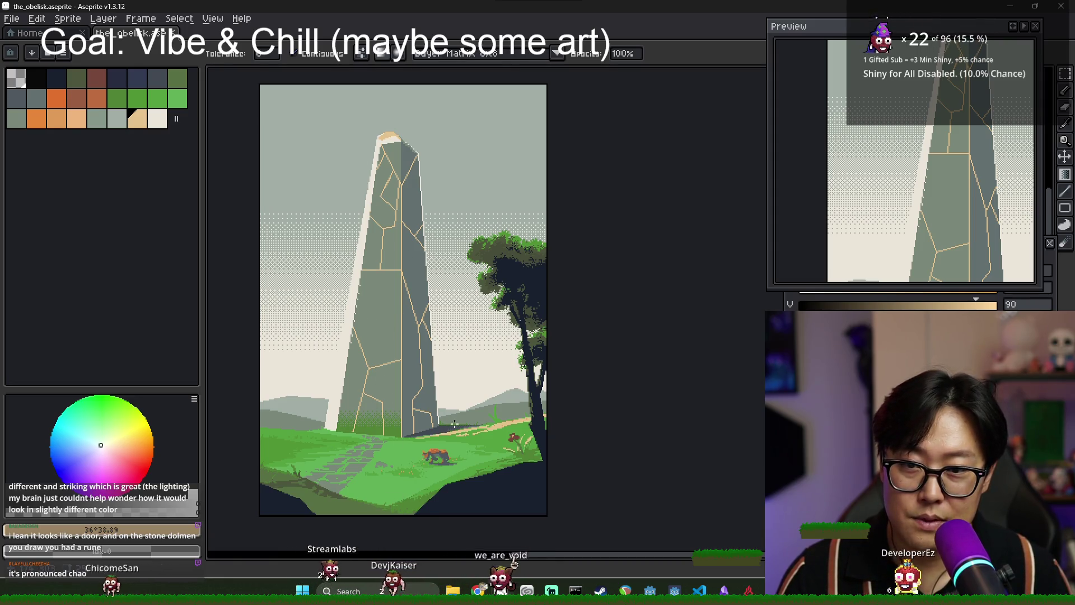
left_click_drag(394, 381, 378, 366)
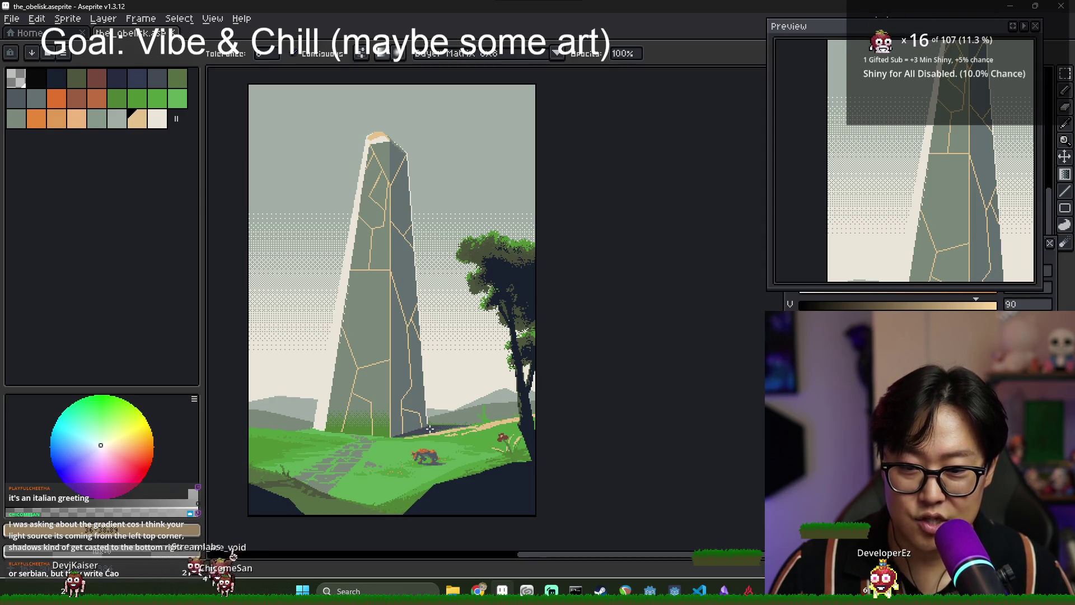
Sample the tree's dark navy as the drawing colour with the Pencil tool active.
scroll(448, 431, "up", 3)
scroll(506, 385, "down", 2)
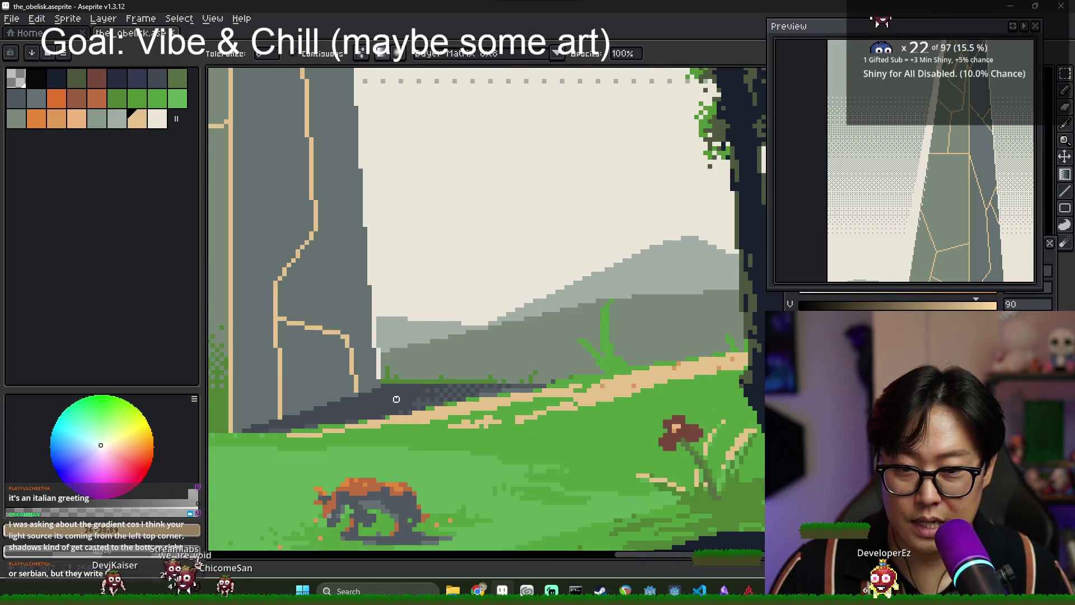
scroll(369, 394, "down", 2)
scroll(392, 403, "up", 4)
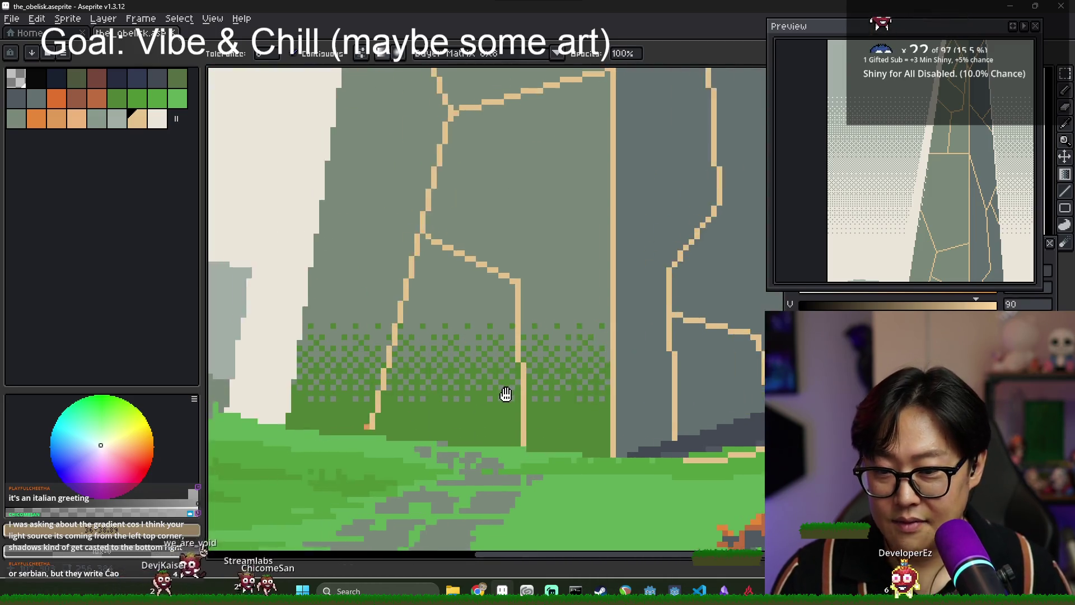
scroll(518, 353, "down", 2)
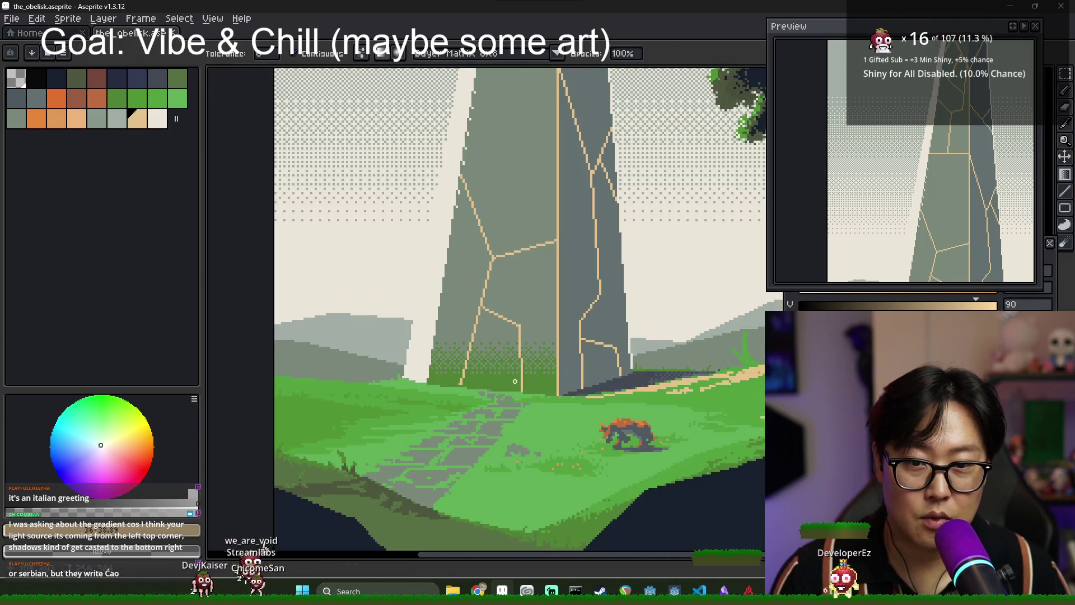
scroll(504, 364, "down", 3)
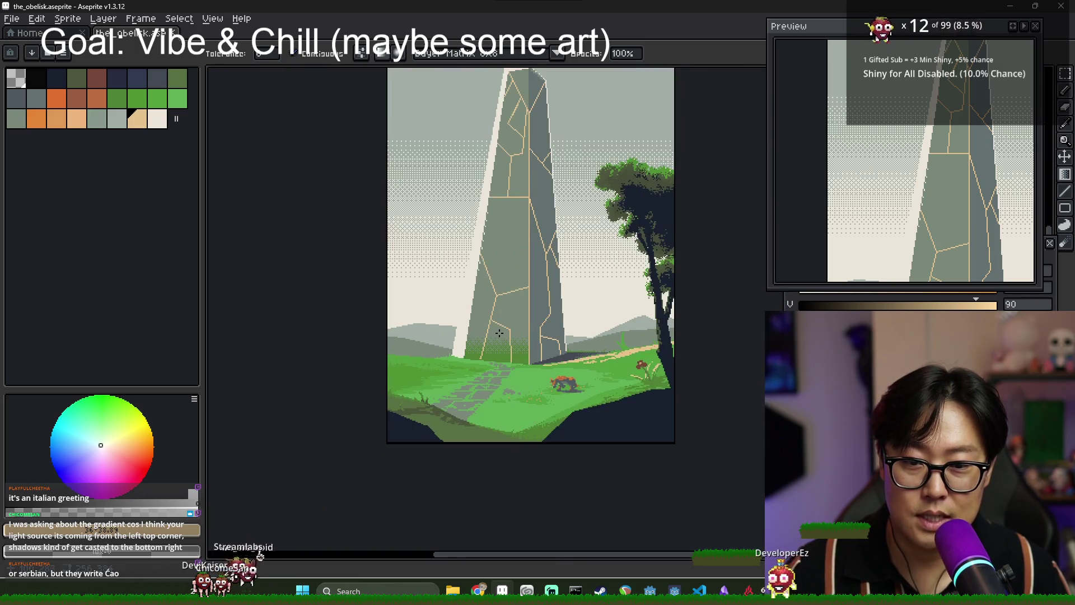
scroll(469, 411, "up", 3)
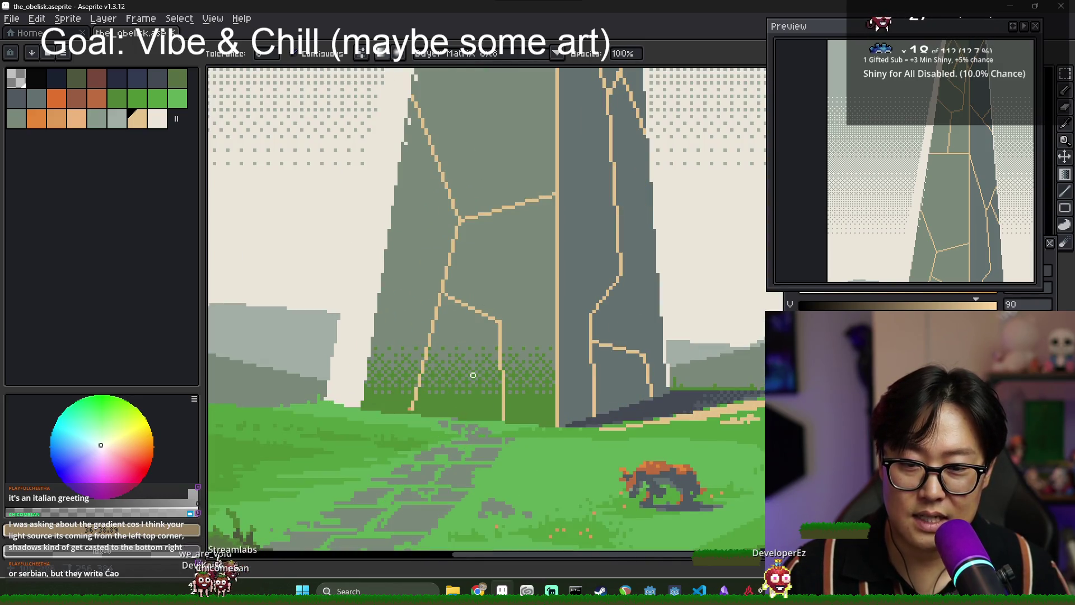
scroll(475, 337, "down", 3)
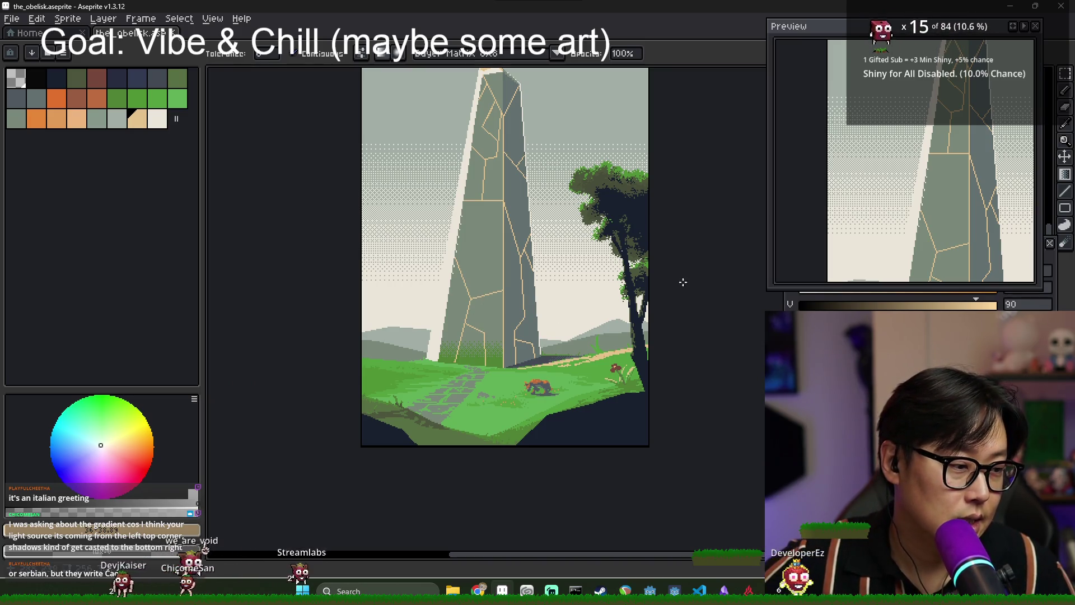
scroll(683, 282, "up", 2)
scroll(564, 348, "down", 2)
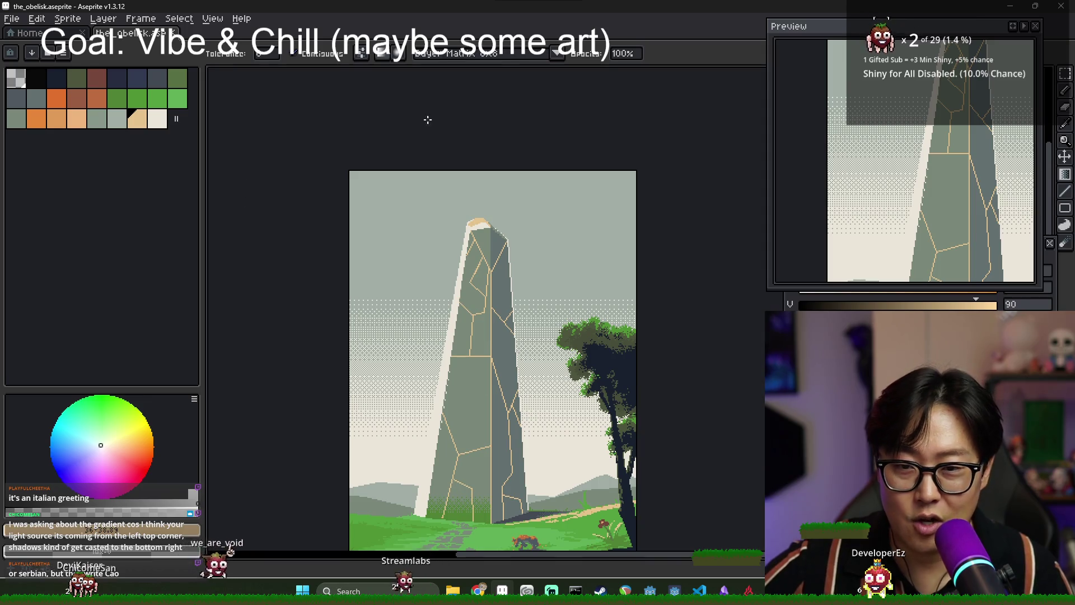
scroll(537, 467, "up", 2)
scroll(536, 467, "down", 2)
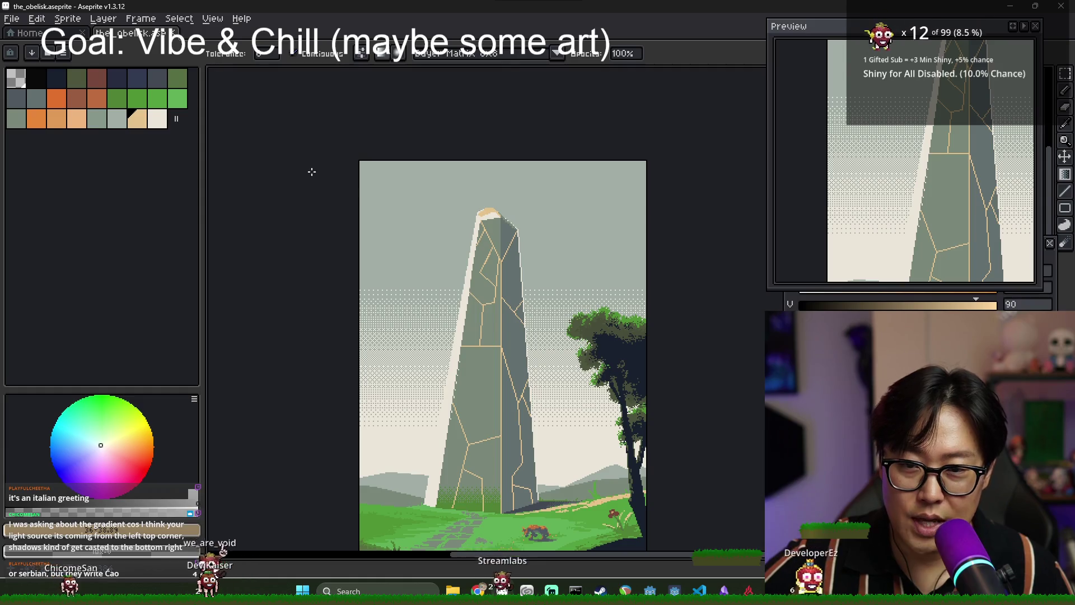
scroll(442, 120, "up", 3)
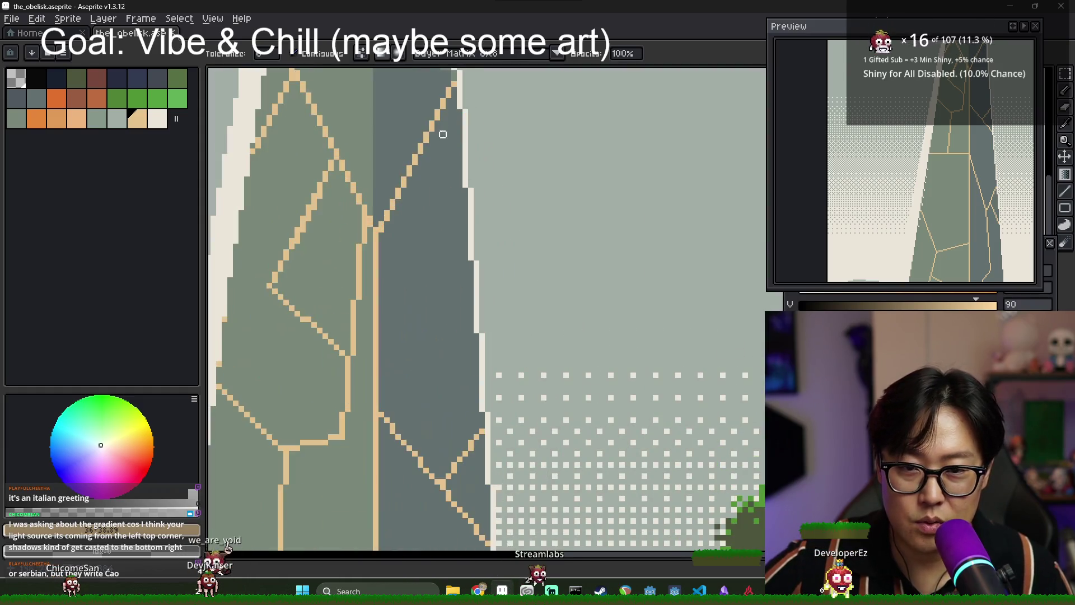
scroll(448, 115, "down", 2)
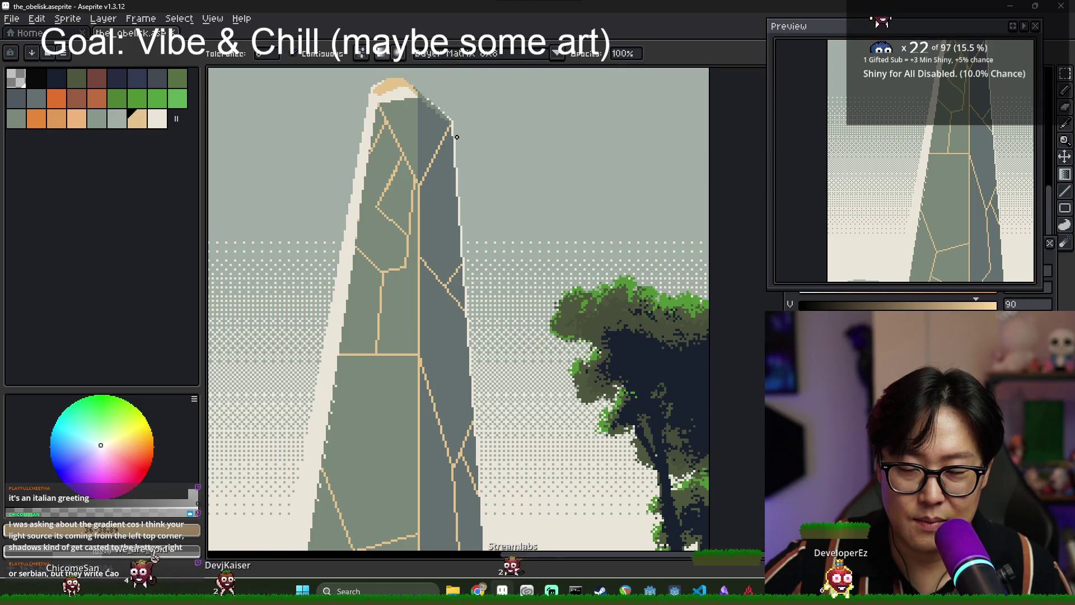
scroll(473, 245, "down", 2)
scroll(467, 224, "up", 4)
scroll(461, 206, "down", 1)
scroll(461, 206, "up", 1)
scroll(469, 225, "down", 1)
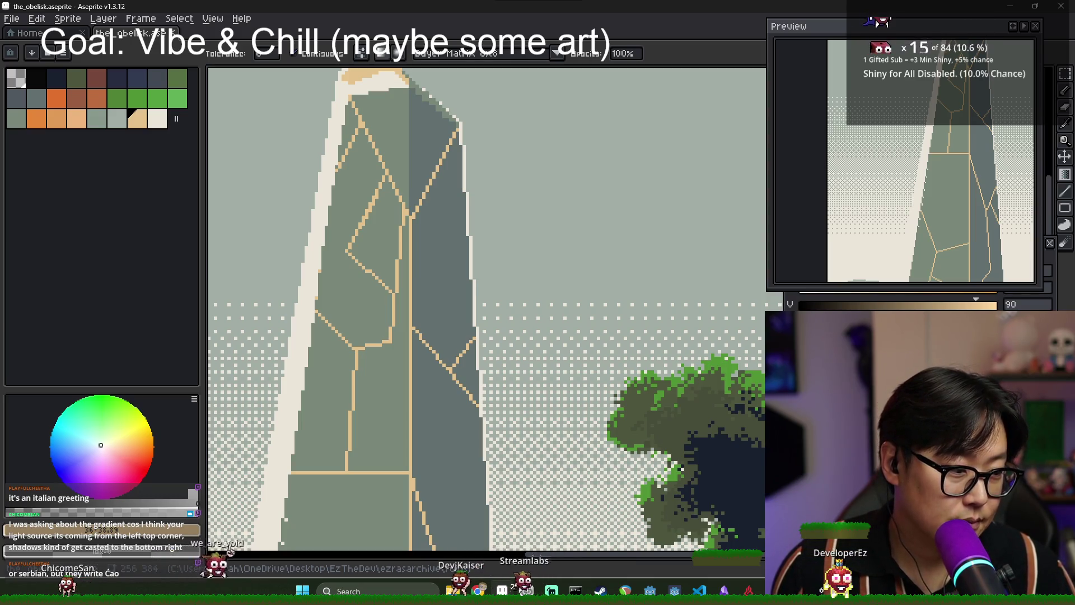
scroll(646, 397, "down", 5)
scroll(646, 397, "up", 2)
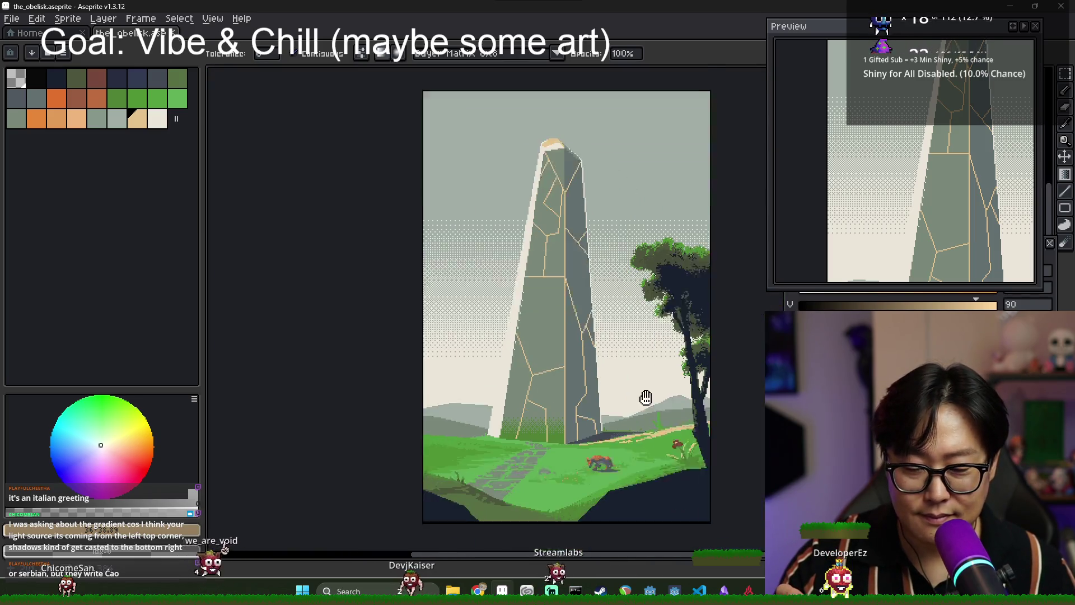
left_click_drag(646, 397, 542, 350)
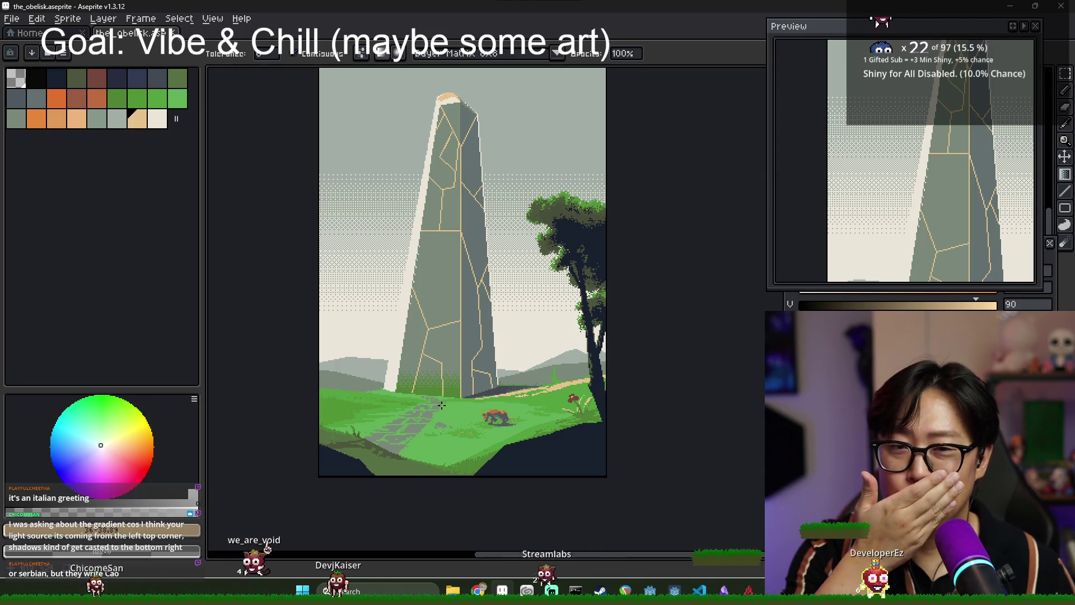
scroll(459, 280, "up", 2)
scroll(490, 247, "down", 2)
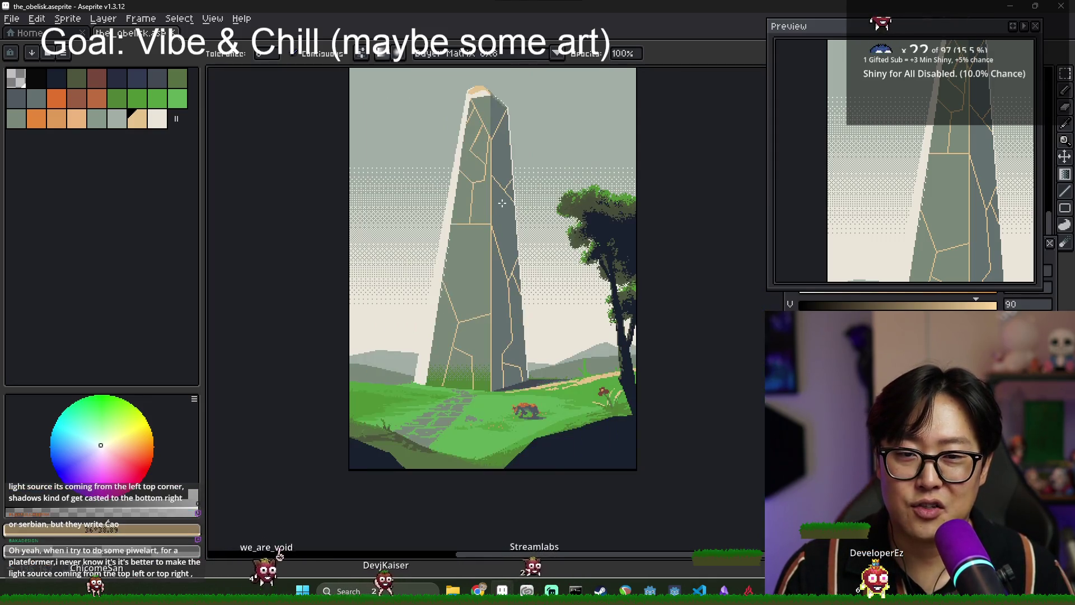
scroll(526, 269, "up", 1)
scroll(543, 302, "down", 1)
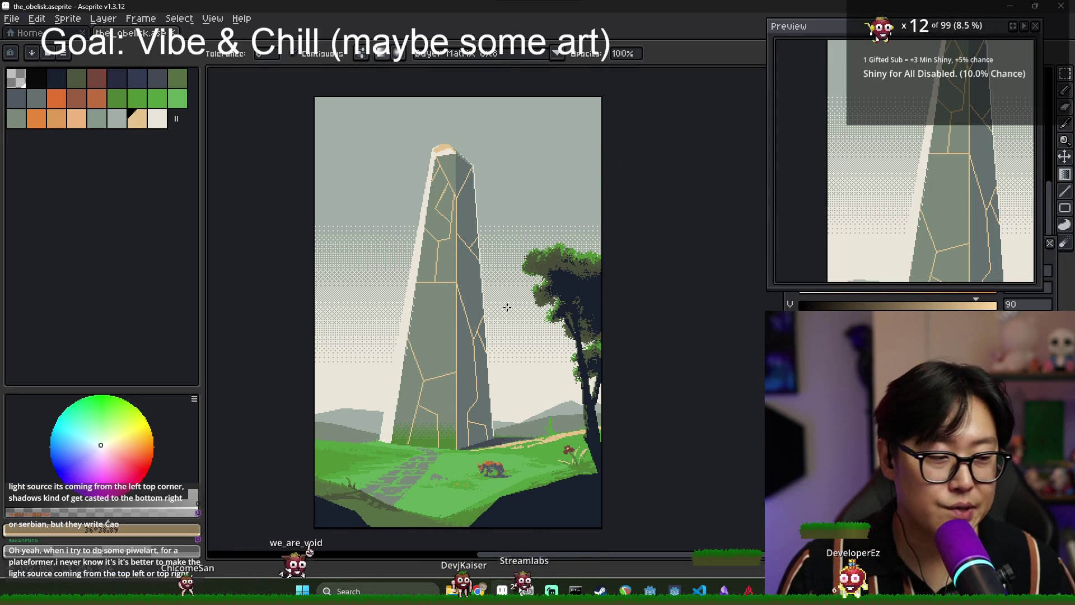
key("b")
left_click(567, 295, "alt")
scroll(375, 163, "up", 3)
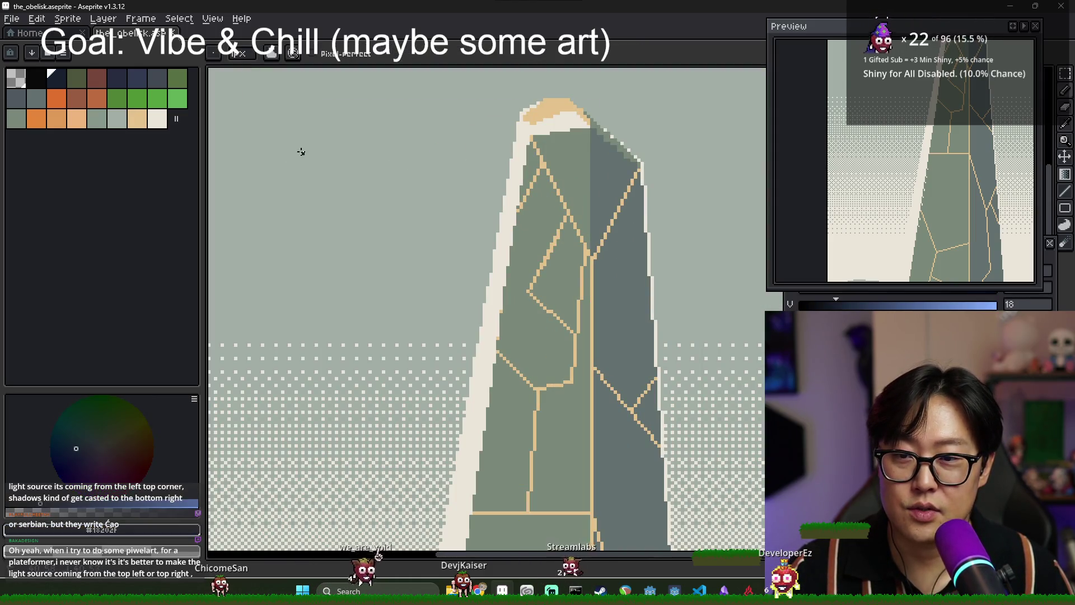
Draw a small dark bird shape in the upper sky, undoing a stray dark slate fill.
left_click_drag(294, 145, 314, 153)
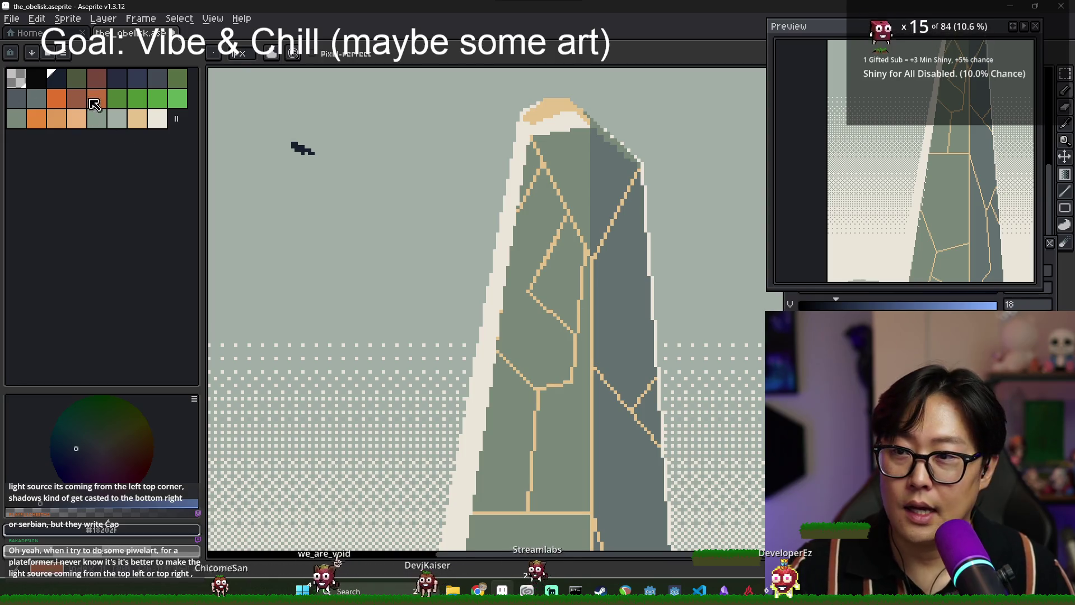
left_click(158, 79)
scroll(314, 168, "up", 1)
key("g")
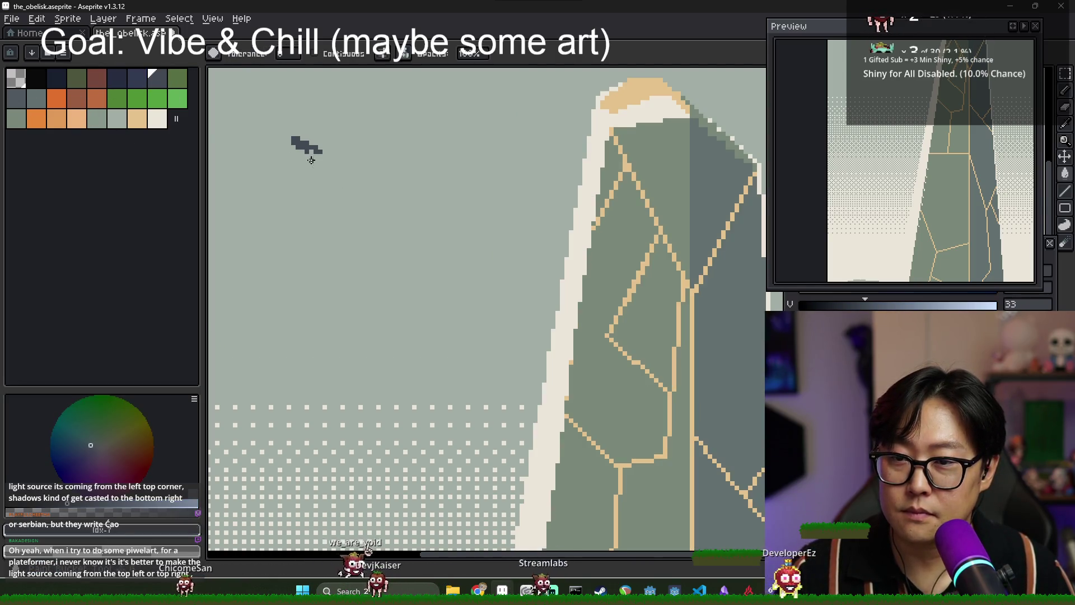
left_click(316, 141)
key("ctrl+z")
key("b")
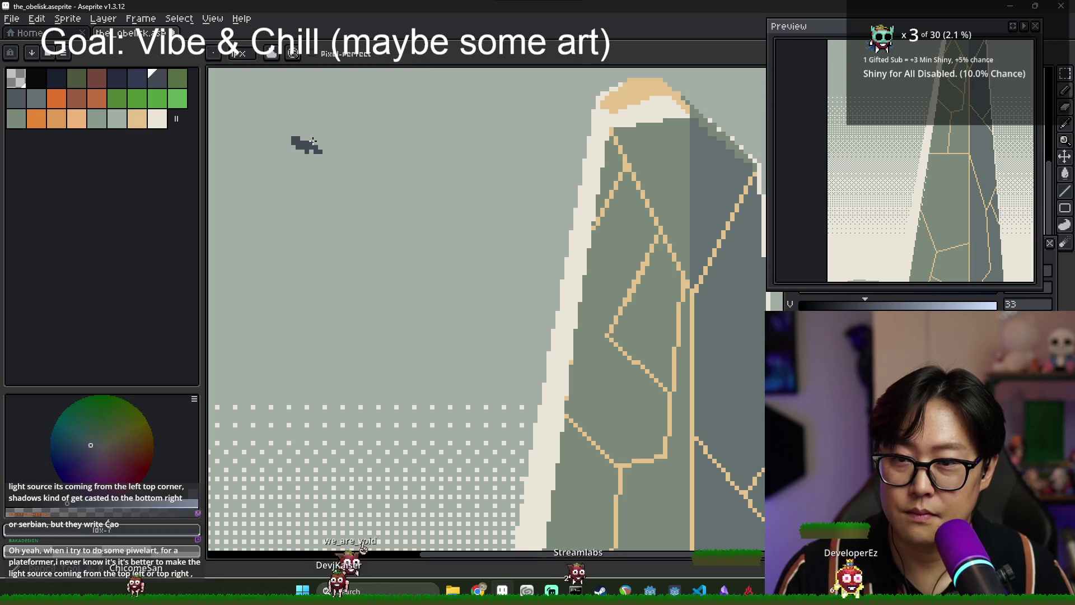
Add dark pixels to the bird, then erase its lower tail and a stripe across its body.
mouse_move(311, 147)
left_mouse_down()
mouse_move(308, 156)
mouse_move(322, 147)
left_mouse_up()
scroll(349, 162, "down", 3)
scroll(348, 165, "up", 3)
key("e")
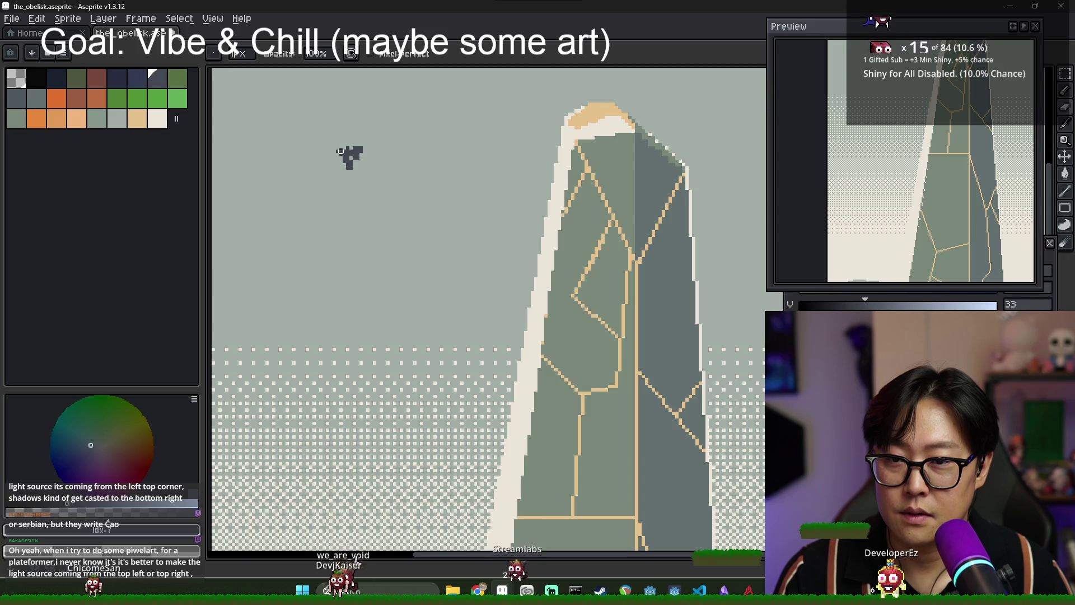
scroll(343, 159, "up", 2)
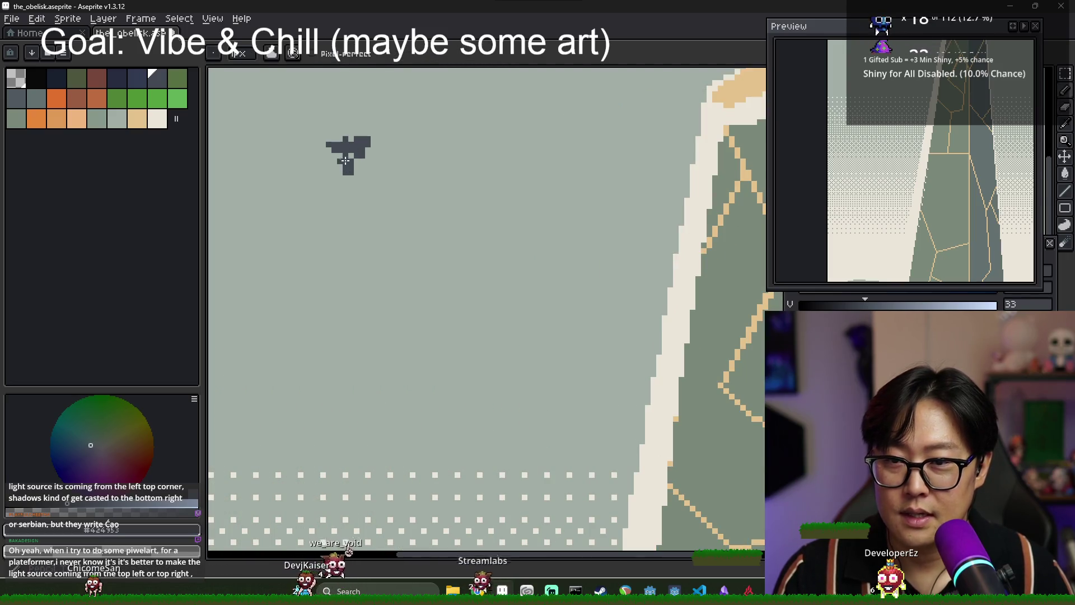
left_click_drag(345, 167, 350, 172)
key("b")
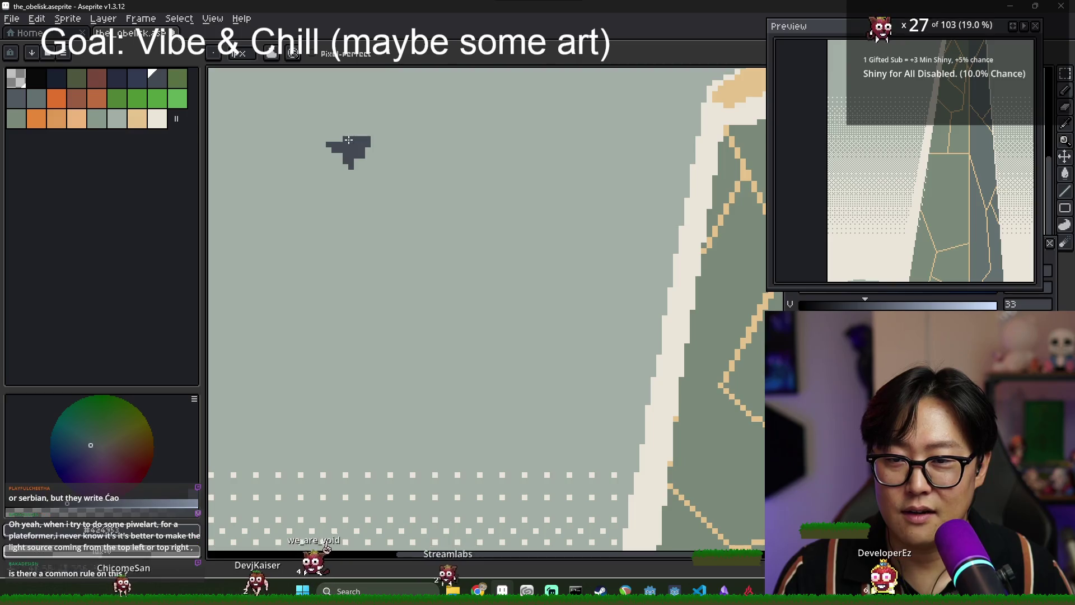
key("e")
left_click_drag(355, 149, 371, 150)
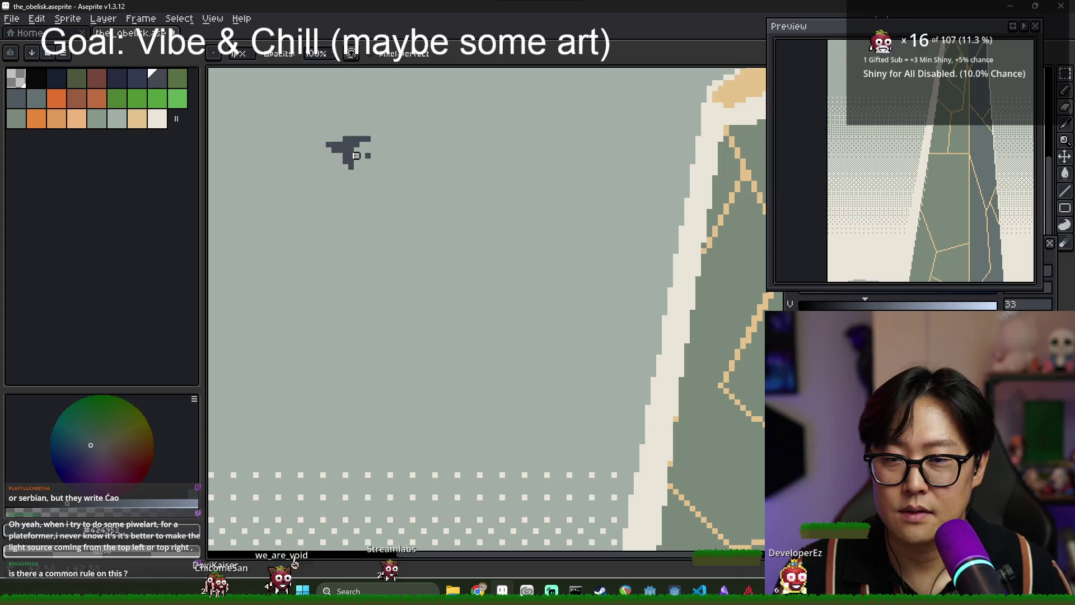
key("b")
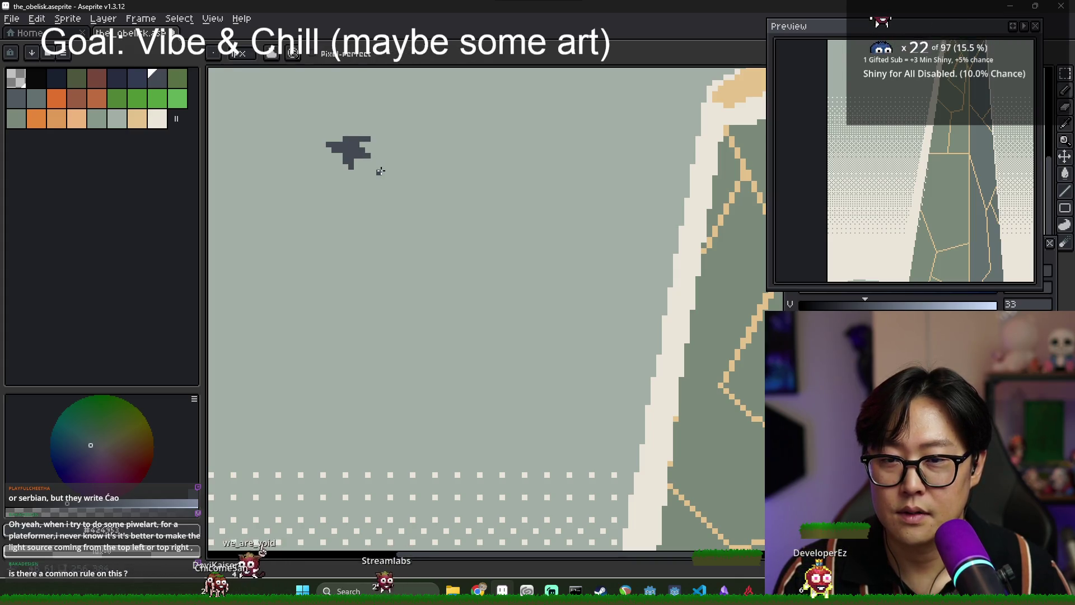
Widen the small bird's upper-right wing with dark pixels and zoom back out.
scroll(386, 178, "down", 2)
scroll(387, 184, "down", 2)
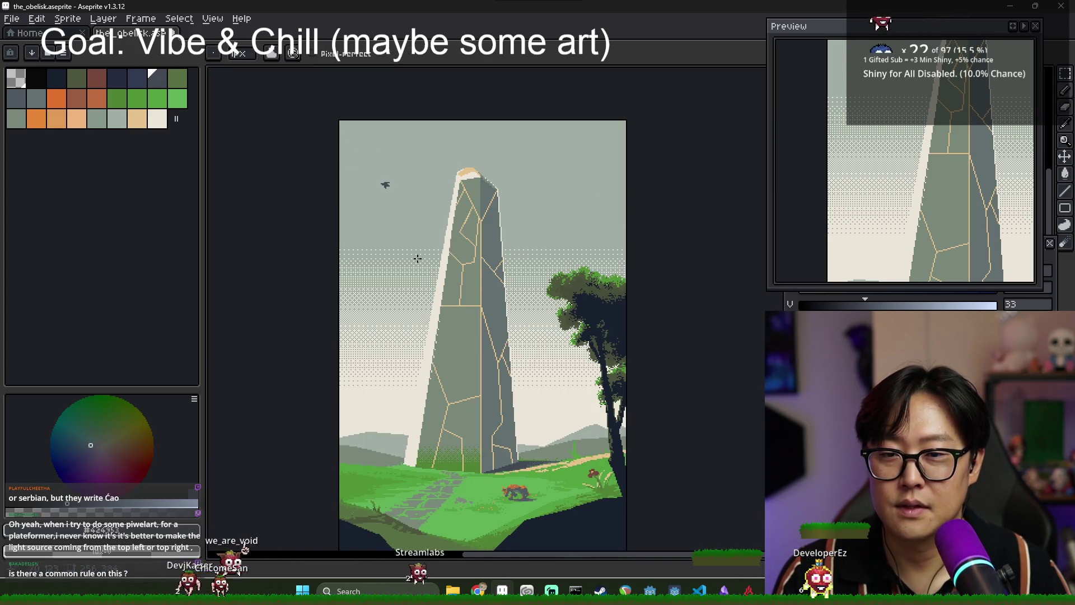
scroll(395, 176, "up", 3)
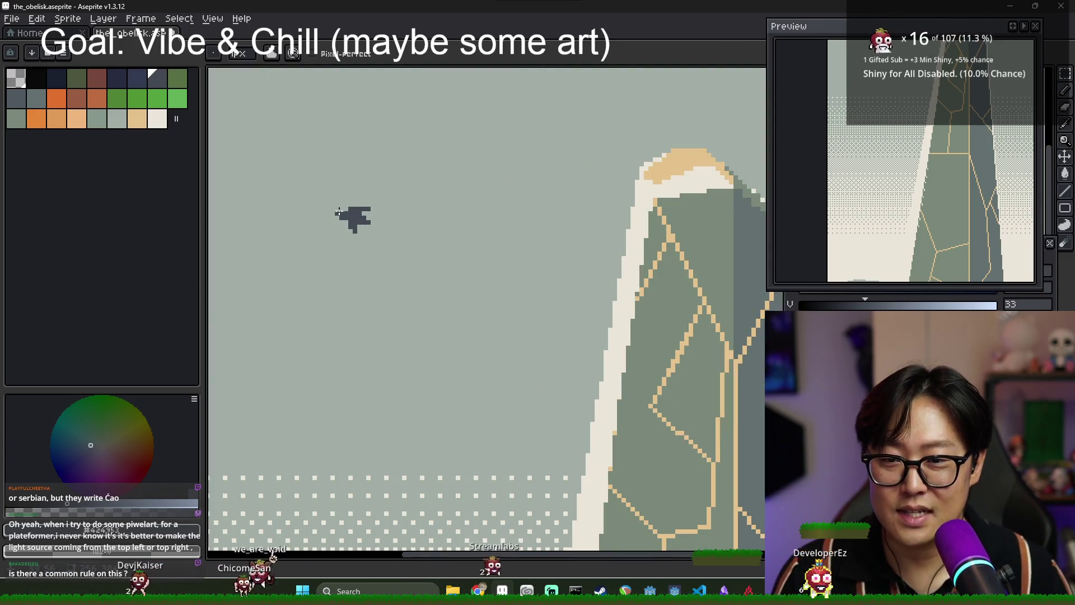
key("b")
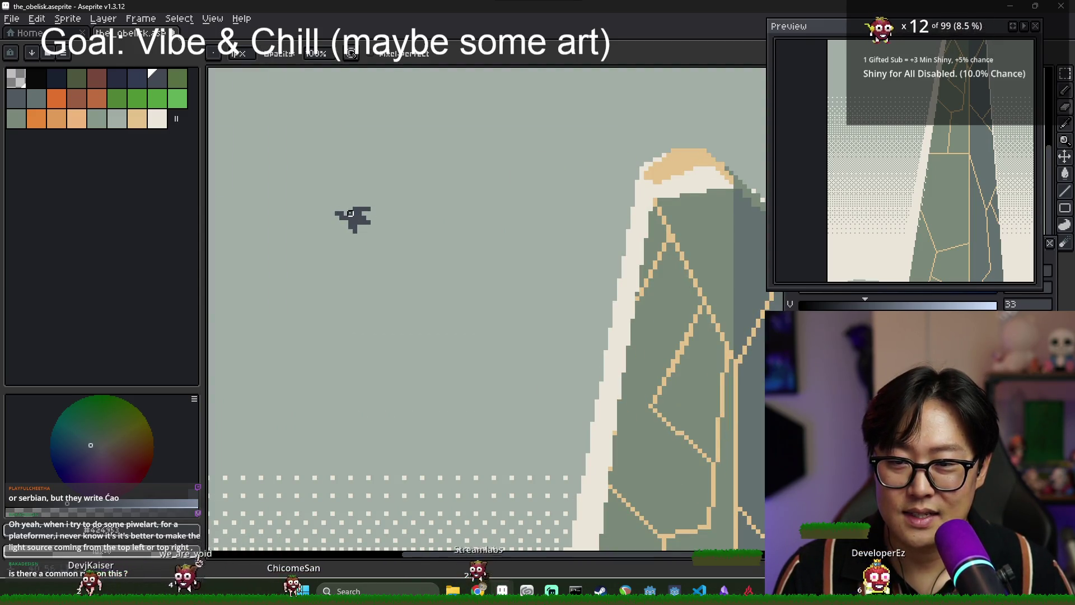
scroll(418, 240, "down", 1)
scroll(418, 241, "up", 1)
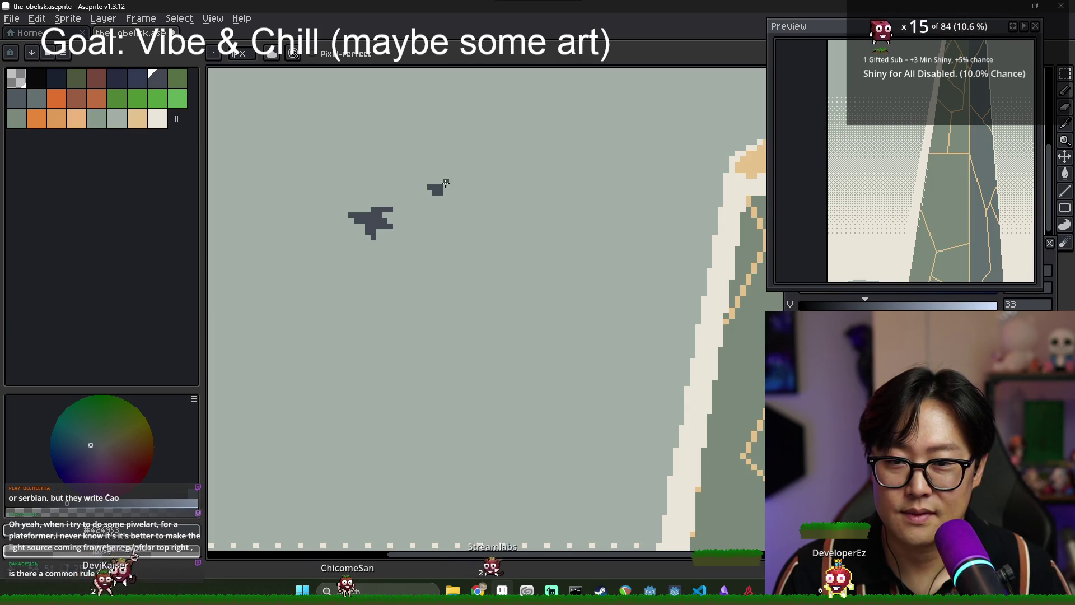
left_click_drag(451, 182, 457, 185)
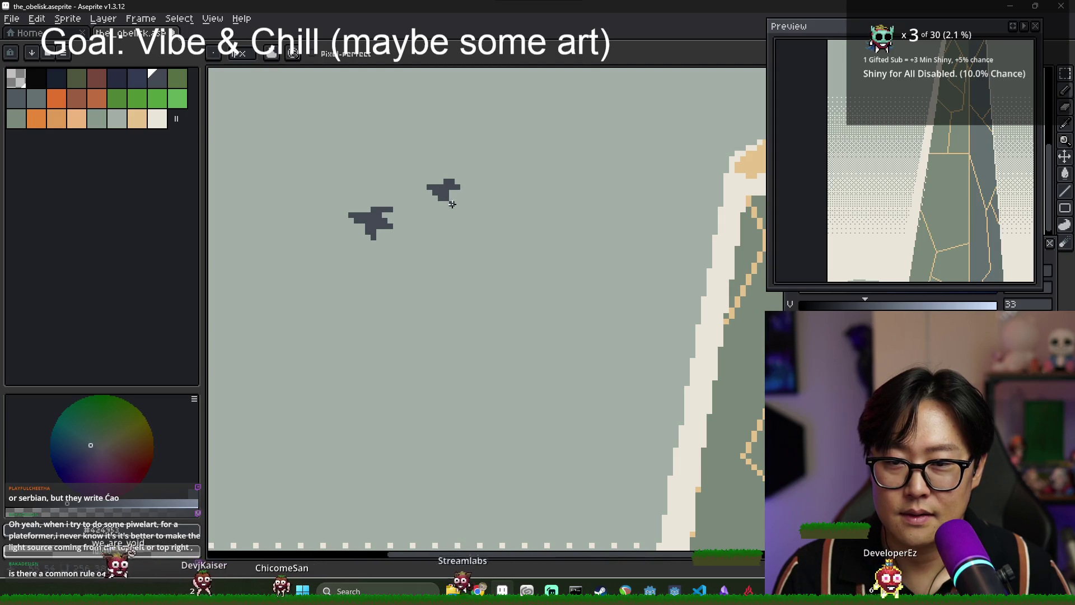
scroll(452, 204, "down", 3)
scroll(476, 236, "down", 2)
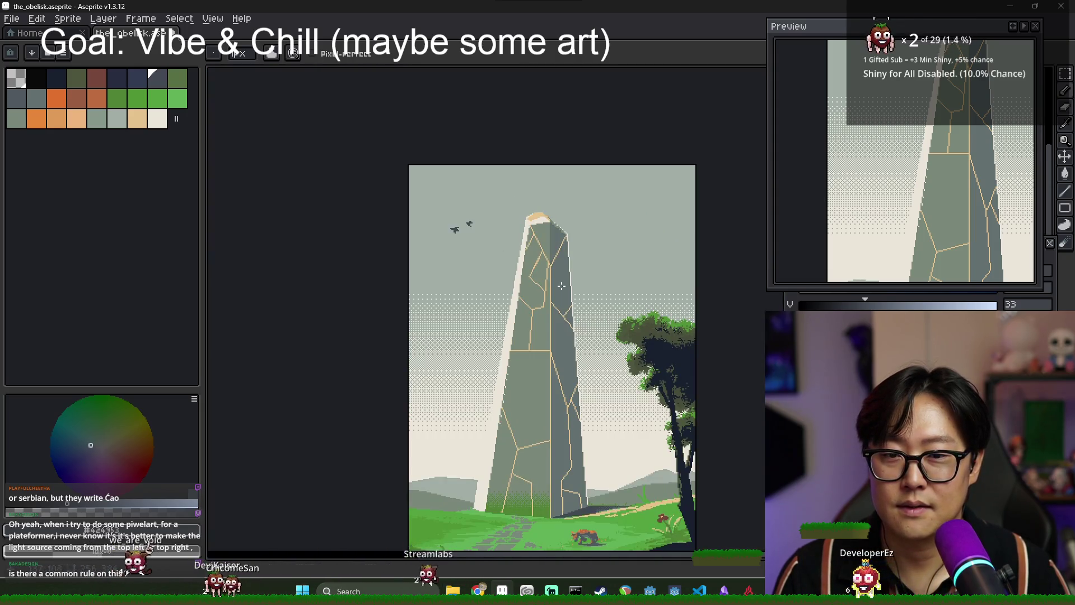
Zoom in and erase the two existing birds from the sky.
scroll(475, 228, "up", 4)
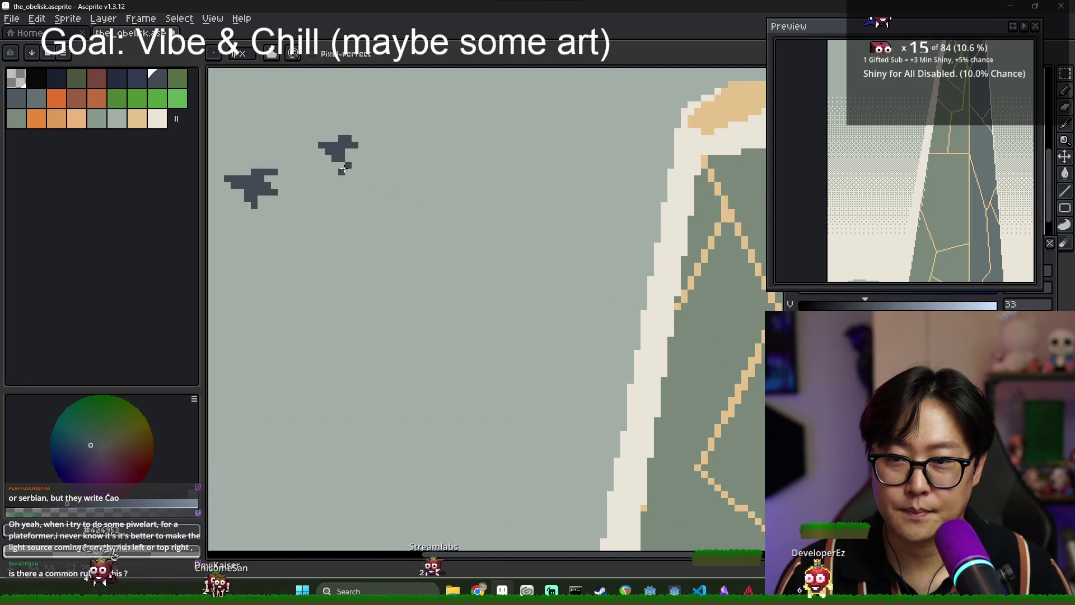
key("e")
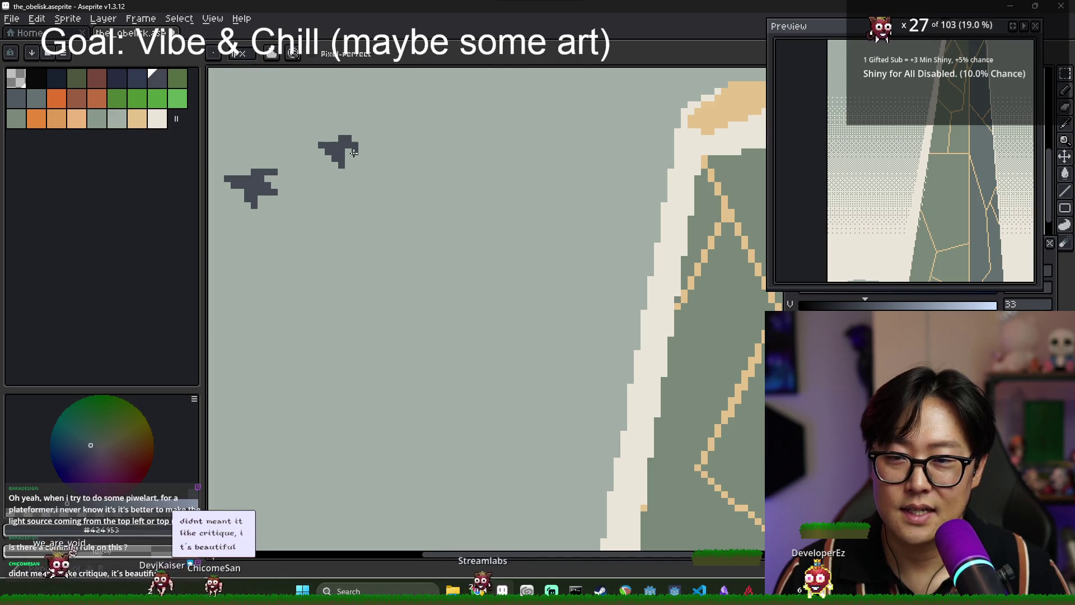
scroll(384, 211, "down", 5)
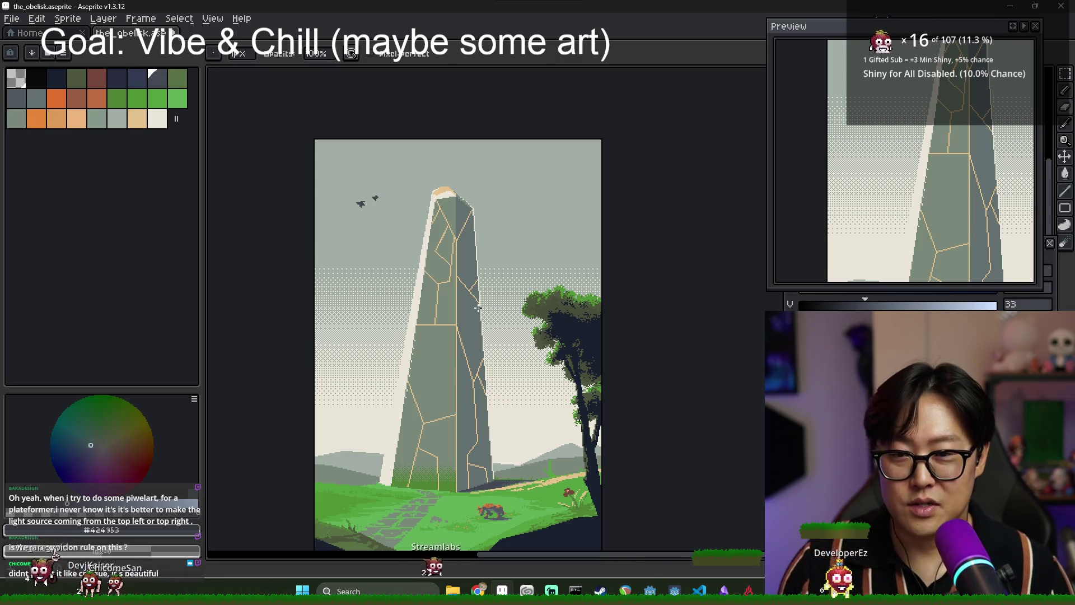
scroll(342, 220, "up", 4)
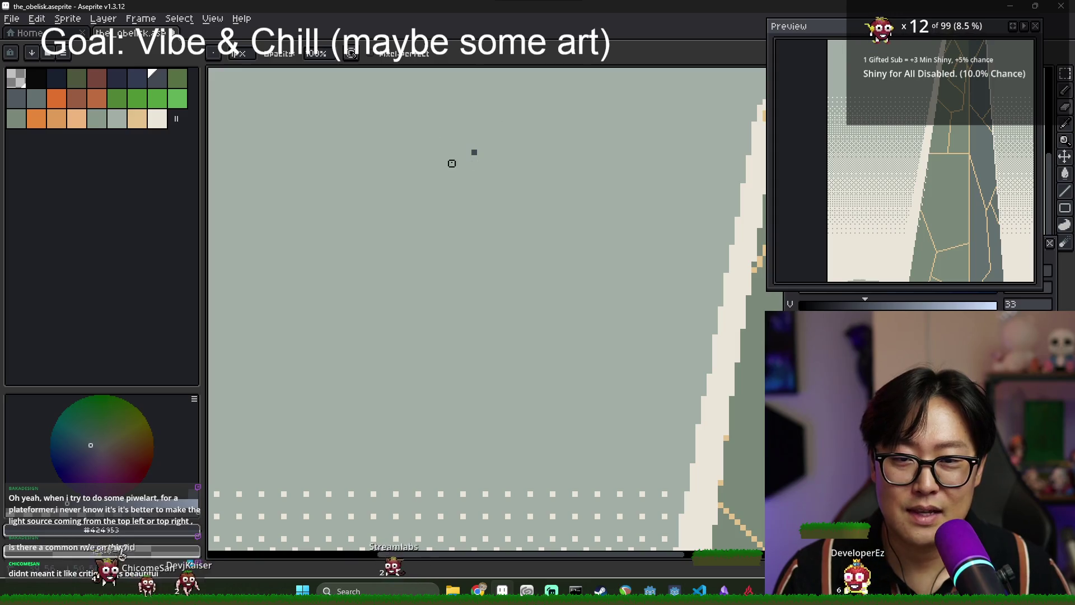
Redraw one flat-winged bird in the sampled dark colour and tidy stray pixels.
key("b")
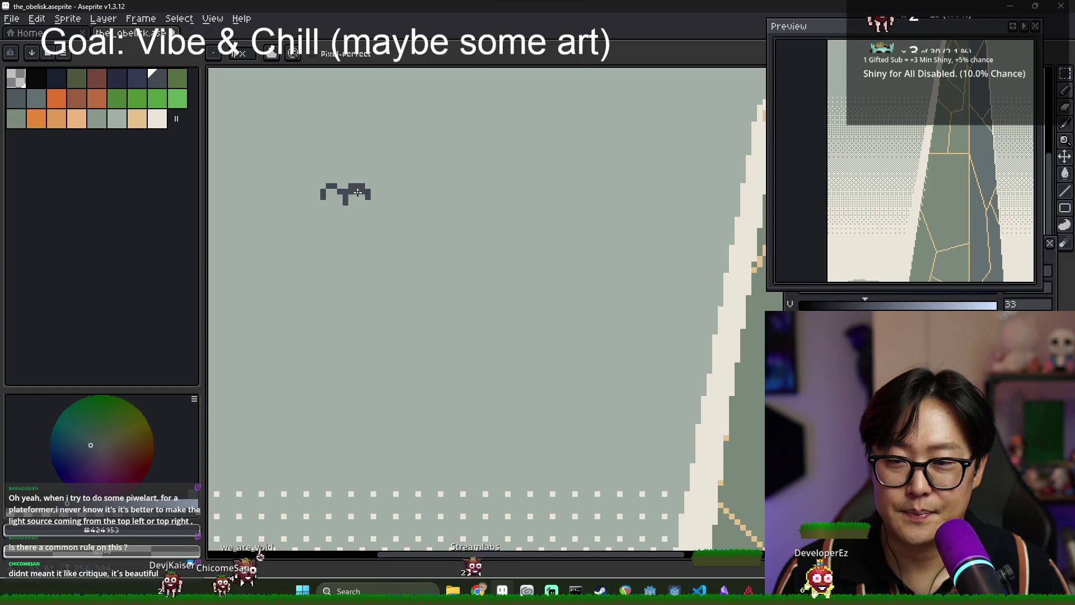
key("i")
key("b")
left_click(317, 197)
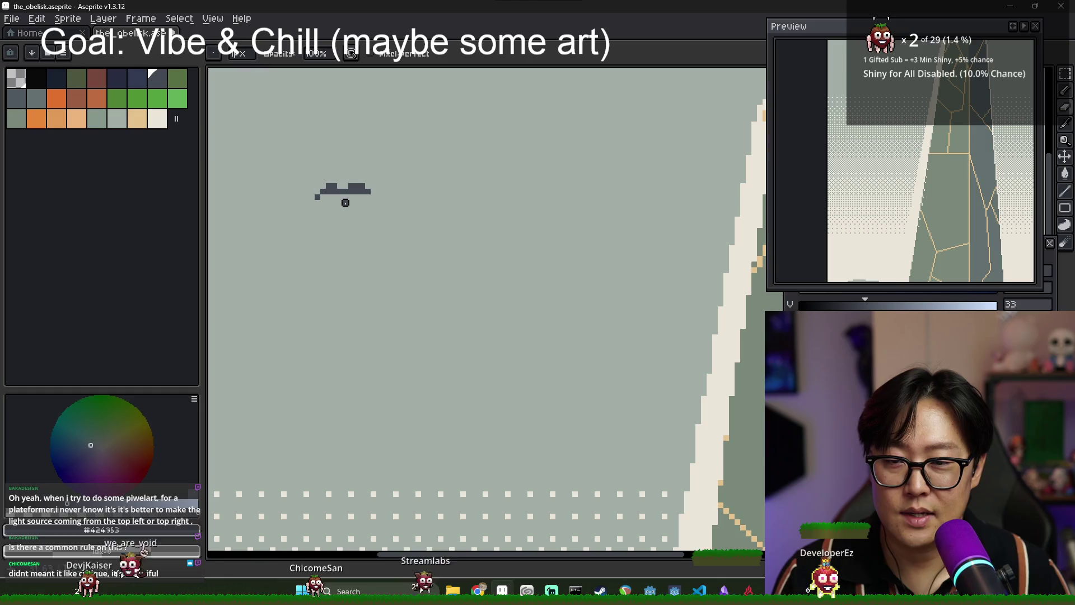
key("e")
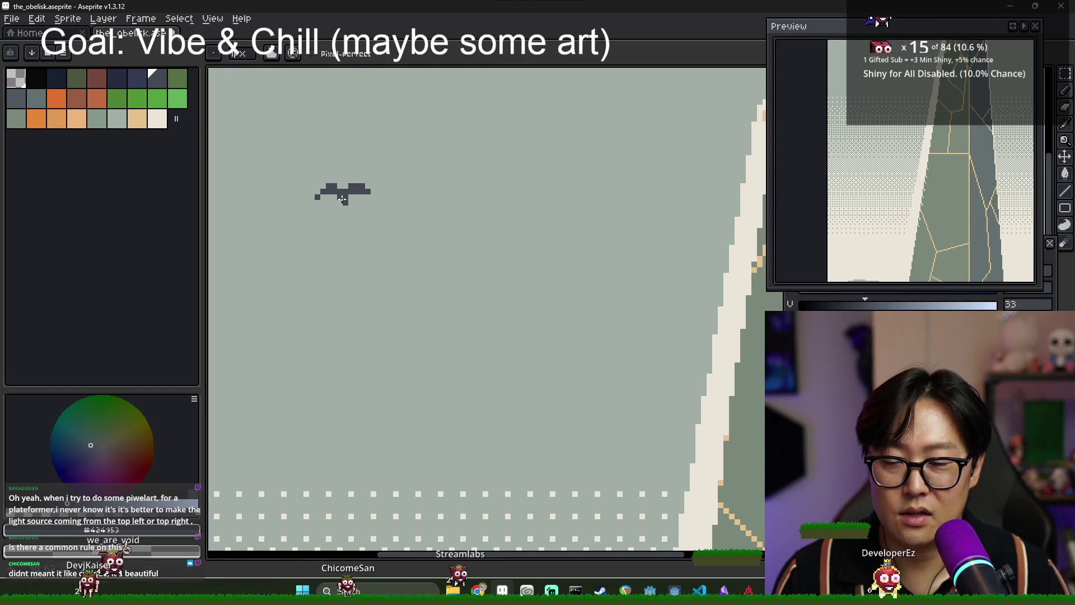
scroll(372, 197, "down", 4)
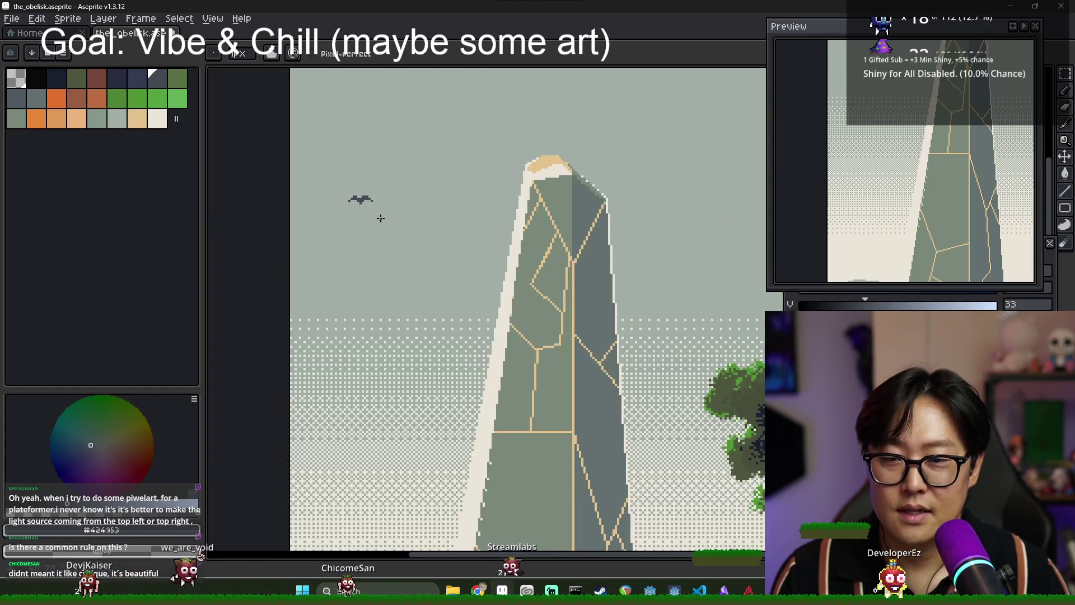
Zoom in and out on the birds beside the obelisk, then shift the view slightly left.
scroll(396, 232, "up", 1)
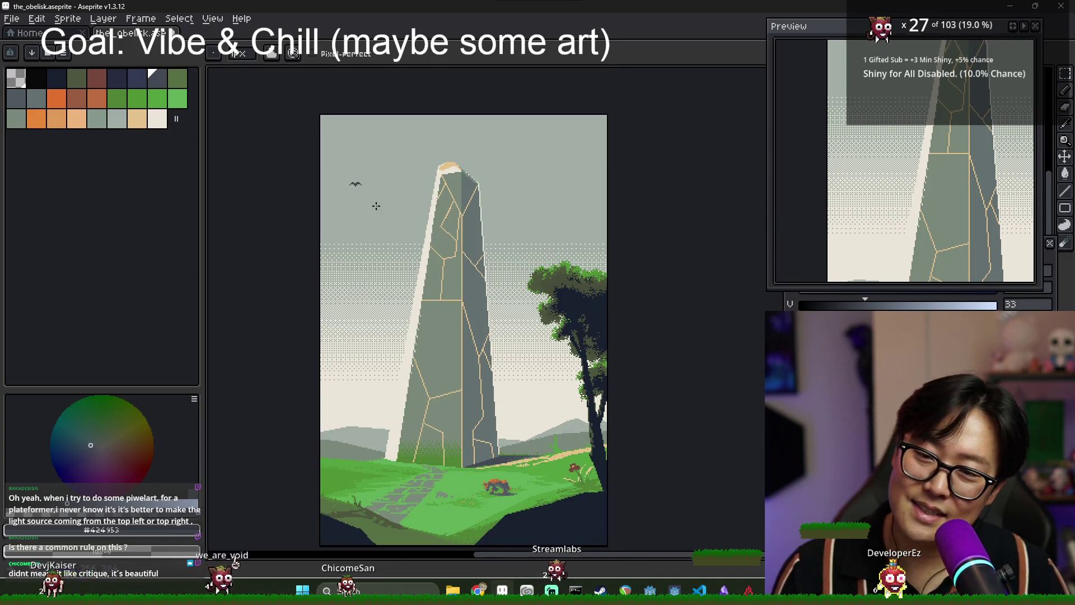
scroll(353, 183, "up", 3)
scroll(390, 191, "down", 3)
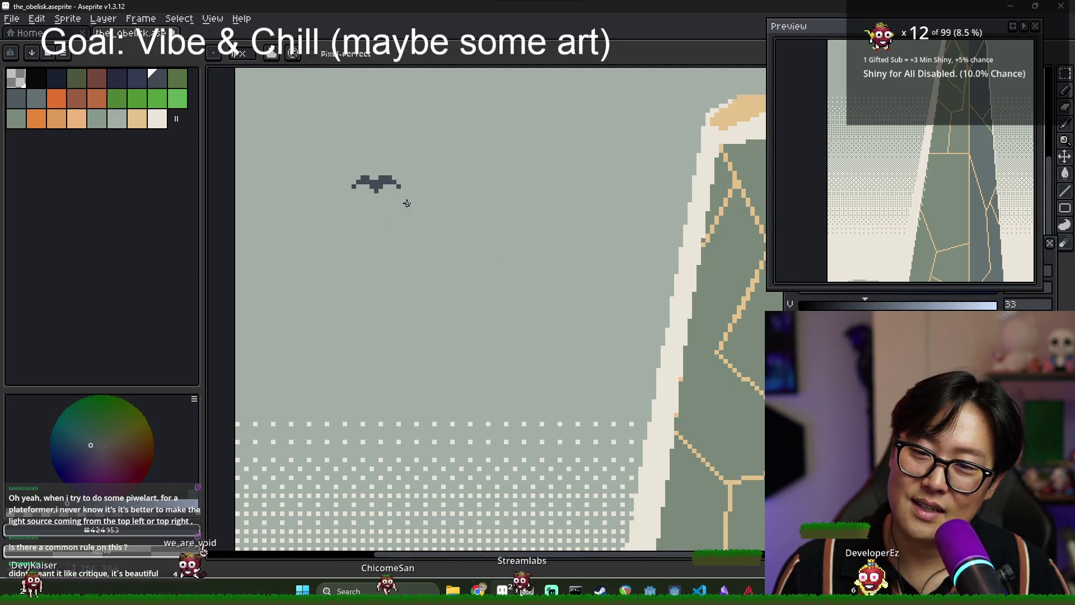
scroll(392, 193, "up", 1)
scroll(415, 202, "down", 1)
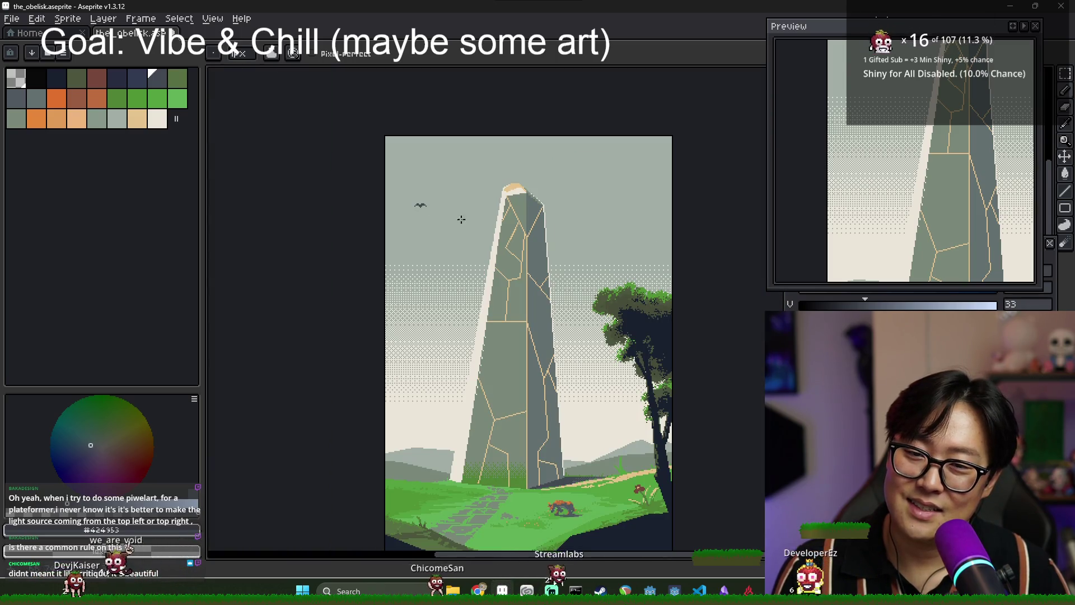
scroll(417, 224, "up", 3)
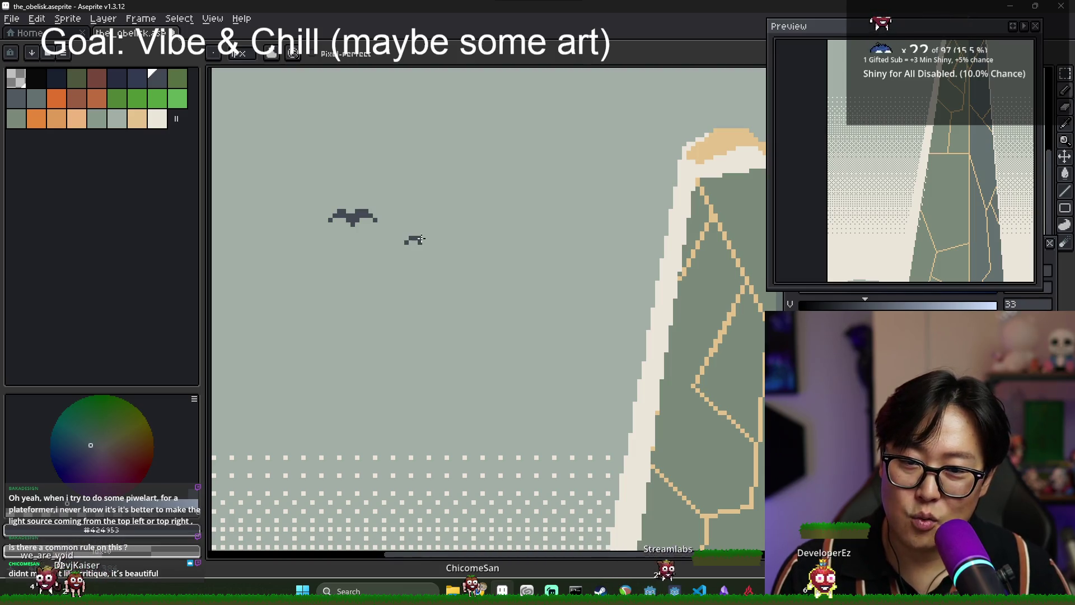
scroll(432, 242, "down", 3)
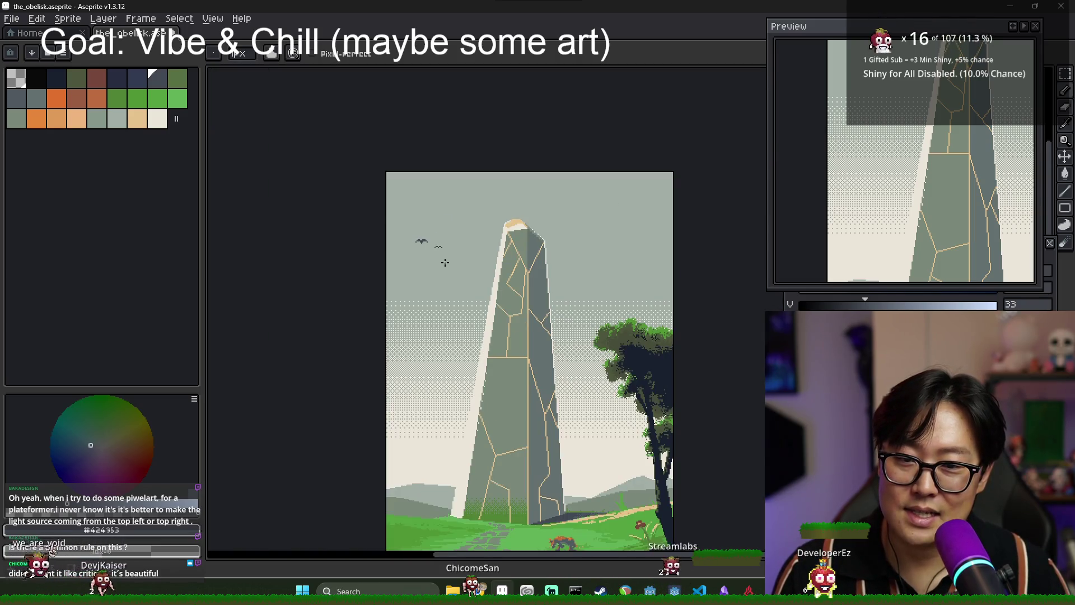
scroll(447, 263, "up", 4)
scroll(450, 222, "down", 4)
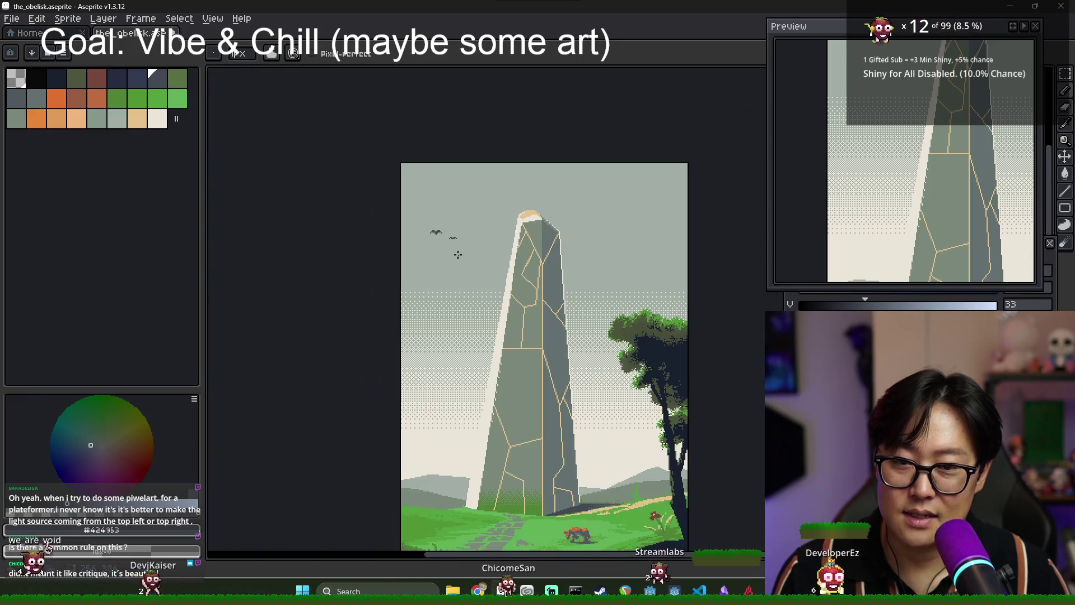
scroll(460, 255, "up", 4)
scroll(476, 256, "down", 4)
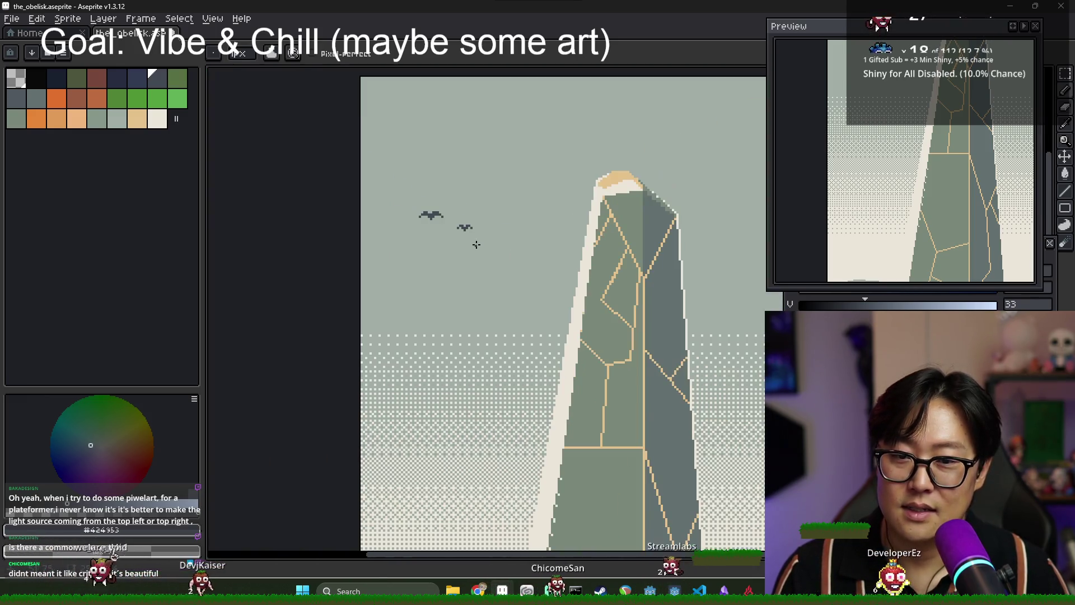
scroll(463, 239, "up", 5)
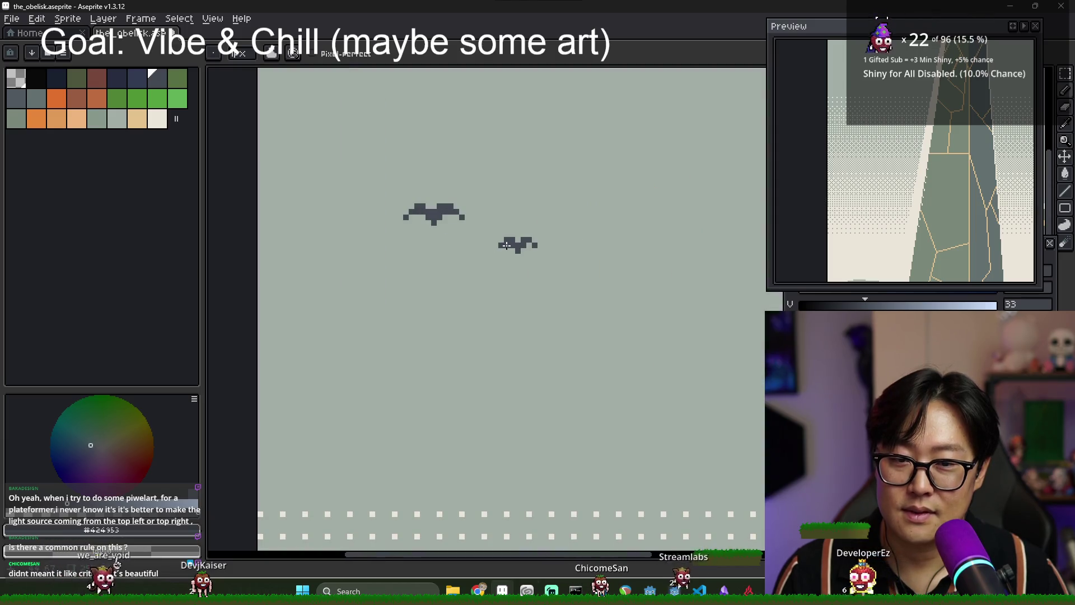
scroll(528, 245, "down", 4)
scroll(546, 268, "up", 3)
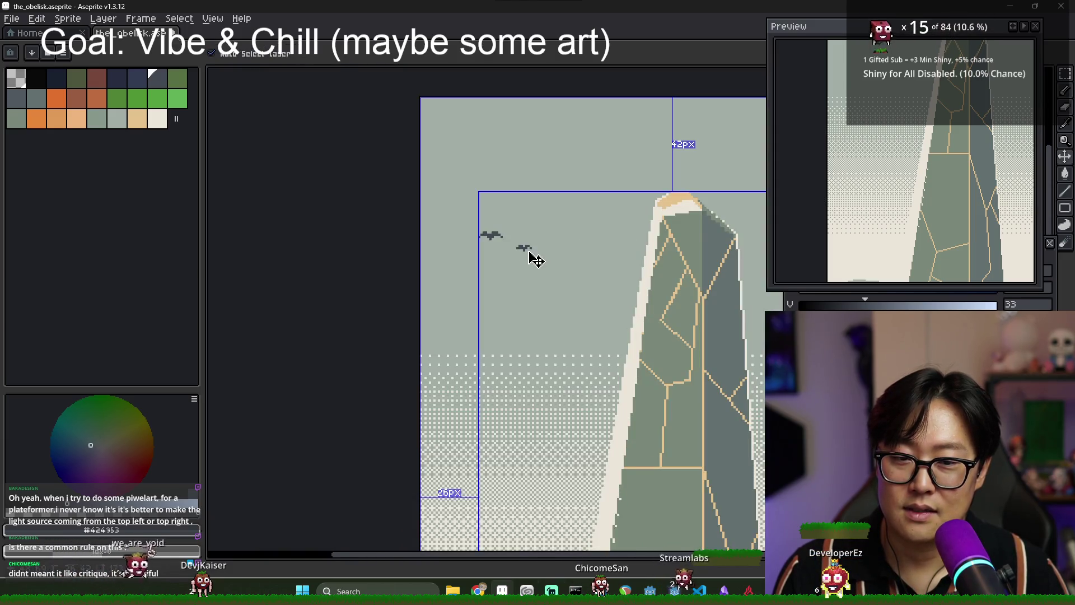
scroll(527, 254, "up", 2)
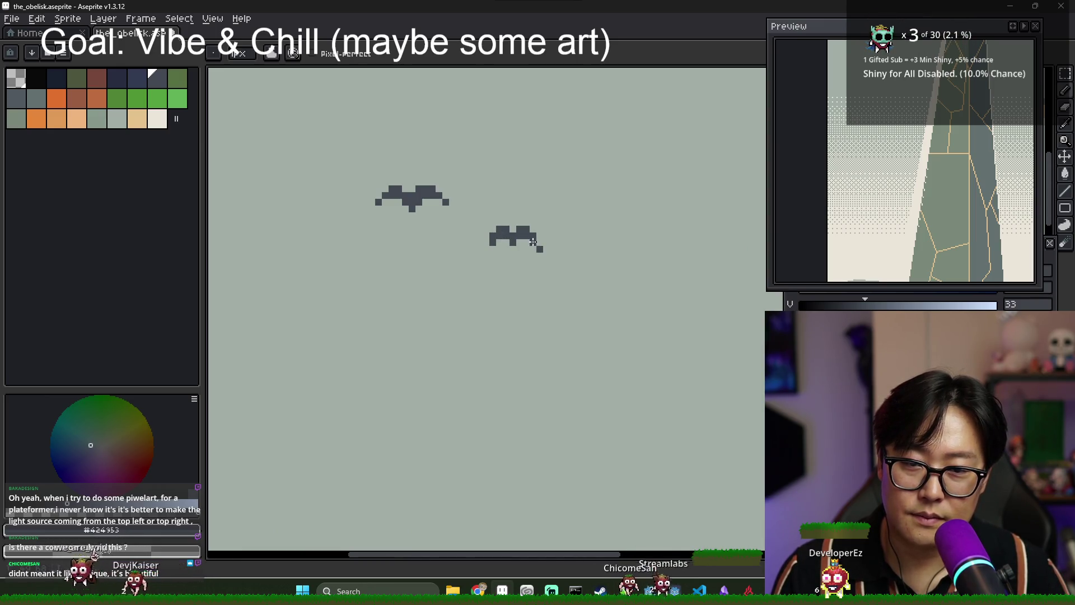
scroll(560, 255, "down", 4)
scroll(568, 275, "up", 4)
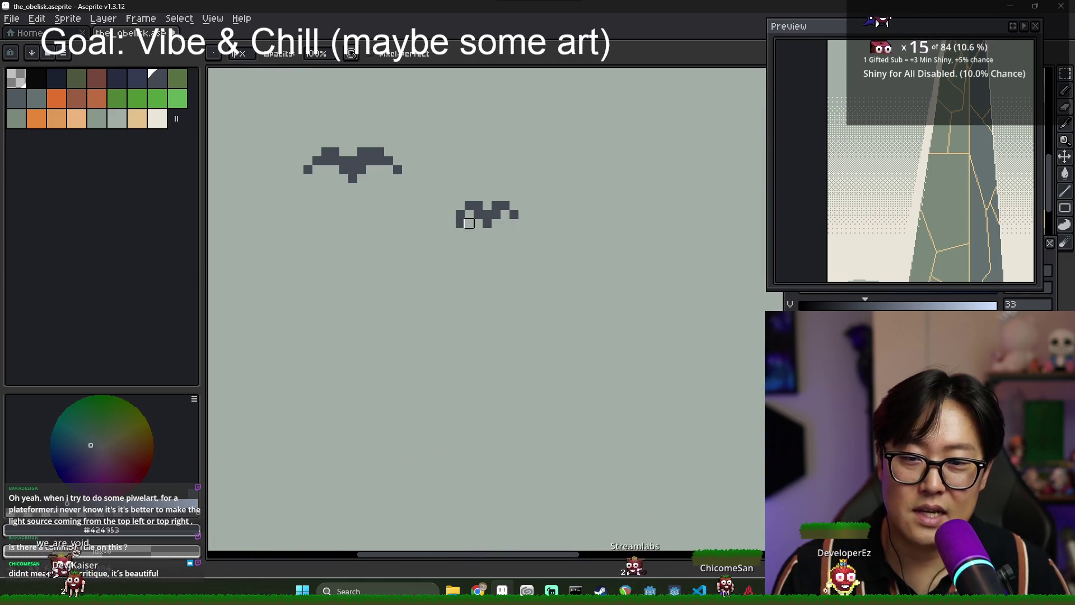
scroll(514, 226, "down", 3)
scroll(525, 233, "up", 2)
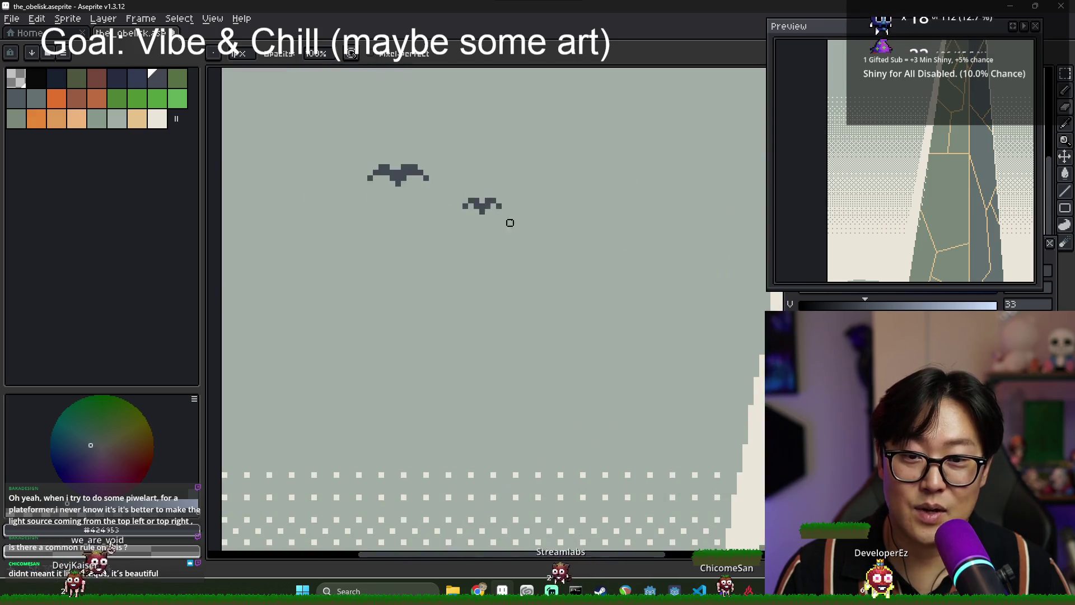
scroll(514, 220, "down", 4)
left_click_drag(574, 222, 519, 229)
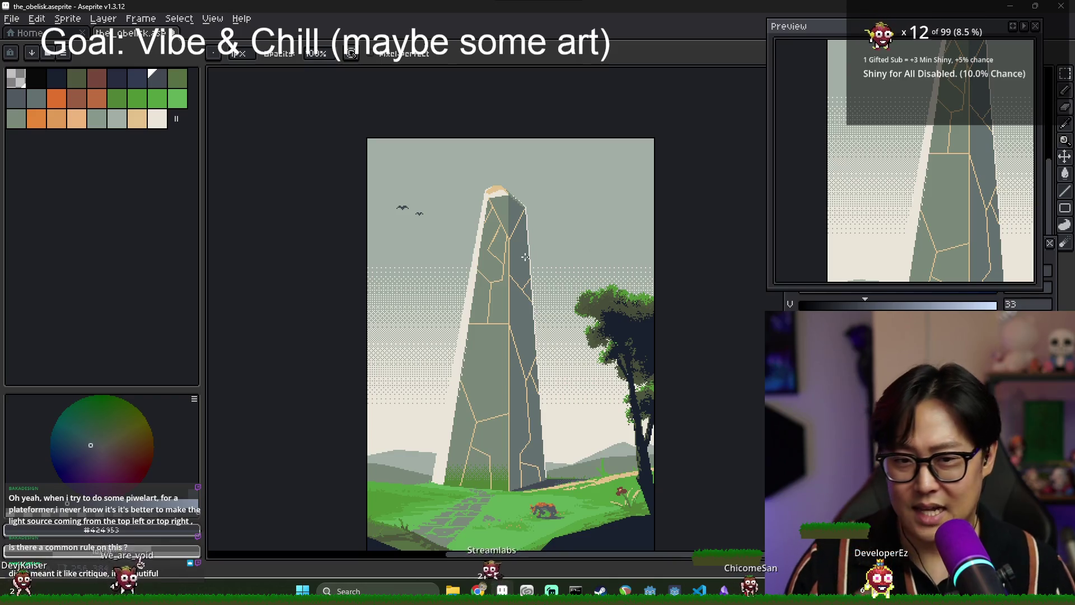
Select the two birds and drag them toward the lower sky left of the obelisk.
mouse_move(381, 200)
left_mouse_down()
mouse_move(469, 229)
mouse_move(434, 215)
left_mouse_up()
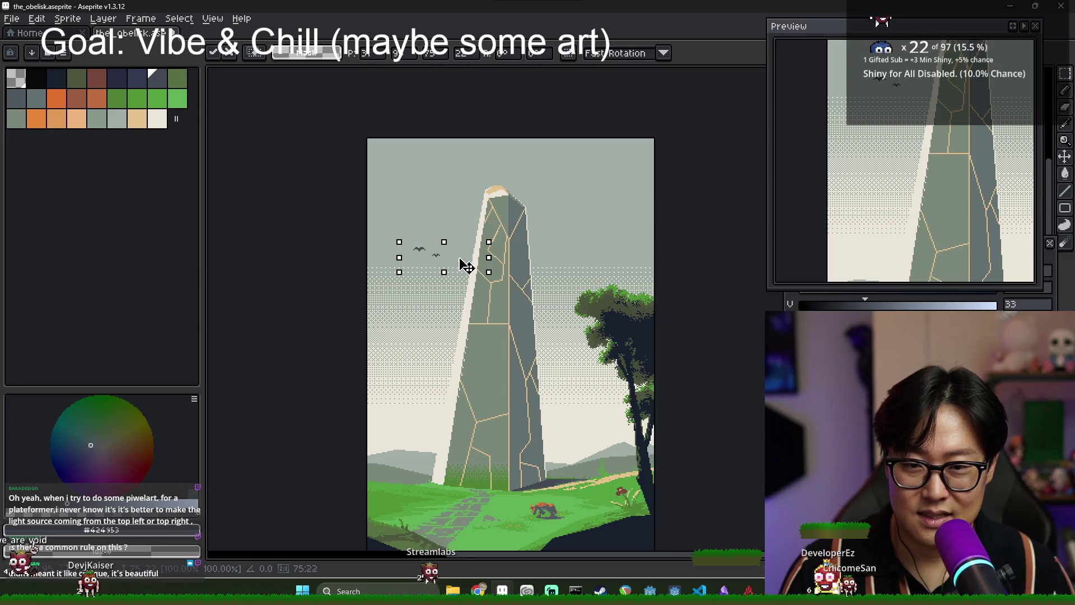
left_click_drag(476, 281, 481, 295)
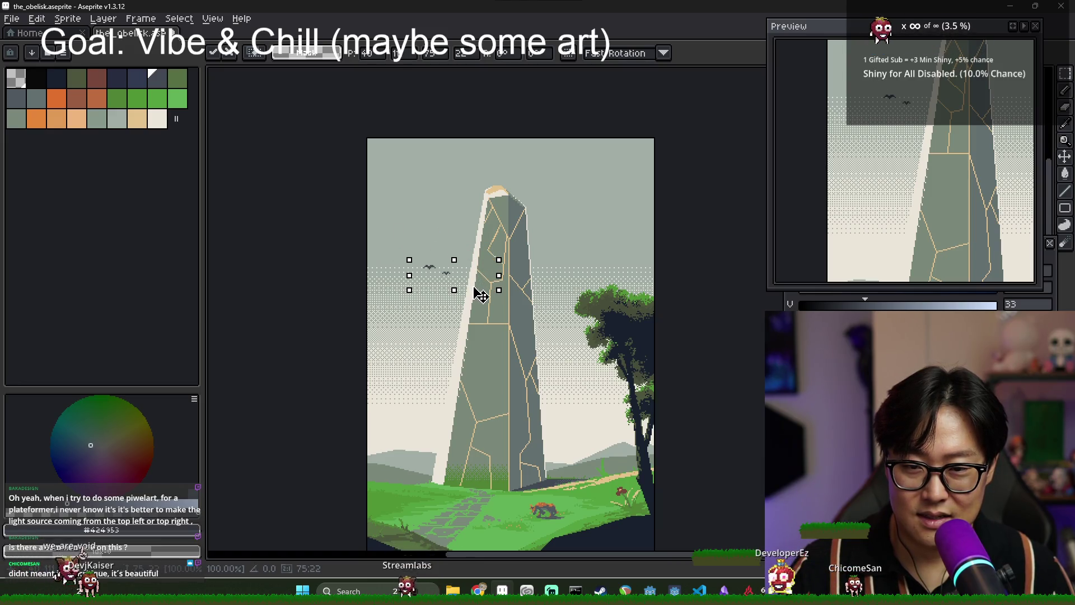
left_click(489, 337)
left_click_drag(458, 288, 448, 291)
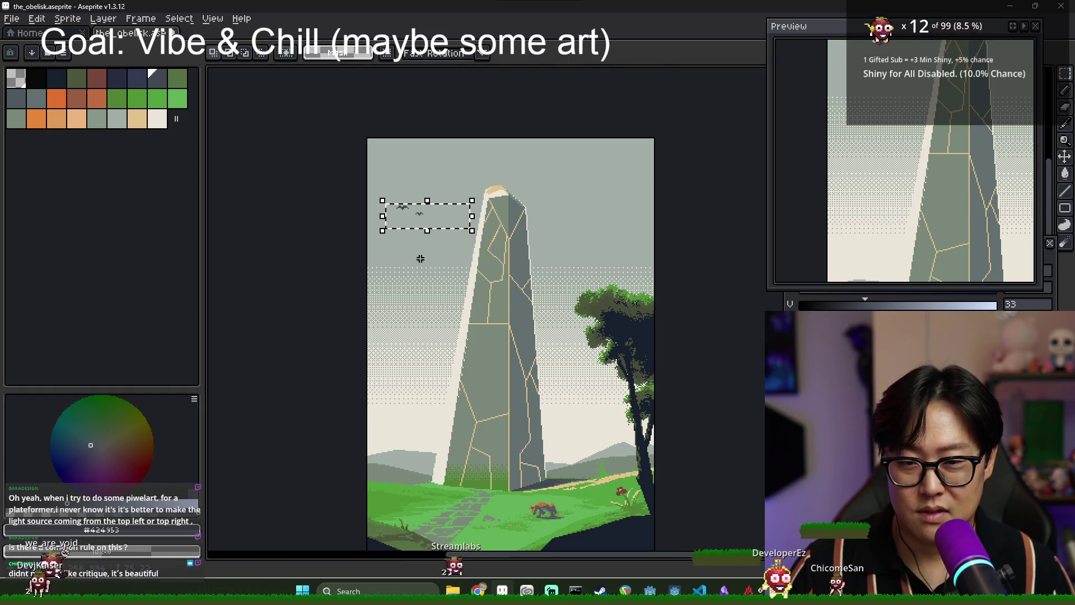
mouse_move(381, 193)
left_mouse_down()
mouse_move(432, 239)
mouse_move(558, 191)
left_mouse_up()
mouse_move(622, 196)
left_mouse_down()
mouse_move(622, 312)
mouse_move(447, 237)
mouse_move(438, 290)
left_mouse_up()
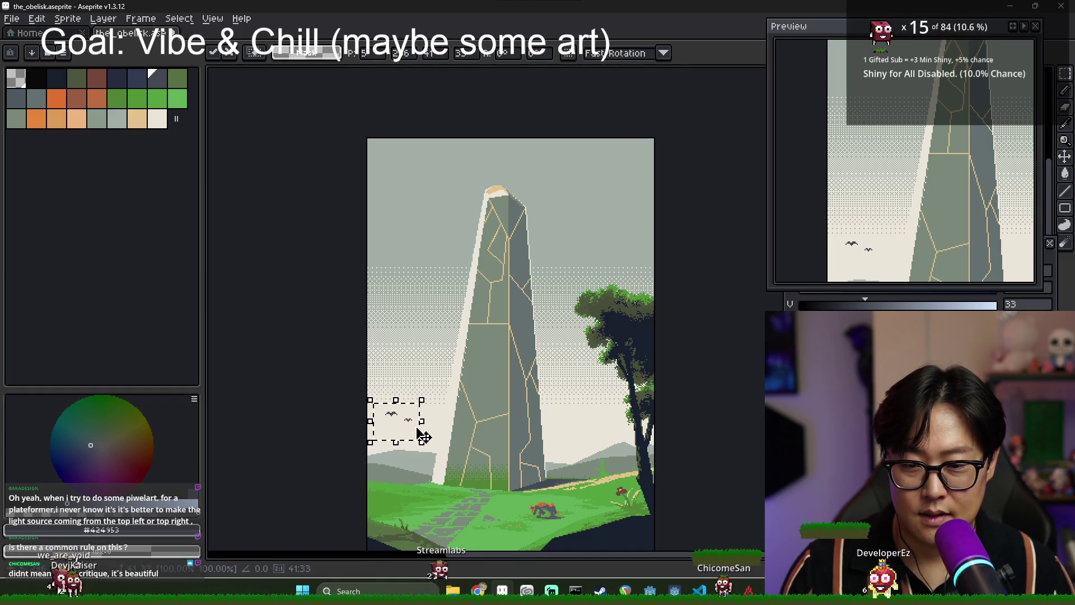
Nudge the birds up-left with arrow keys, settle them beside the obelisk's left side, and deselect.
scroll(421, 405, "down", 3)
scroll(392, 353, "up", 5)
scroll(390, 352, "down", 4)
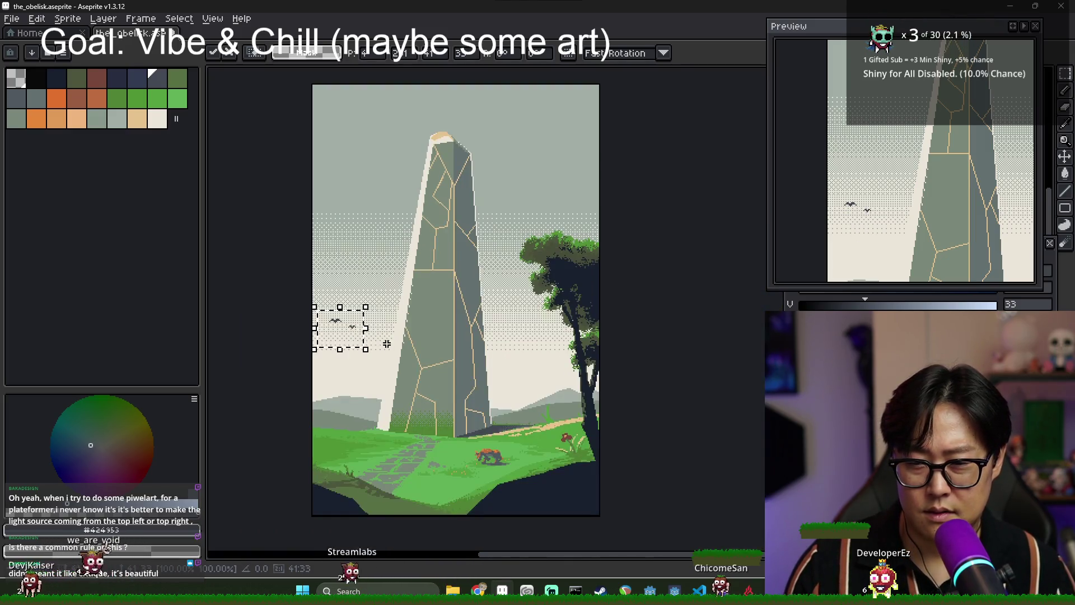
key("Up")
key("Up")
key("Up")
key("Left")
key("Left")
key("Left")
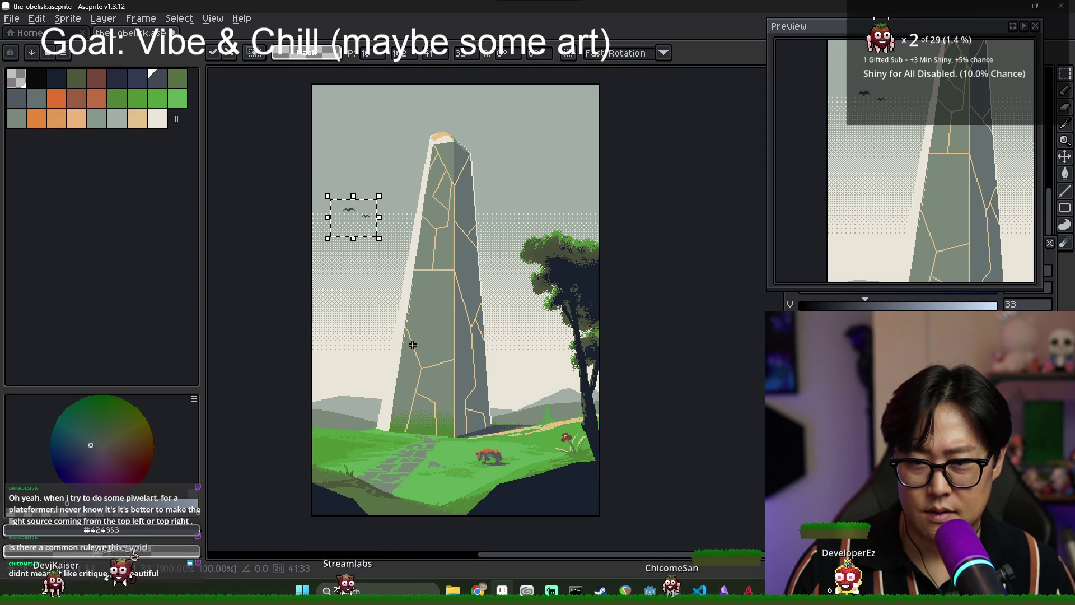
key("Up")
key("Up")
key("Up")
key("Left")
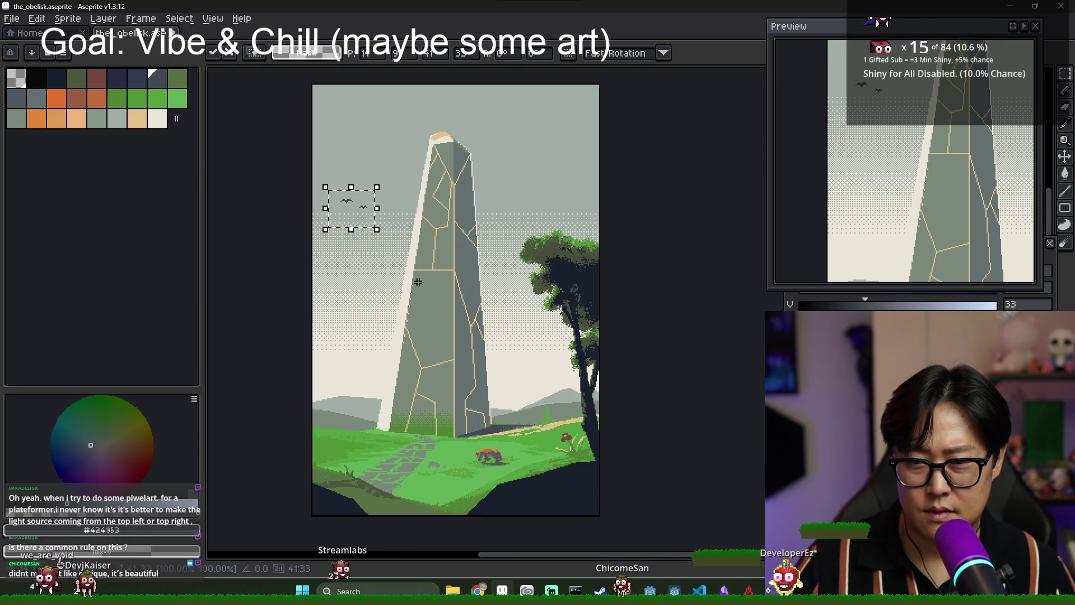
left_click_drag(381, 217, 437, 156)
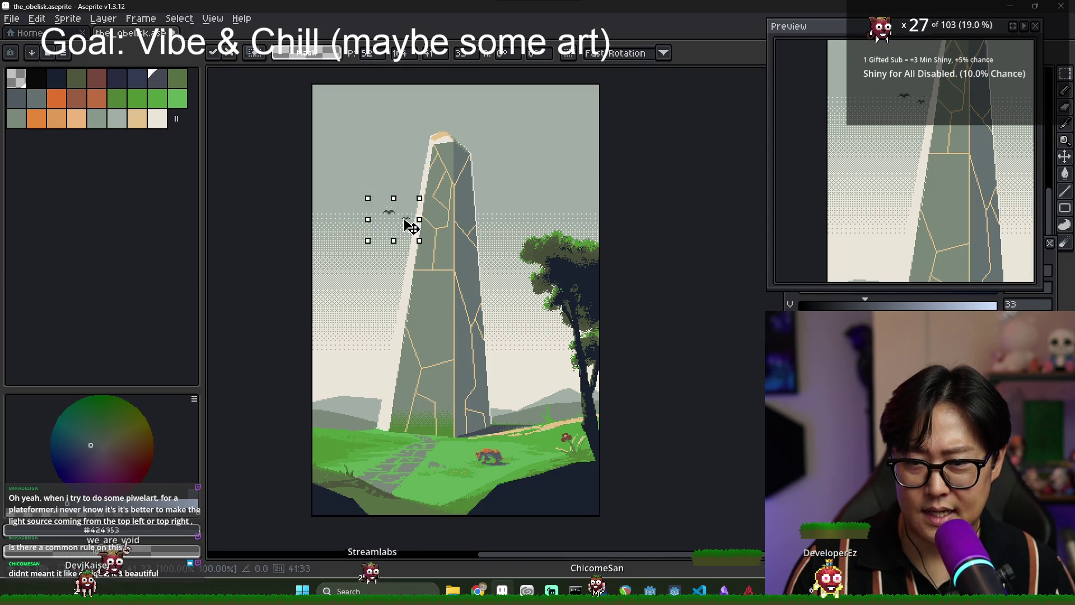
mouse_move(573, 175)
left_mouse_down()
mouse_move(514, 307)
mouse_move(375, 375)
mouse_move(377, 346)
left_mouse_up()
key("ctrl+d")
scroll(475, 386, "down", 1)
scroll(475, 386, "up", 1)
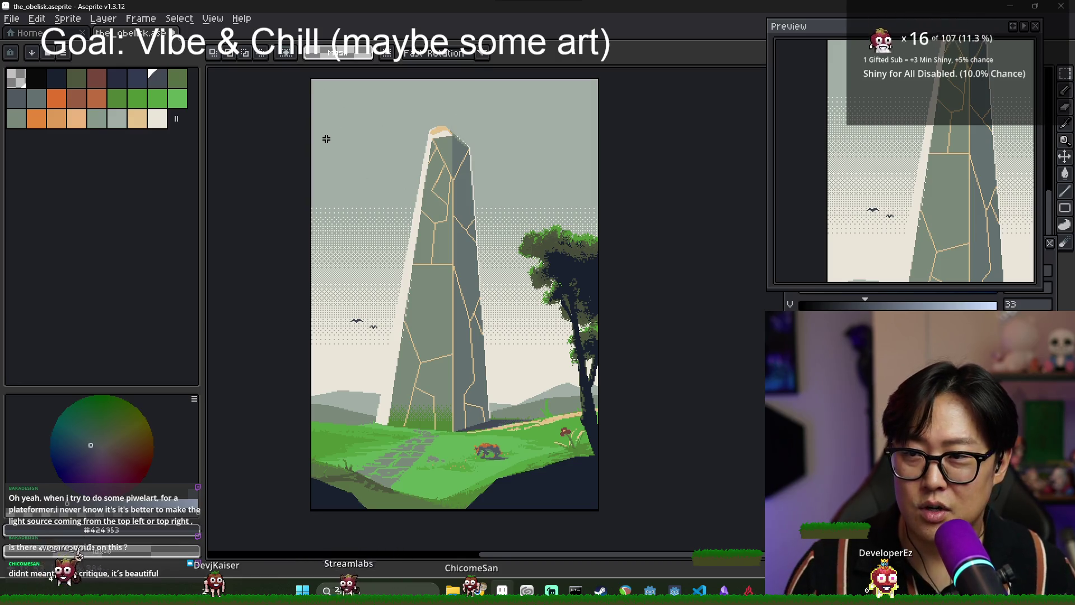
Show the layer timeline, make the background layer active, and pick the dark navy colour.
key("Tab")
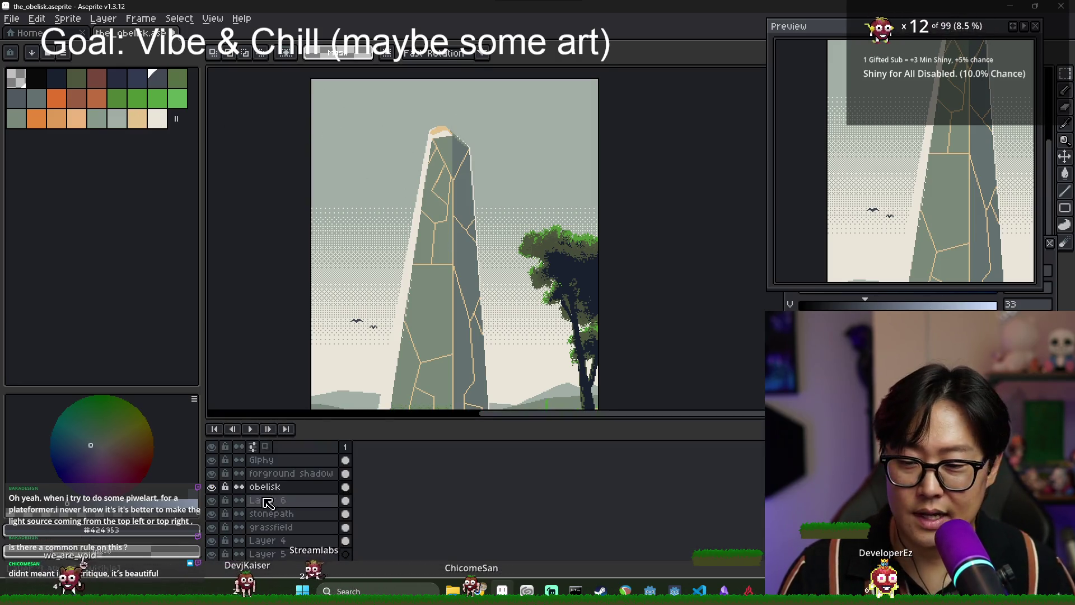
left_click(212, 539)
left_click(212, 539)
left_click(277, 539)
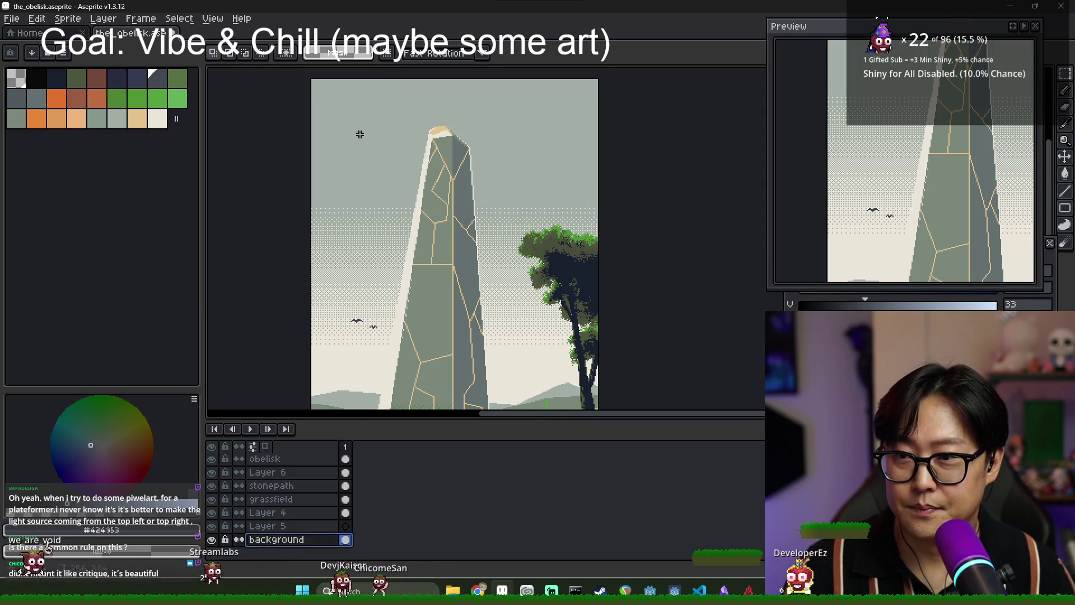
left_click(355, 132, "alt")
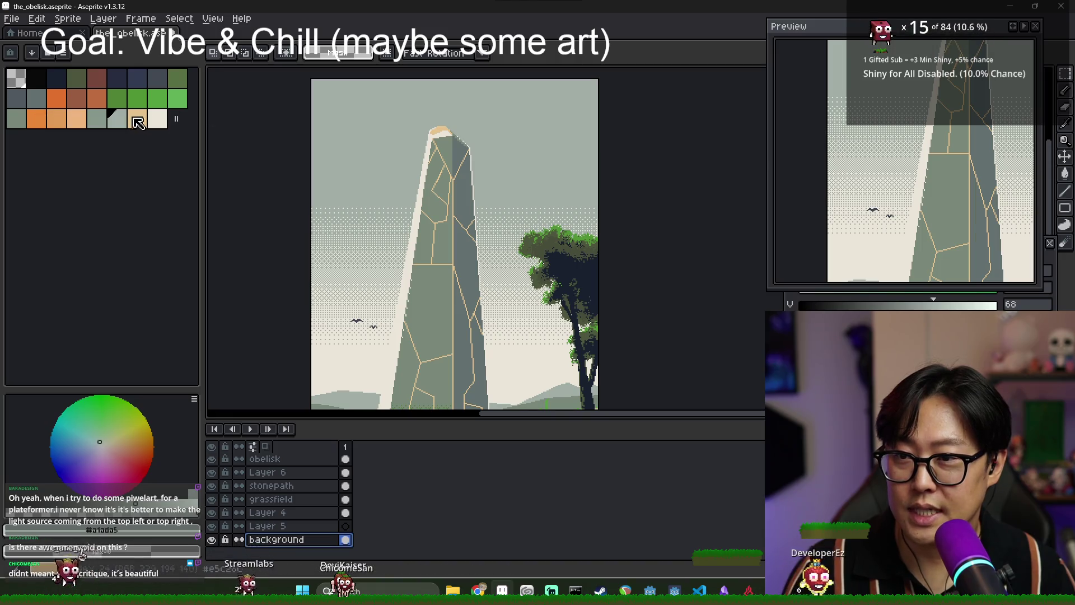
left_click(159, 82)
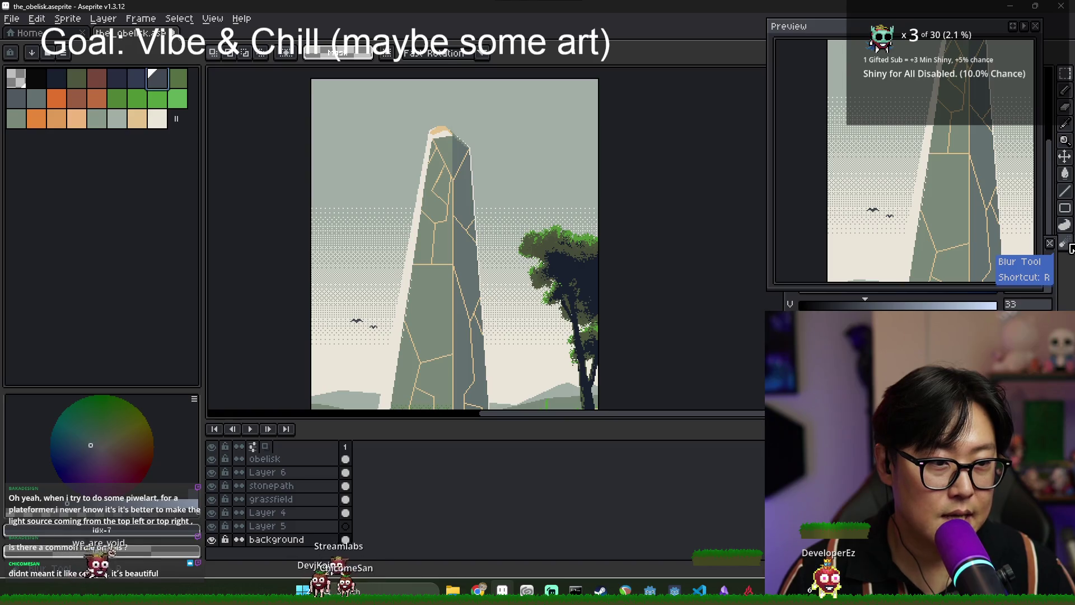
left_click_drag(1066, 174, 1054, 177)
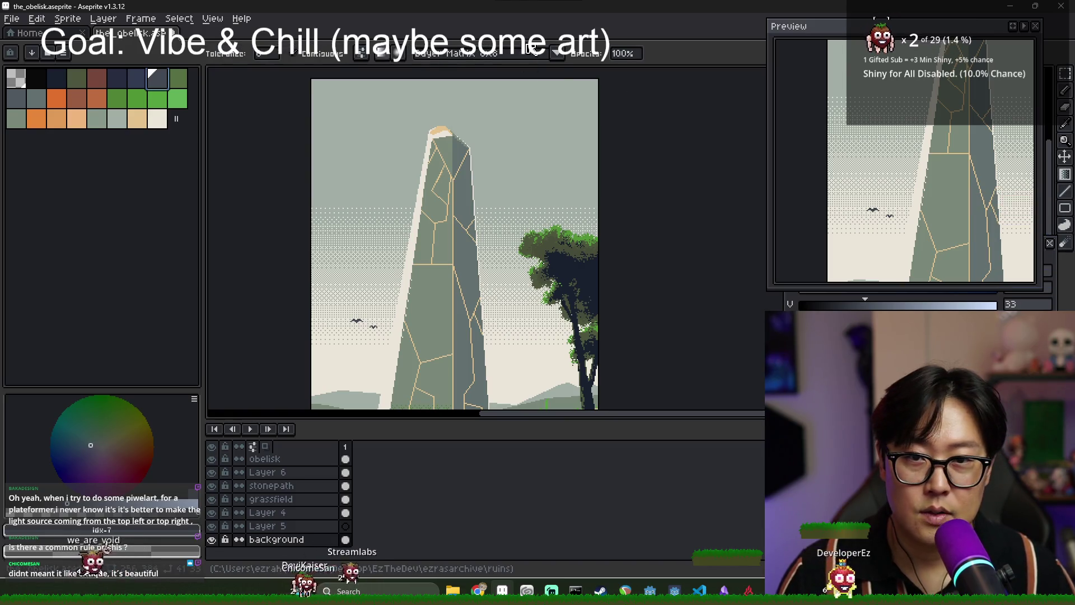
left_click(532, 49)
left_click(524, 133)
left_click_drag(364, 90, 362, 131)
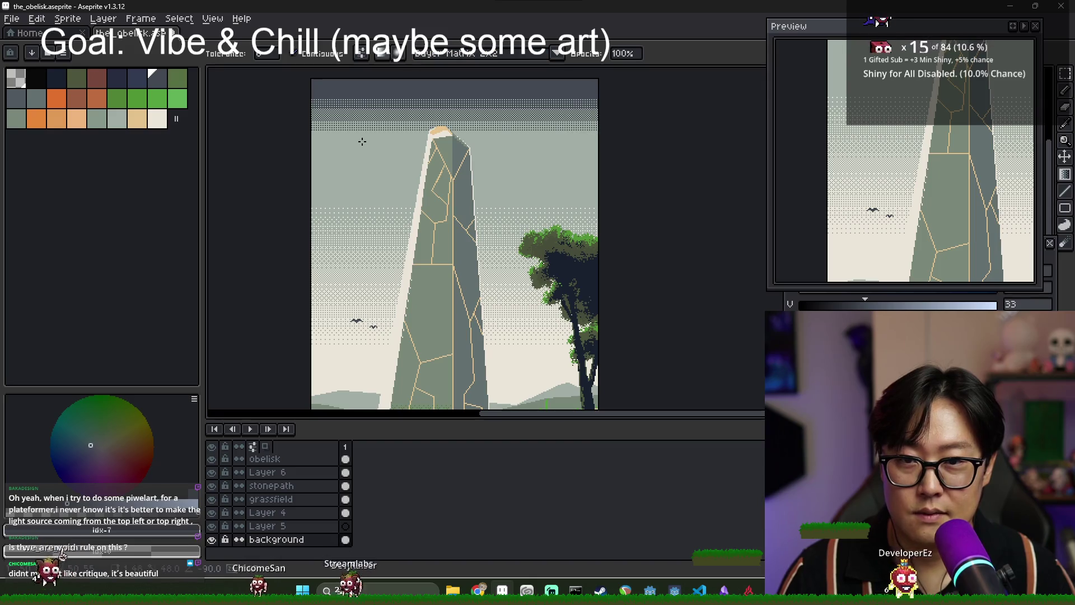
scroll(516, 199, "down", 1)
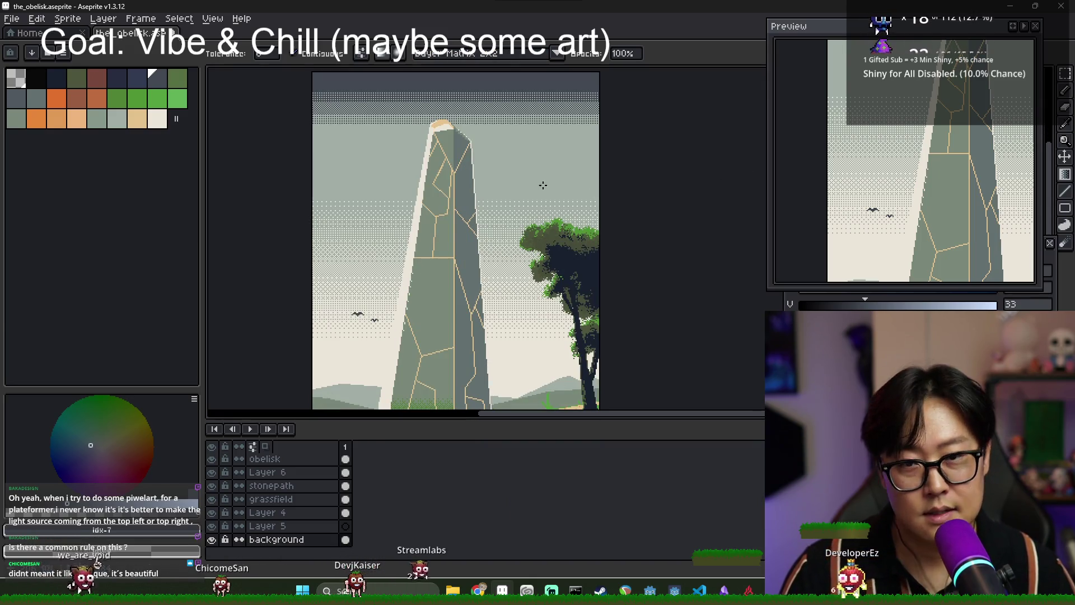
key("ctrl+z")
left_click(532, 53)
left_click(524, 119)
left_click_drag(423, 89, 422, 131)
scroll(532, 202, "down", 2)
scroll(532, 202, "up", 2)
mouse_move(947, 182)
left_mouse_down()
mouse_move(952, 250)
mouse_move(905, 256)
left_mouse_up()
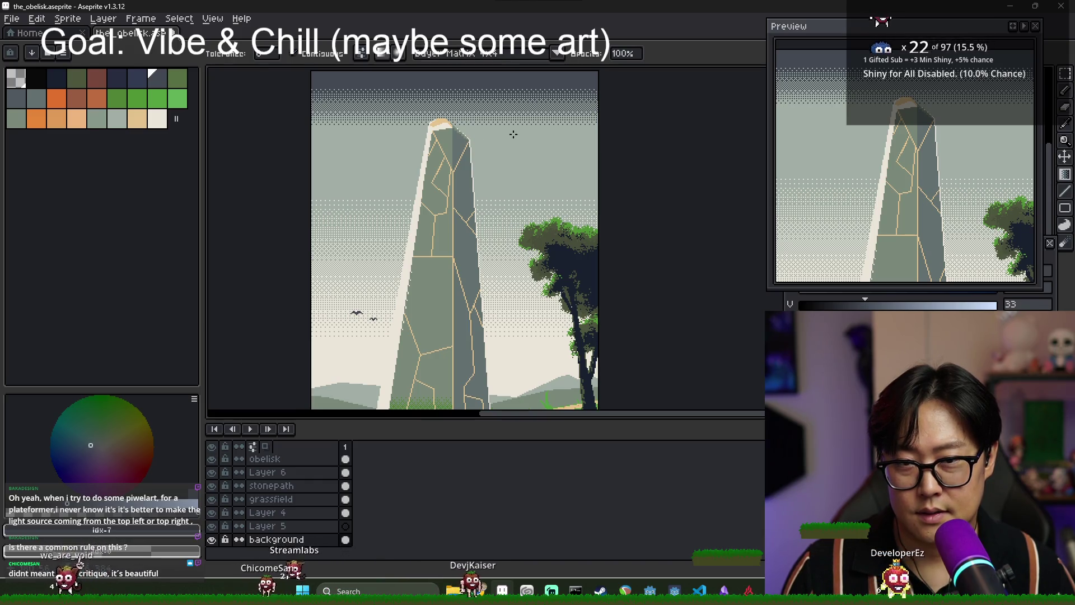
left_click(513, 135)
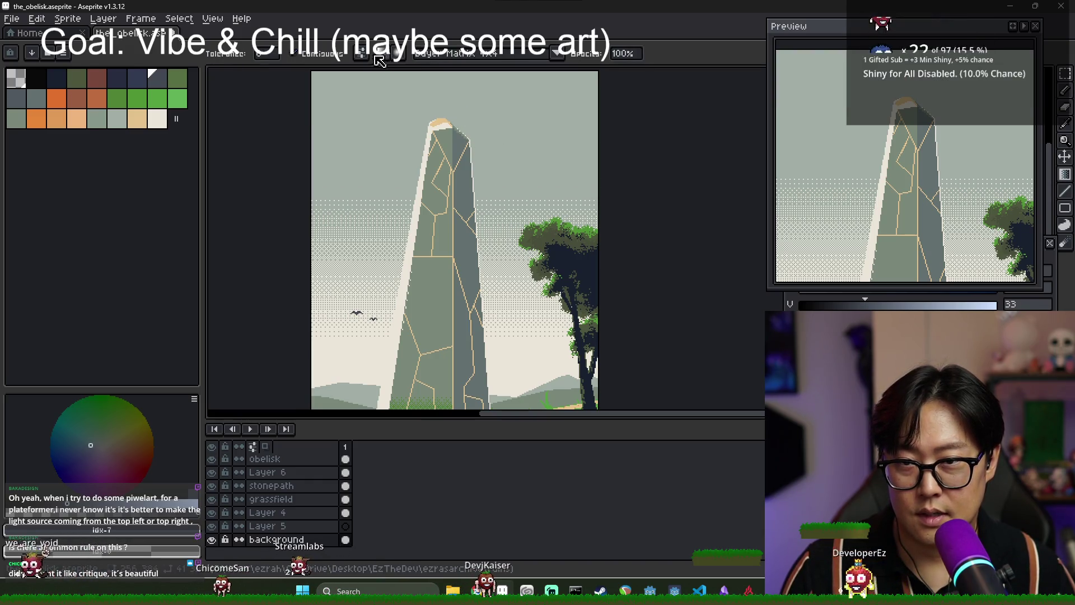
key("ctrl+z")
key("ctrl+y")
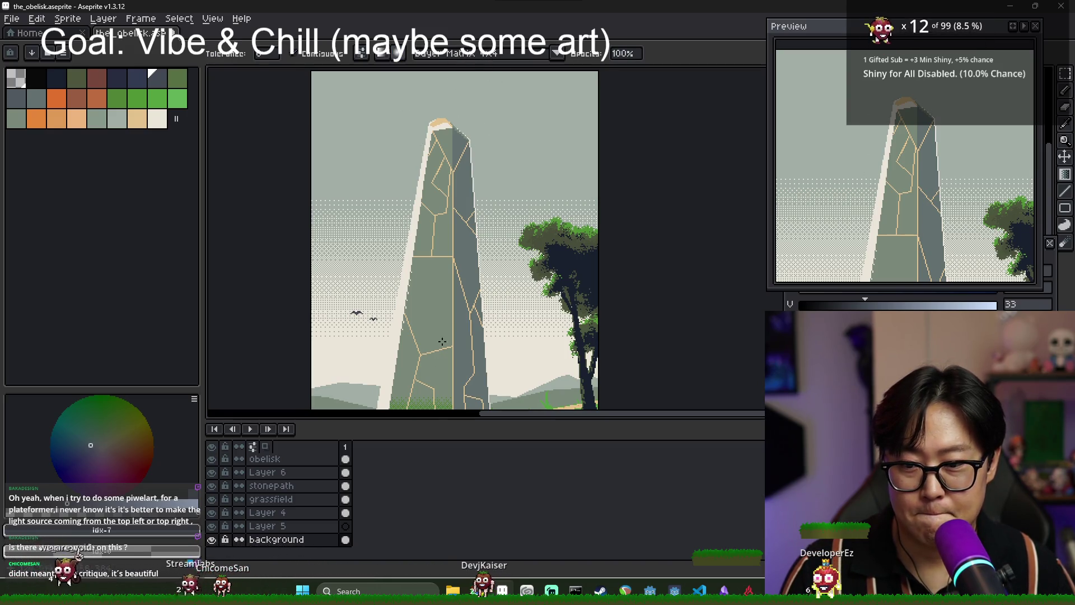
key("ctrl+y")
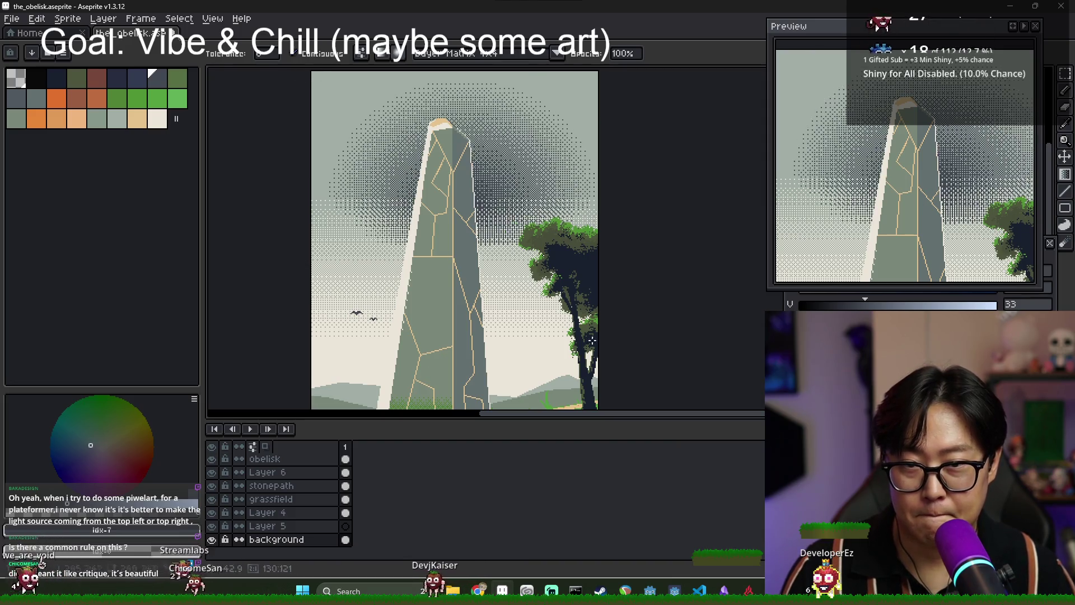
scroll(516, 319, "down", 2)
scroll(515, 320, "up", 2)
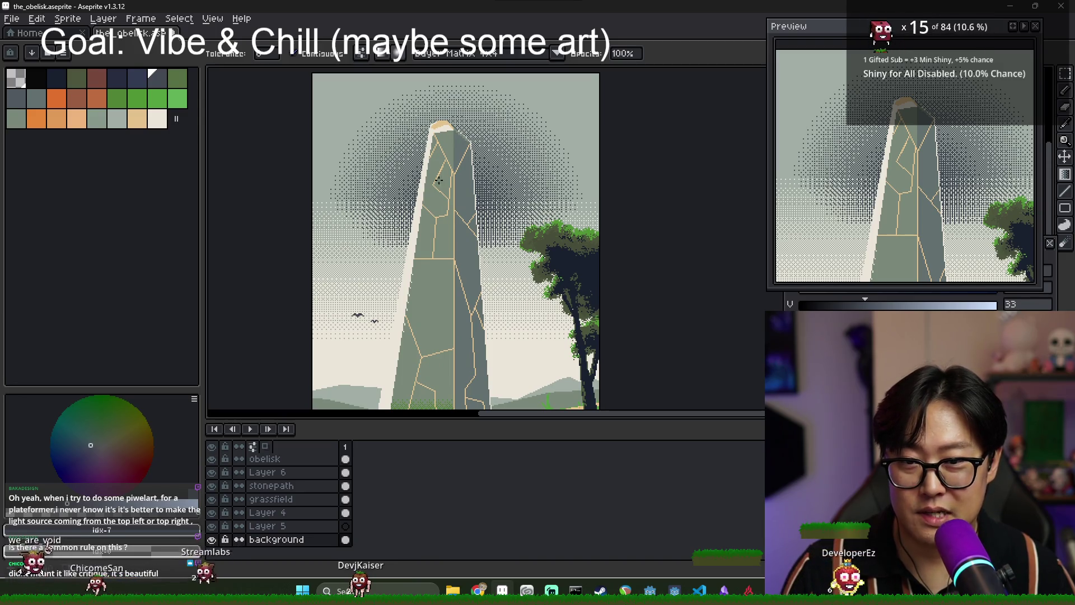
scroll(437, 189, "down", 2)
scroll(449, 194, "up", 2)
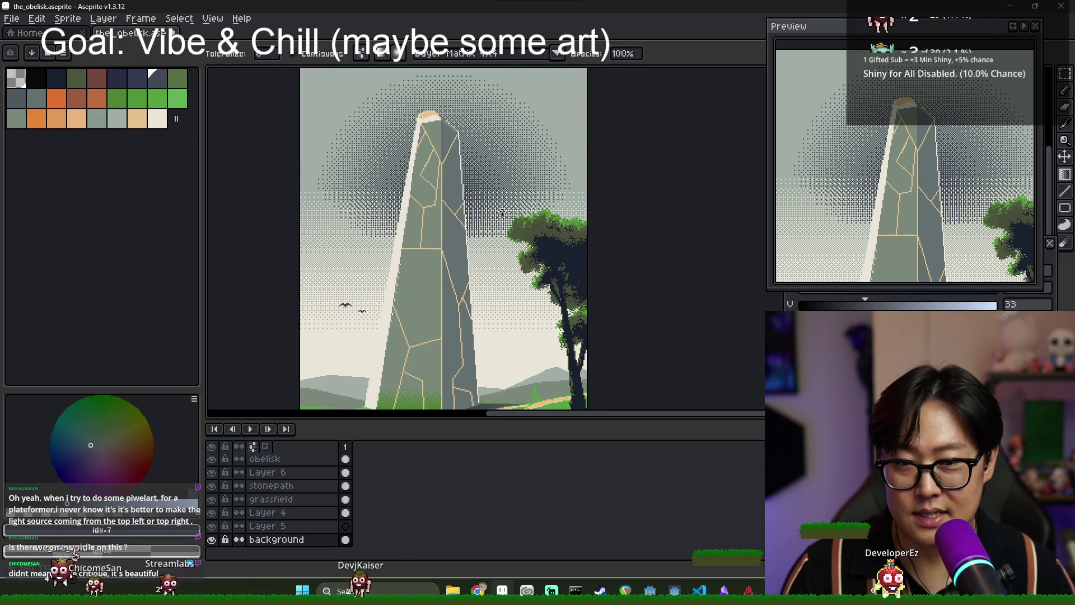
key("ctrl+z")
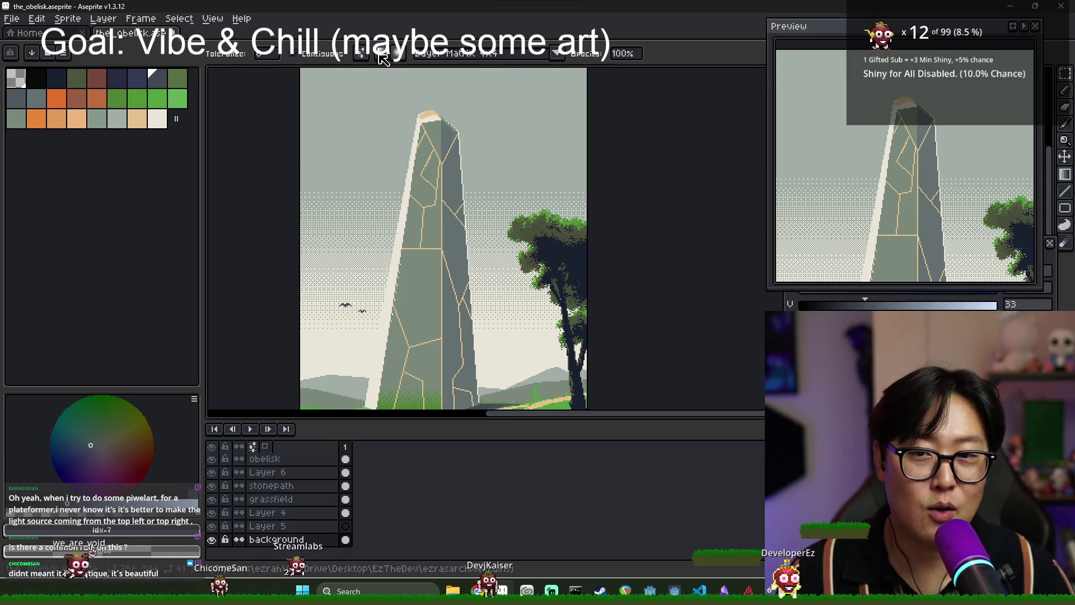
Draw a dithered gradient downward from the top of the canvas.
scroll(561, 109, "up", 1)
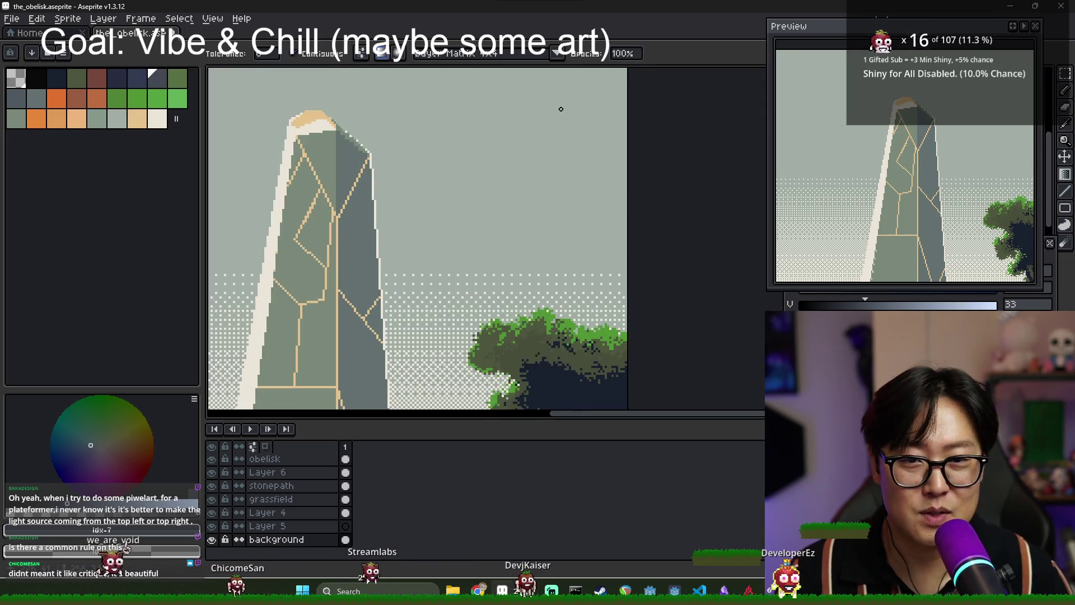
scroll(561, 109, "down", 1)
scroll(432, 163, "up", 2)
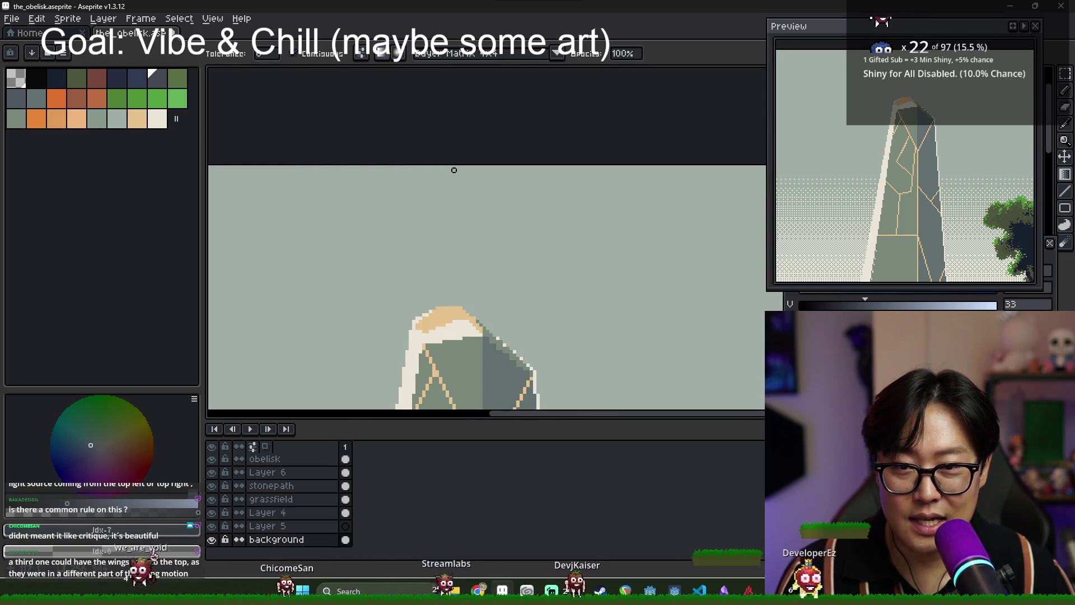
left_click_drag(465, 173, 478, 308)
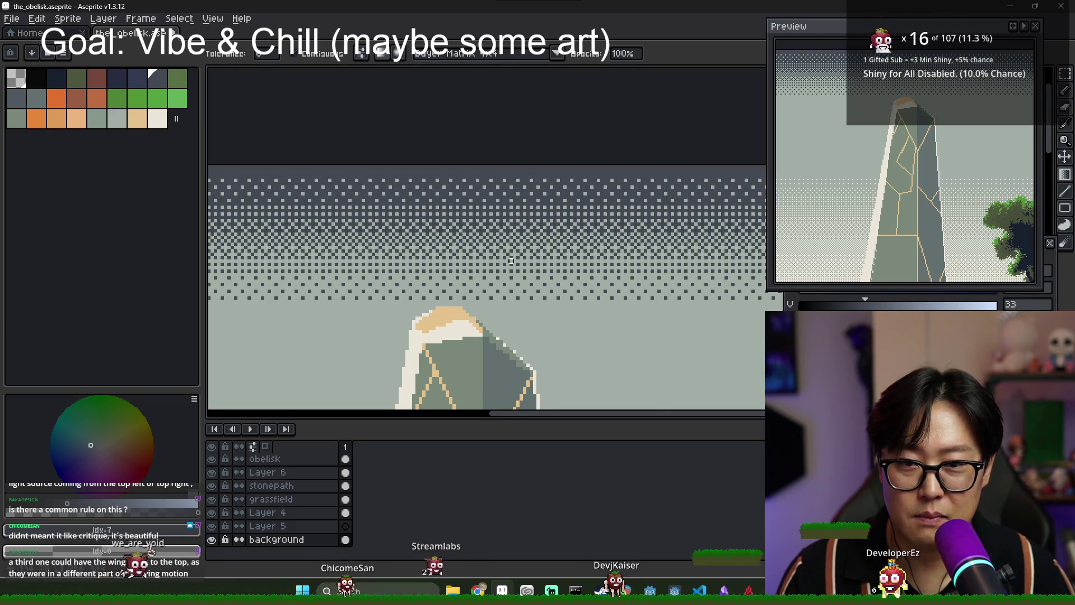
scroll(472, 254, "down", 3)
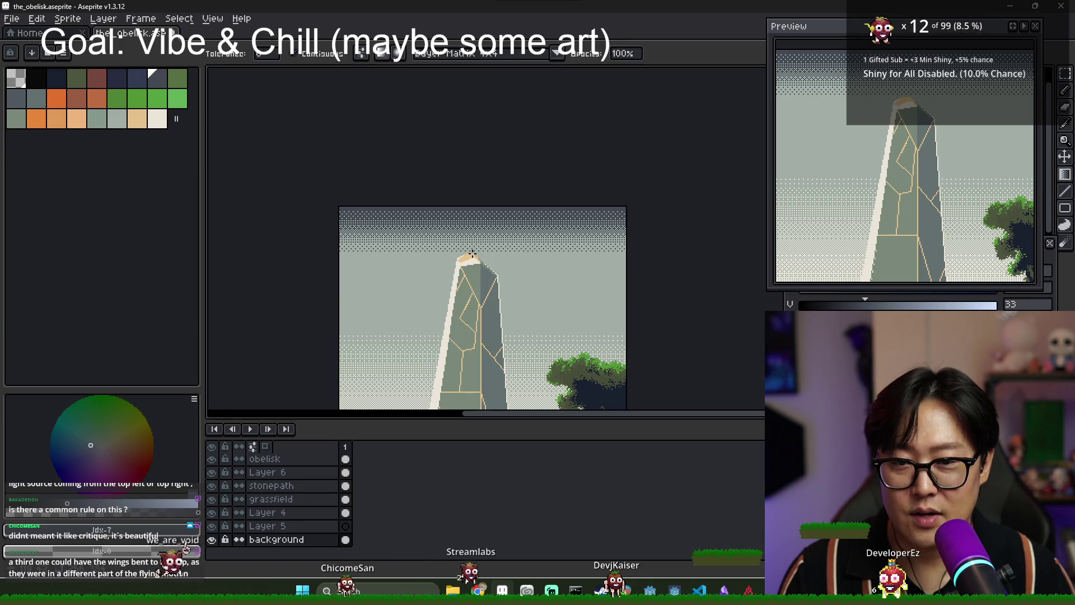
Marquee the band along the top of the sky and move it up past the canvas edge.
key("m")
left_click_drag(335, 203, 687, 268)
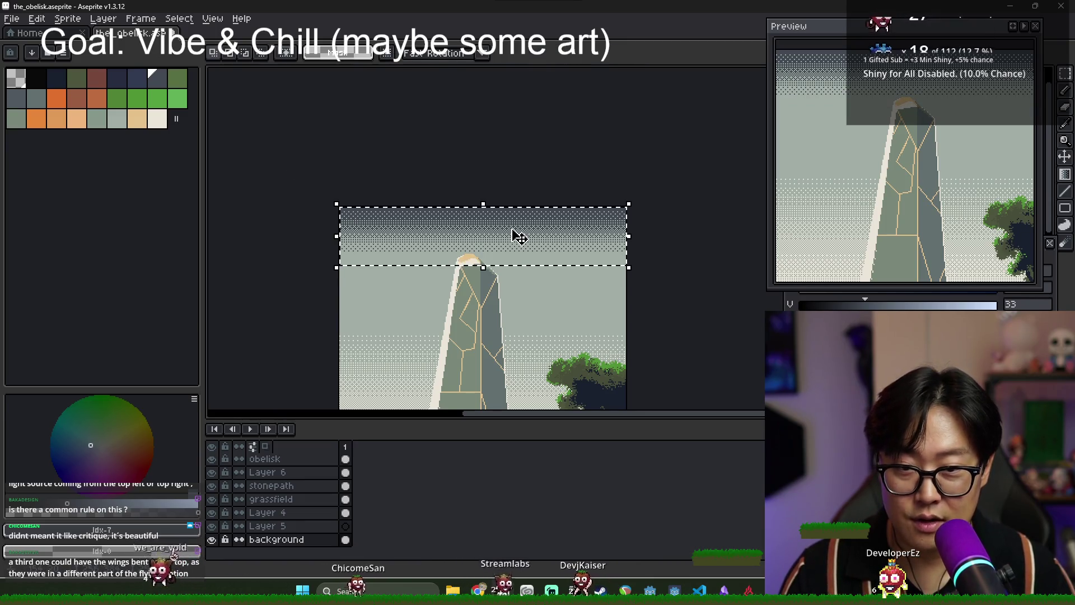
scroll(513, 223, "up", 3)
left_click_drag(511, 219, 508, 178)
scroll(515, 236, "down", 2)
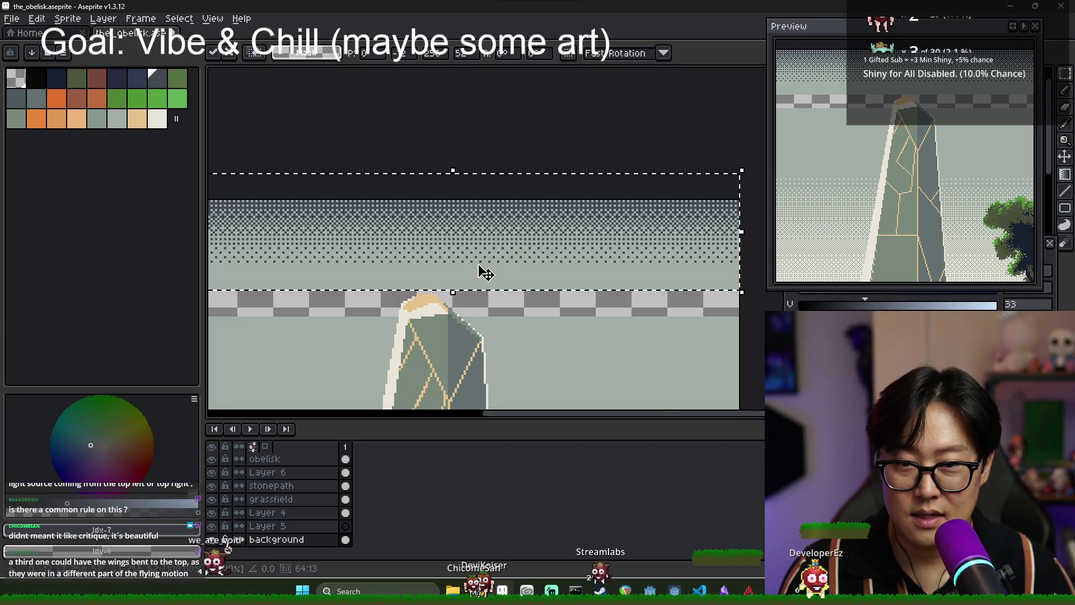
scroll(431, 277, "down", 2)
Fill the empty band with the sampled sky colour, hide the layer list, and select the top band.
key("g")
left_click(381, 297, "alt")
left_click(355, 285)
scroll(508, 303, "down", 2)
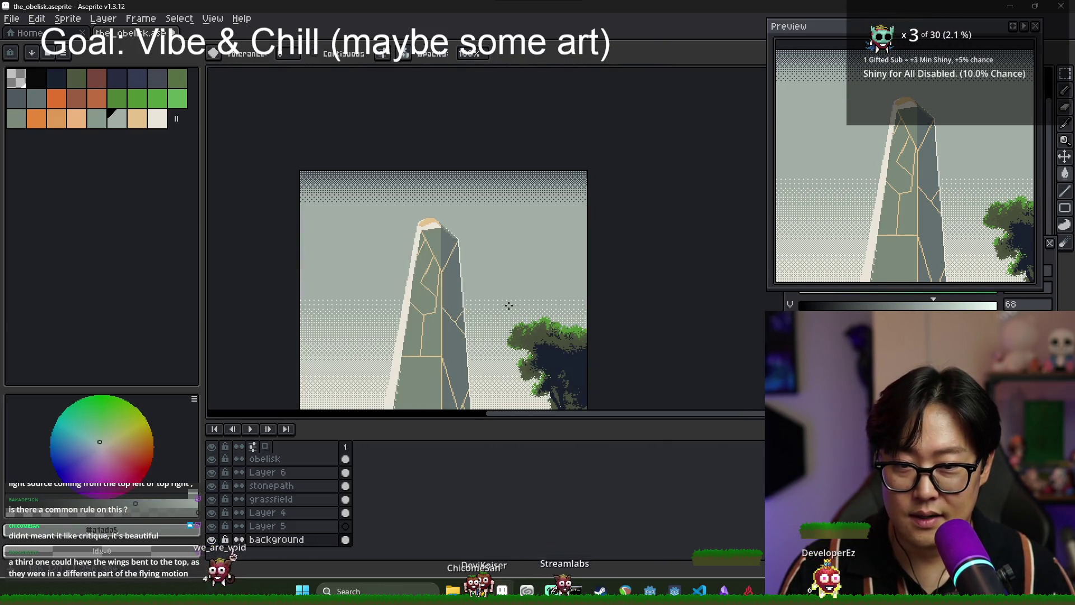
scroll(570, 252, "down", 1)
scroll(570, 252, "up", 1)
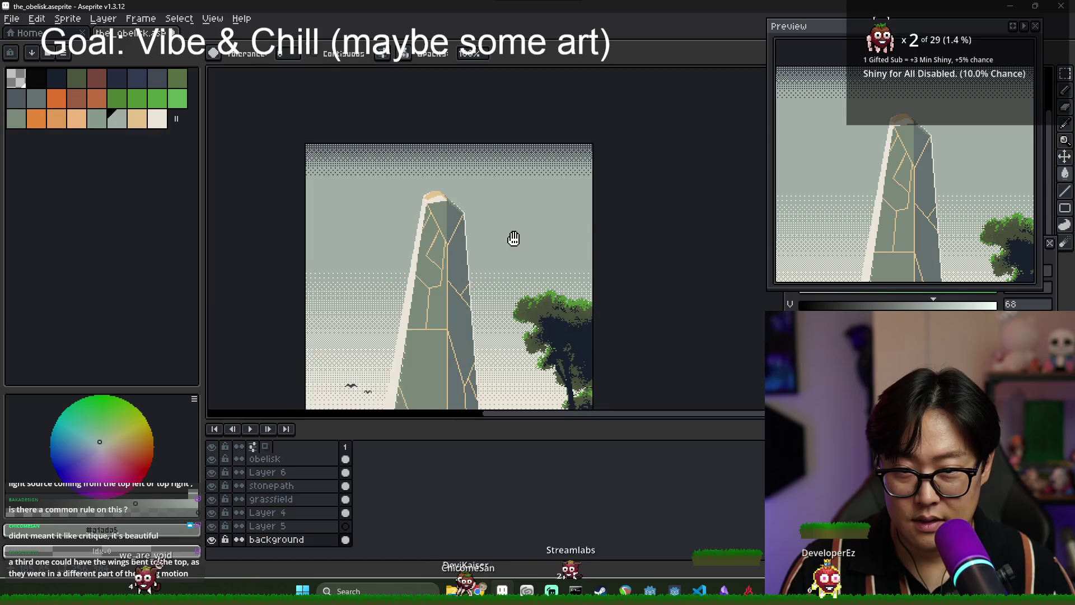
scroll(570, 252, "down", 1)
key("Tab")
scroll(521, 327, "up", 2)
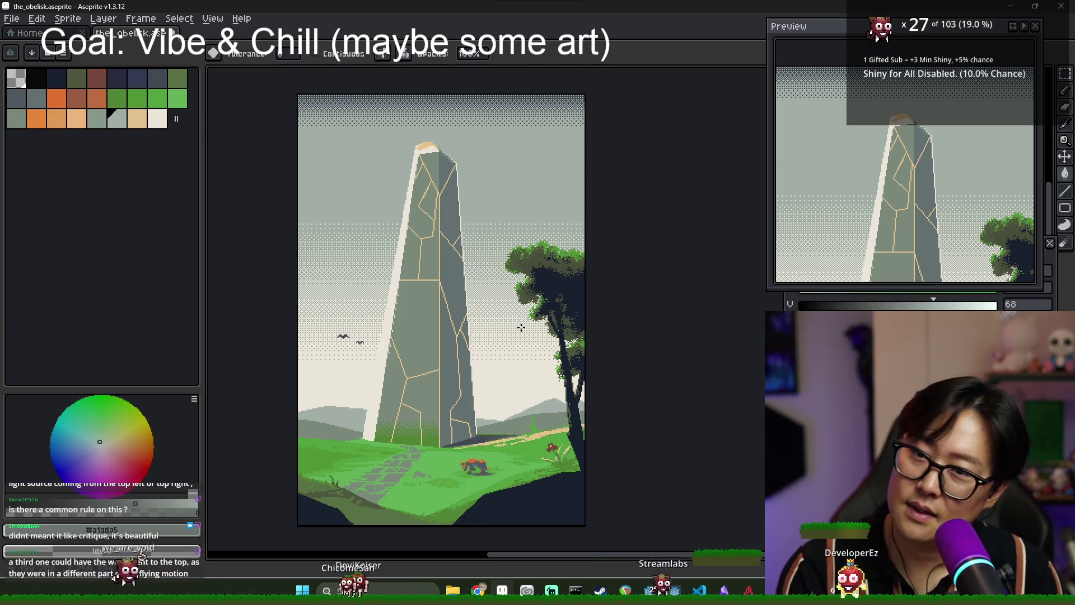
left_click(400, 99)
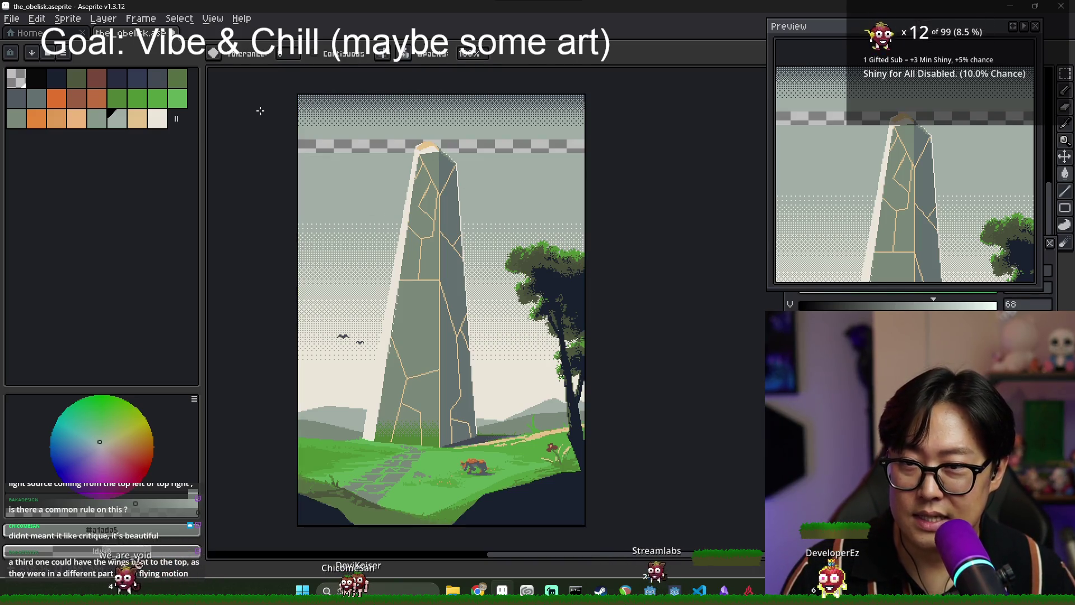
key("g")
left_click(358, 136)
key("ctrl+d")
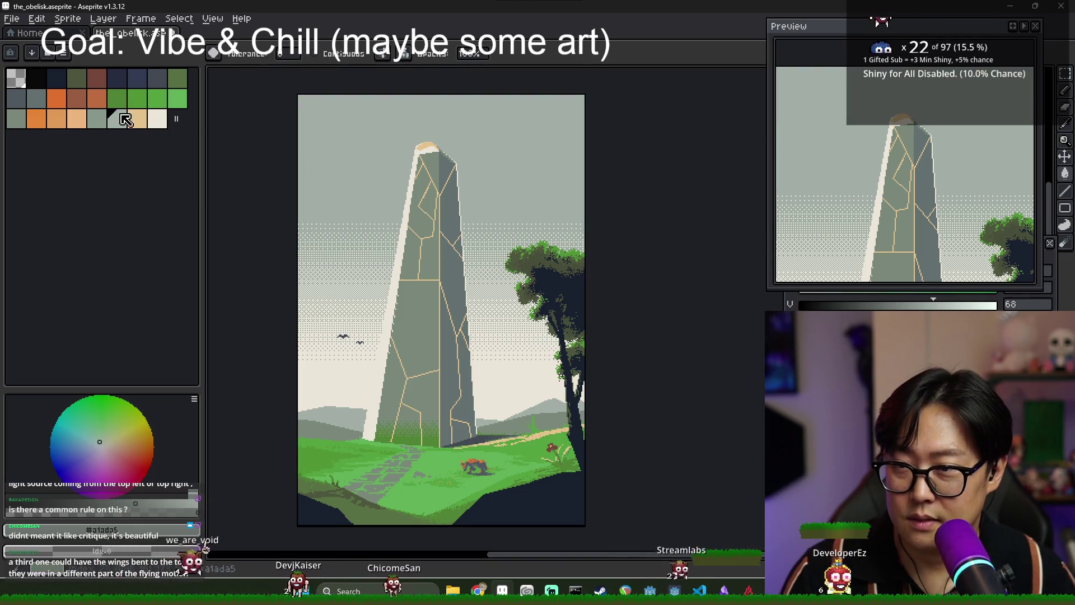
left_click(36, 98)
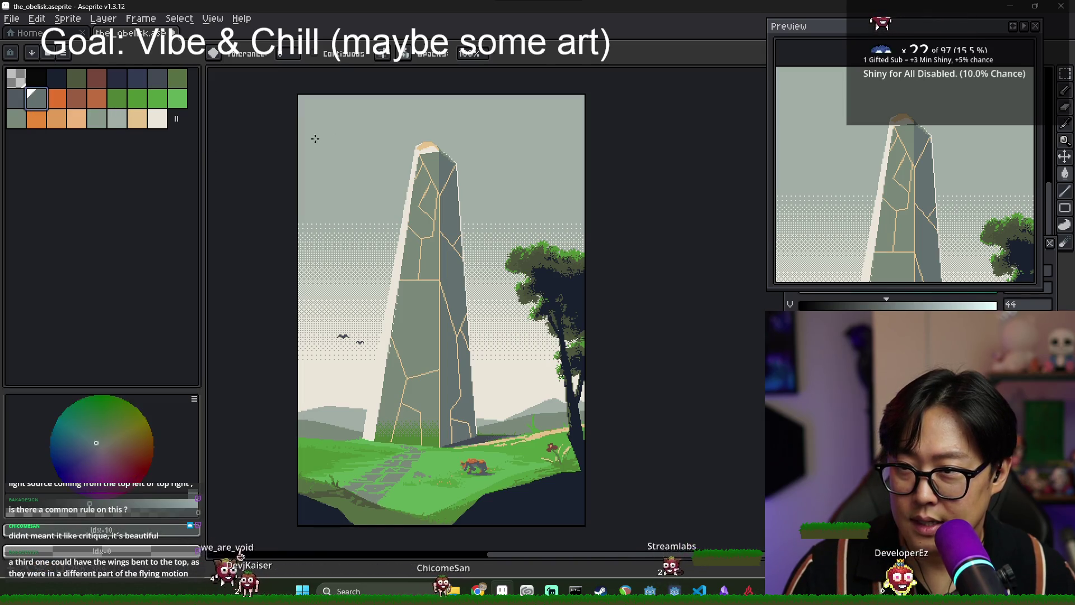
left_click(360, 137)
key("v")
key("ctrl+z")
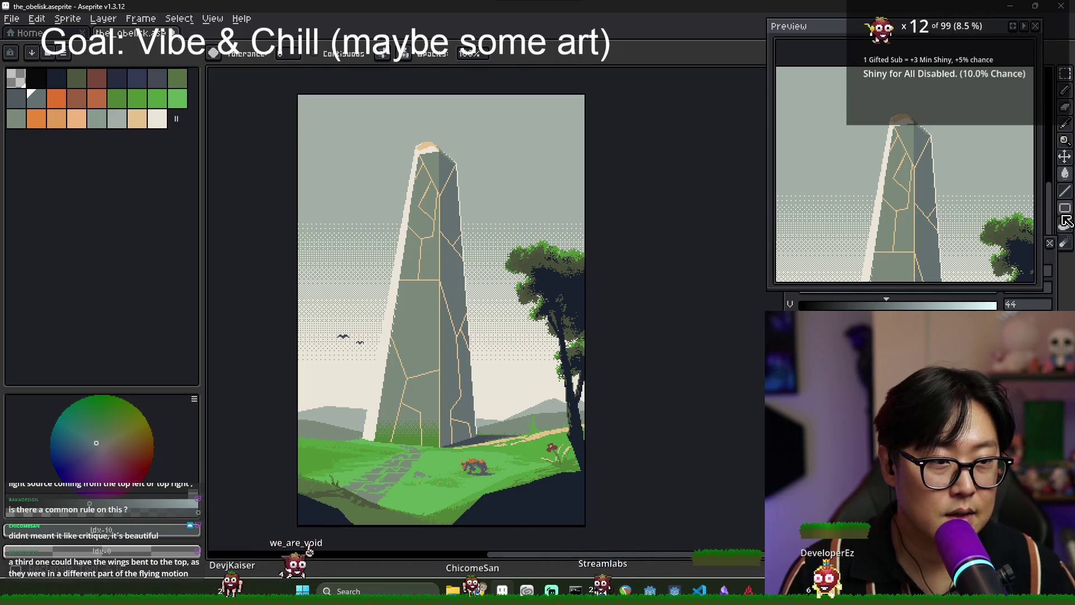
key("shift+g")
mouse_move(476, 125)
left_mouse_down()
mouse_move(454, 237)
mouse_move(443, 227)
left_mouse_up()
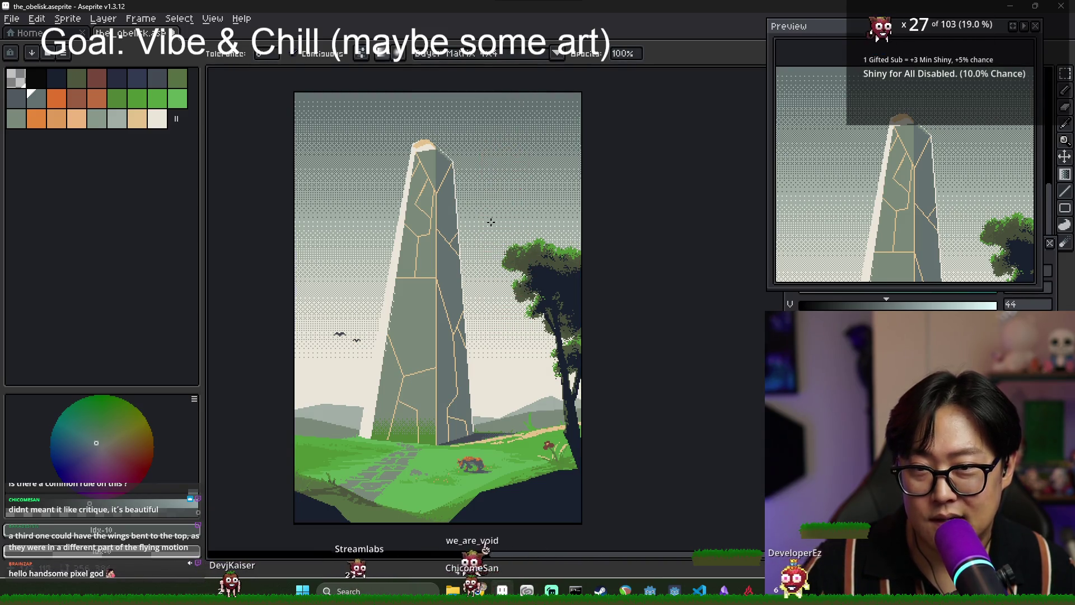
key("ctrl+z")
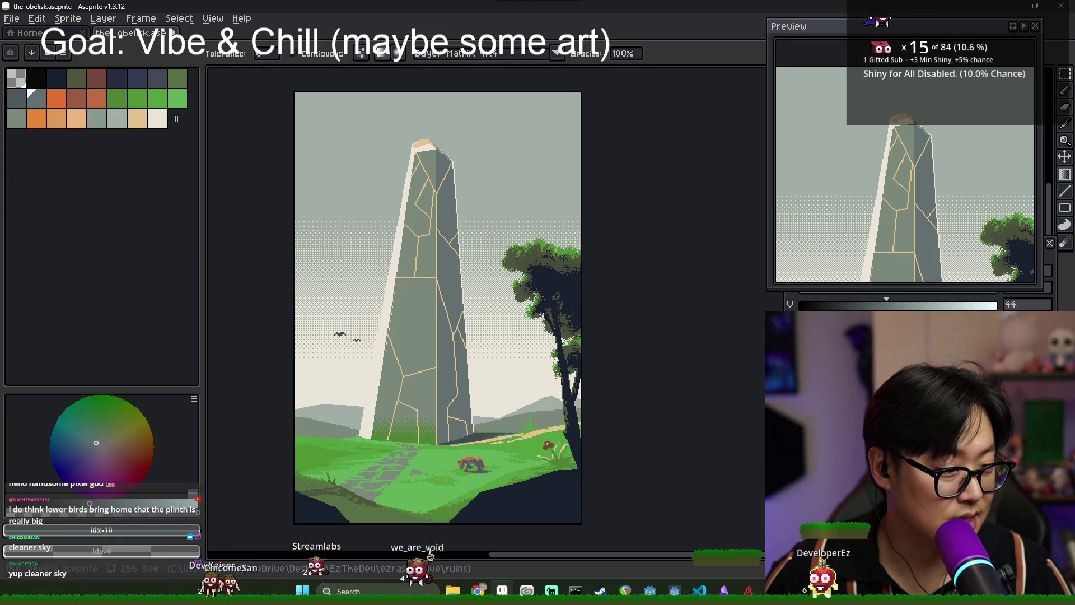
Switch to the Pencil and zoom in on the two birds.
scroll(366, 343, "up", 4)
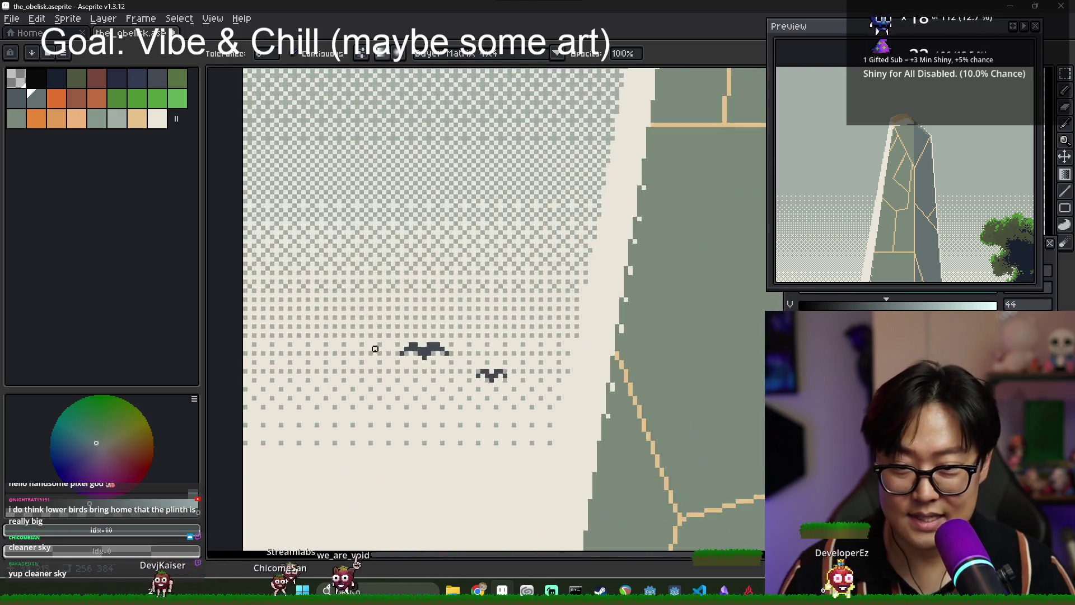
key("b")
scroll(522, 350, "up", 1)
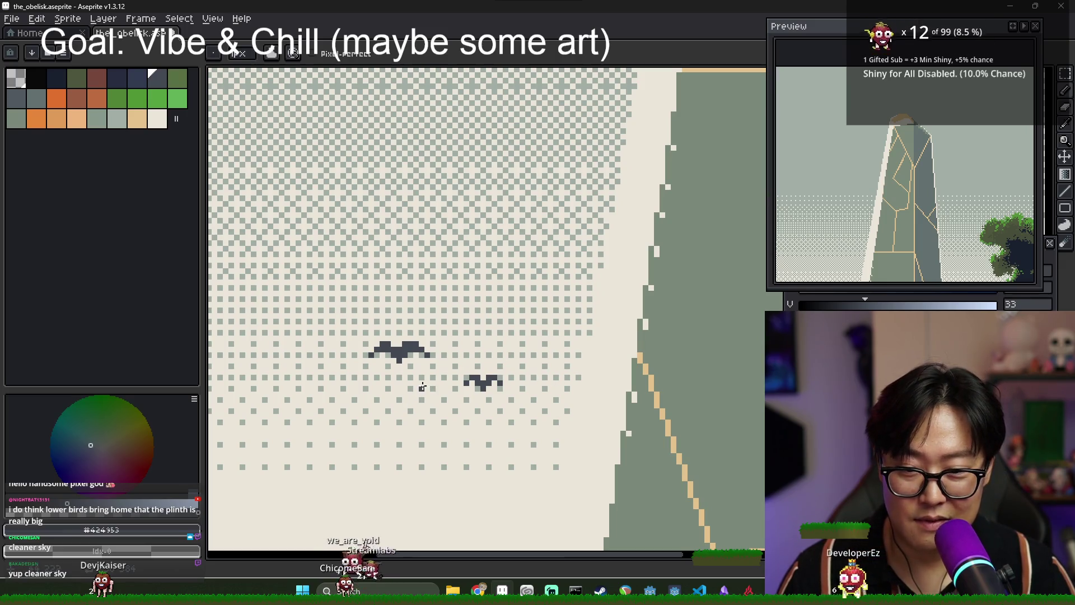
scroll(524, 440, "down", 3)
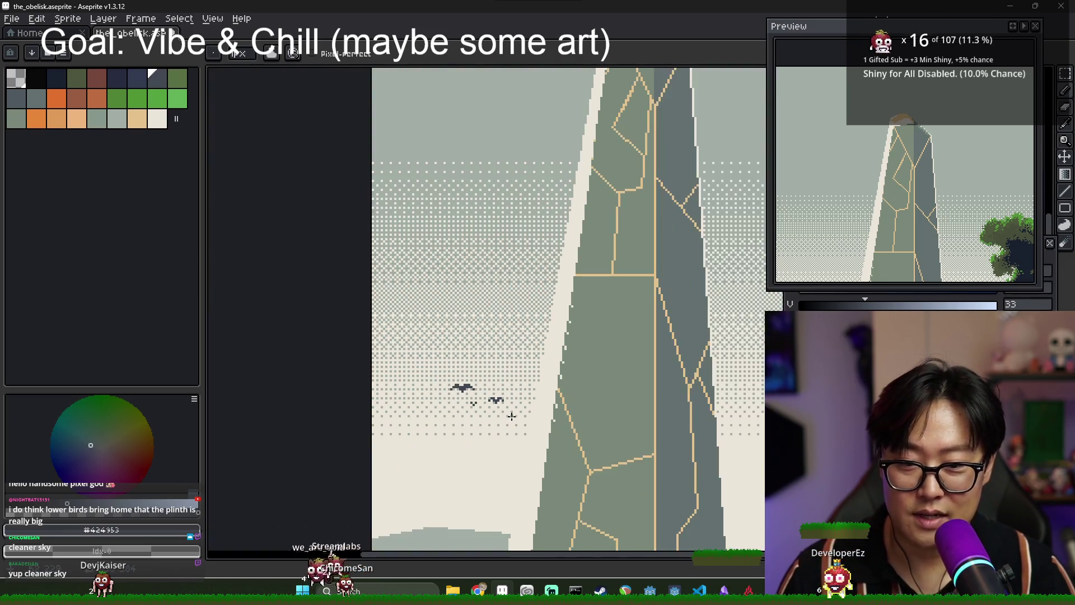
scroll(529, 435, "down", 4)
scroll(531, 443, "up", 2)
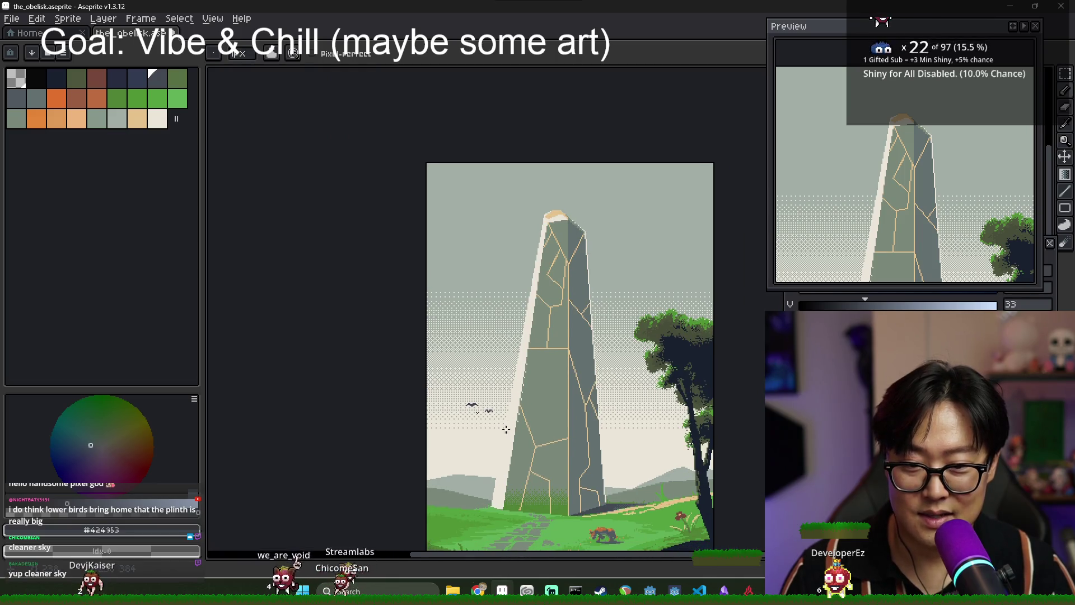
scroll(503, 436, "up", 4)
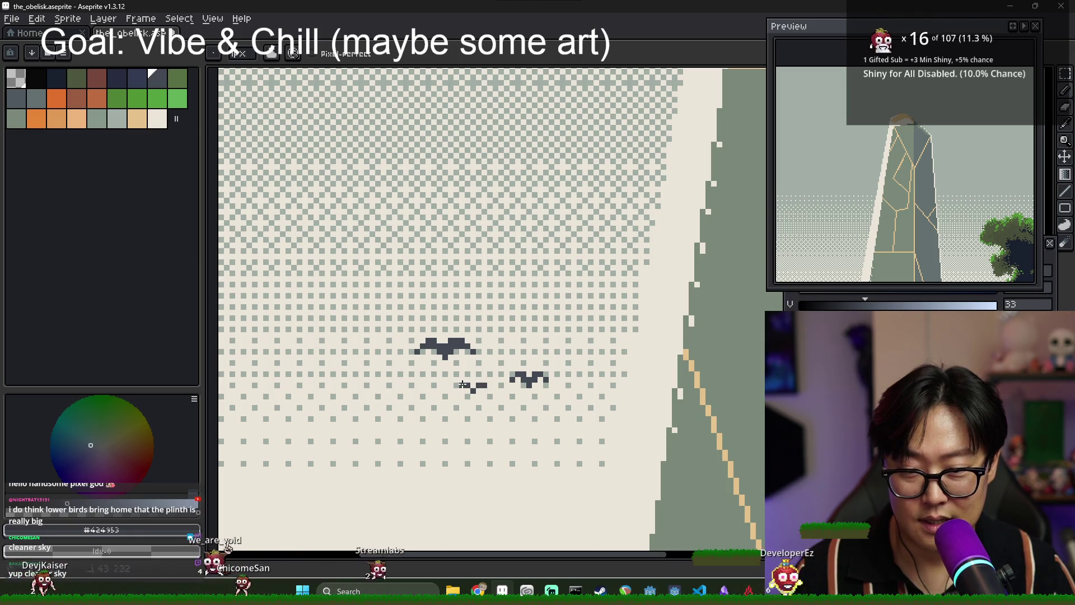
scroll(514, 424, "down", 3)
scroll(513, 424, "down", 2)
scroll(504, 415, "up", 5)
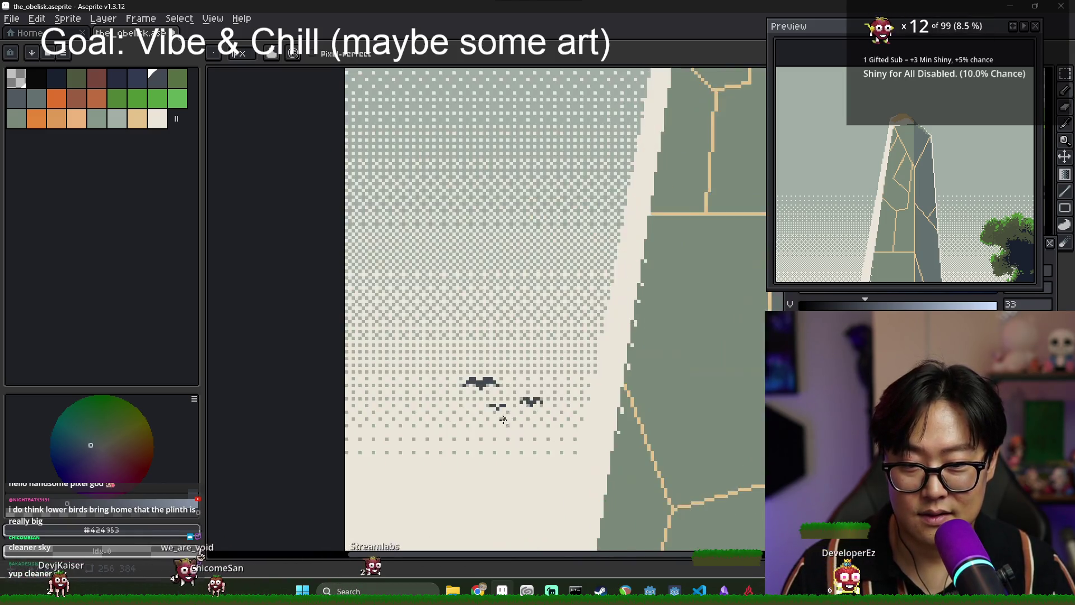
Repaint the lower small bird's pixels in grey.
left_click(36, 98)
scroll(470, 410, "up", 1)
scroll(470, 409, "up", 1)
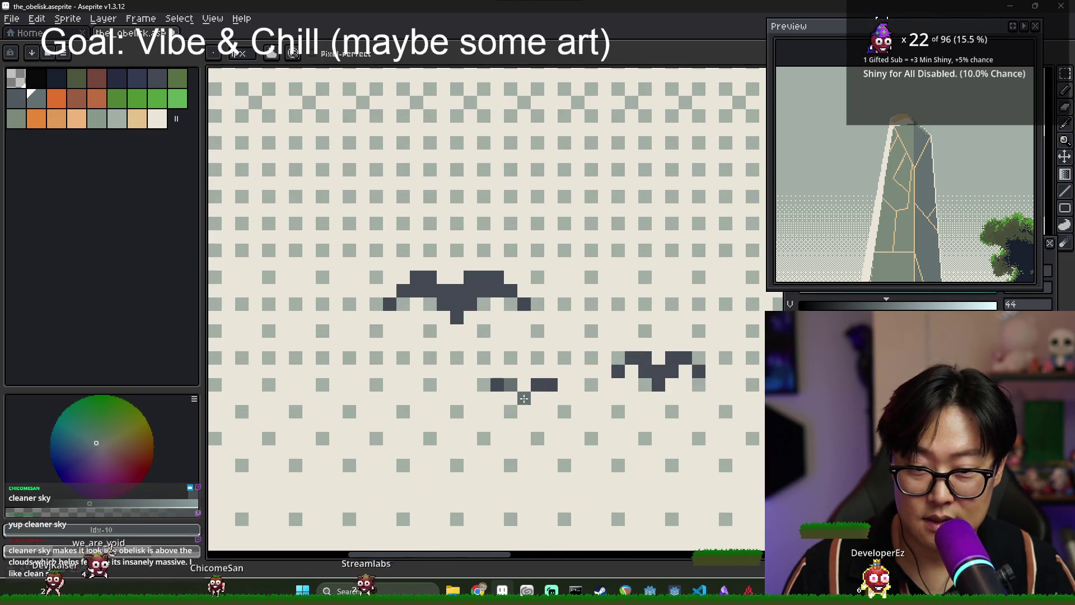
left_click_drag(536, 398, 536, 385)
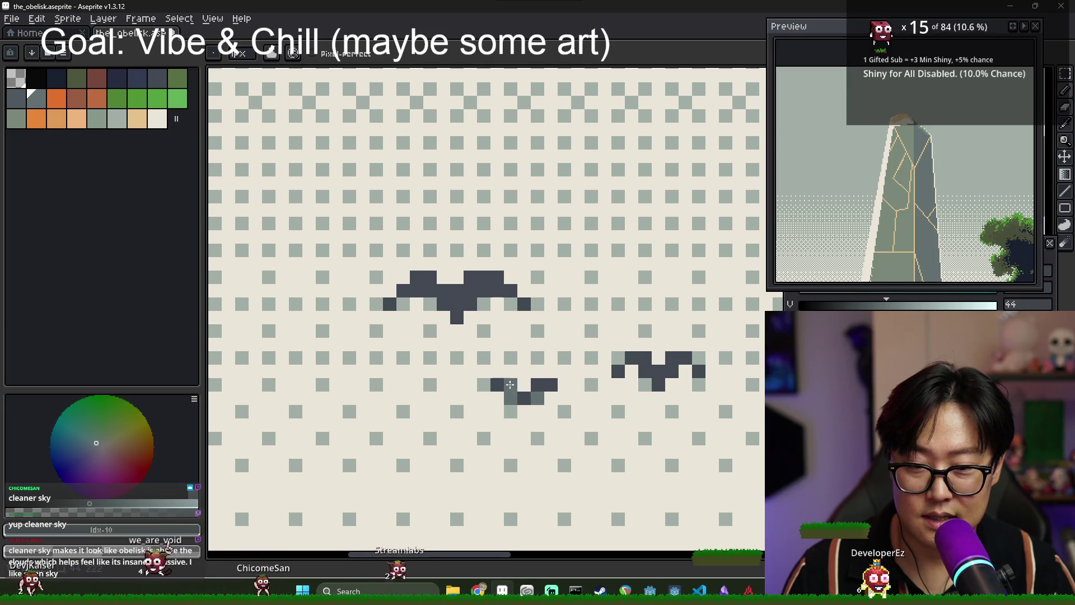
scroll(515, 398, "down", 5)
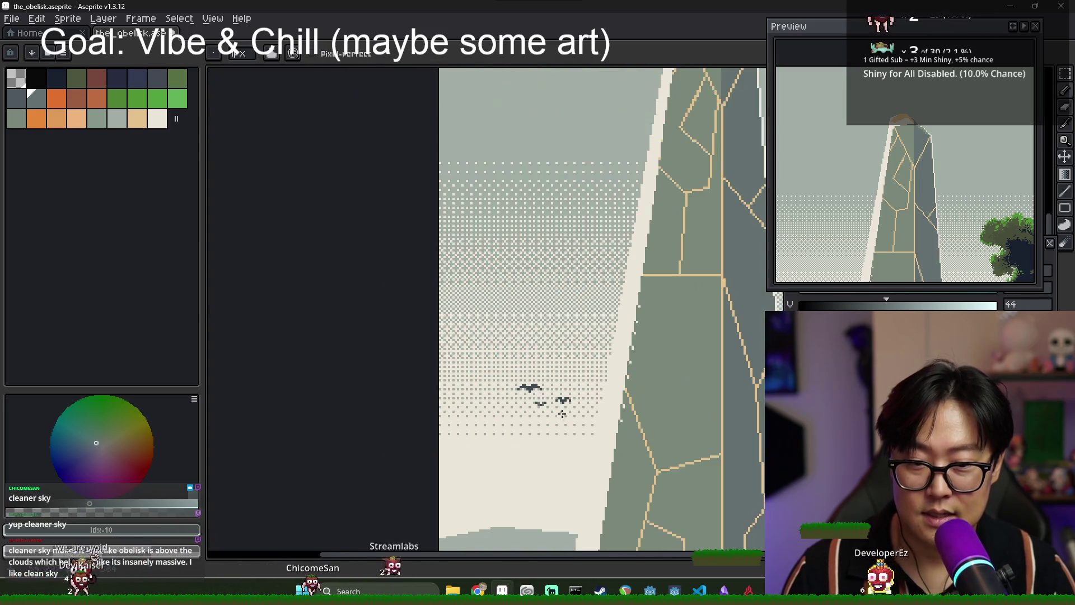
scroll(574, 422, "down", 2)
scroll(598, 433, "up", 6)
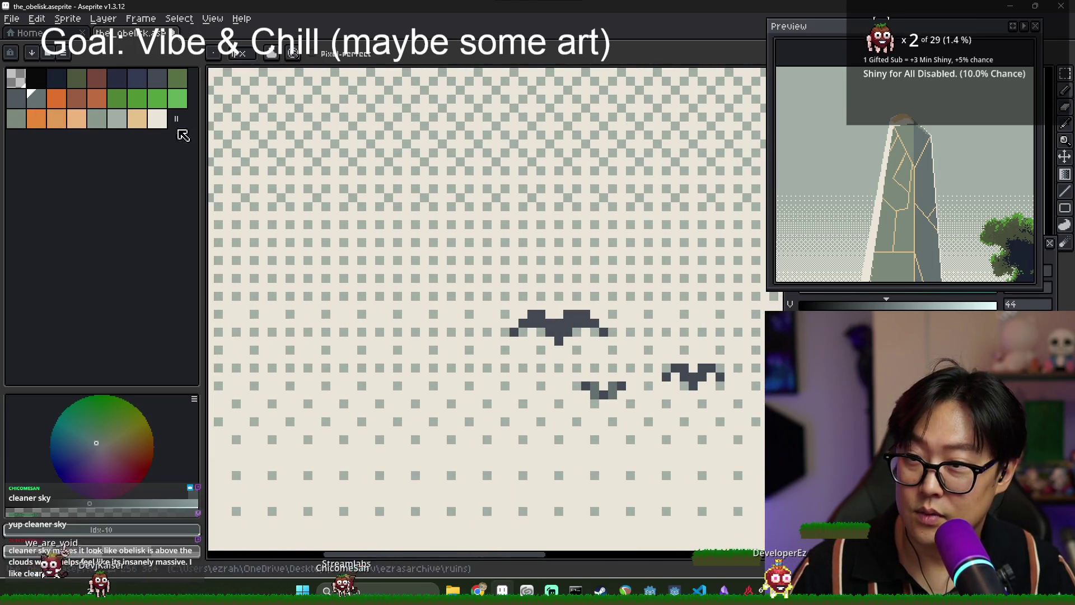
Pick the sky's grey-green colour and zoom in and out to review the bird.
left_click(100, 119)
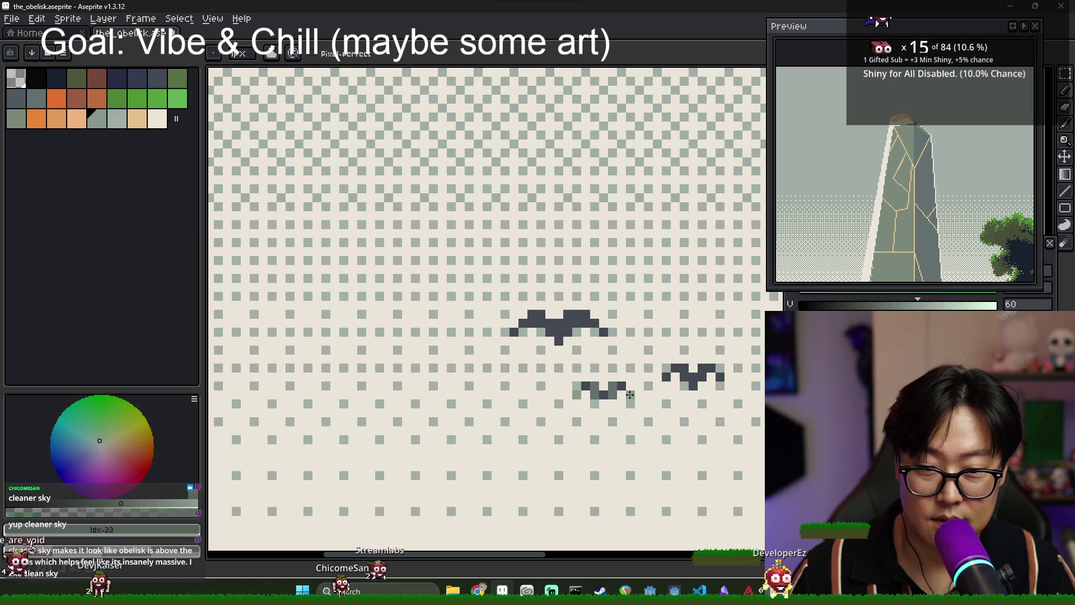
scroll(582, 383, "down", 5)
scroll(649, 403, "down", 2)
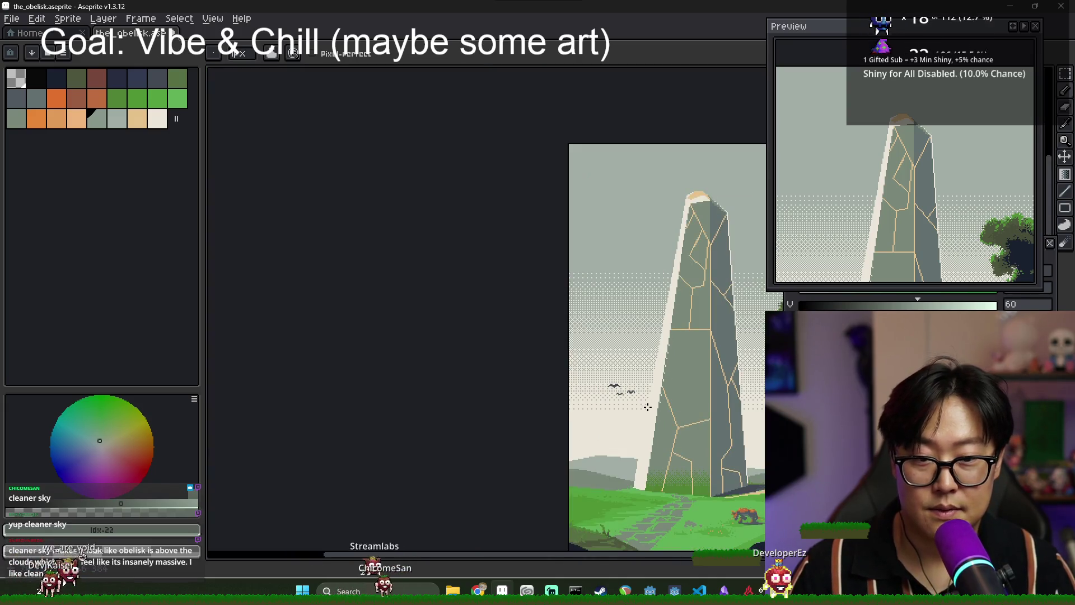
scroll(627, 403, "up", 5)
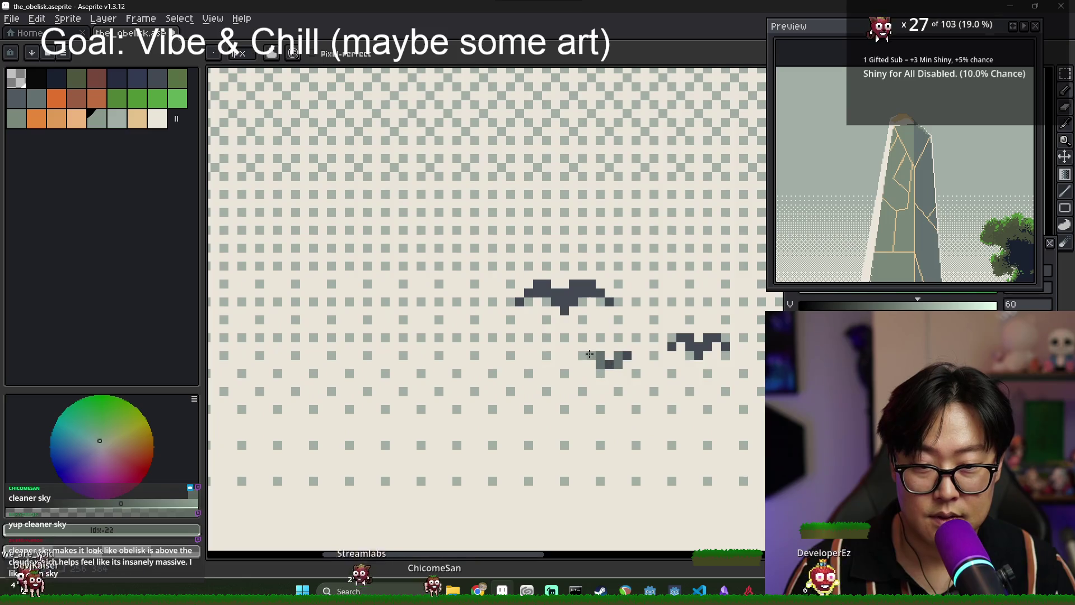
scroll(638, 356, "down", 3)
scroll(661, 384, "up", 1)
scroll(661, 386, "down", 1)
scroll(609, 380, "down", 1)
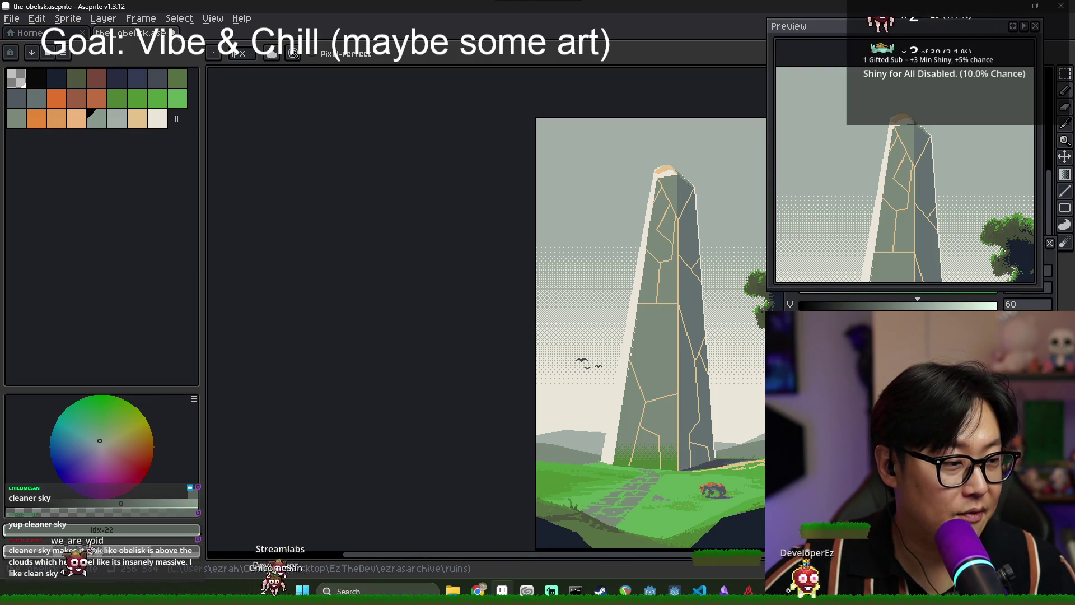
left_click_drag(751, 395, 608, 377)
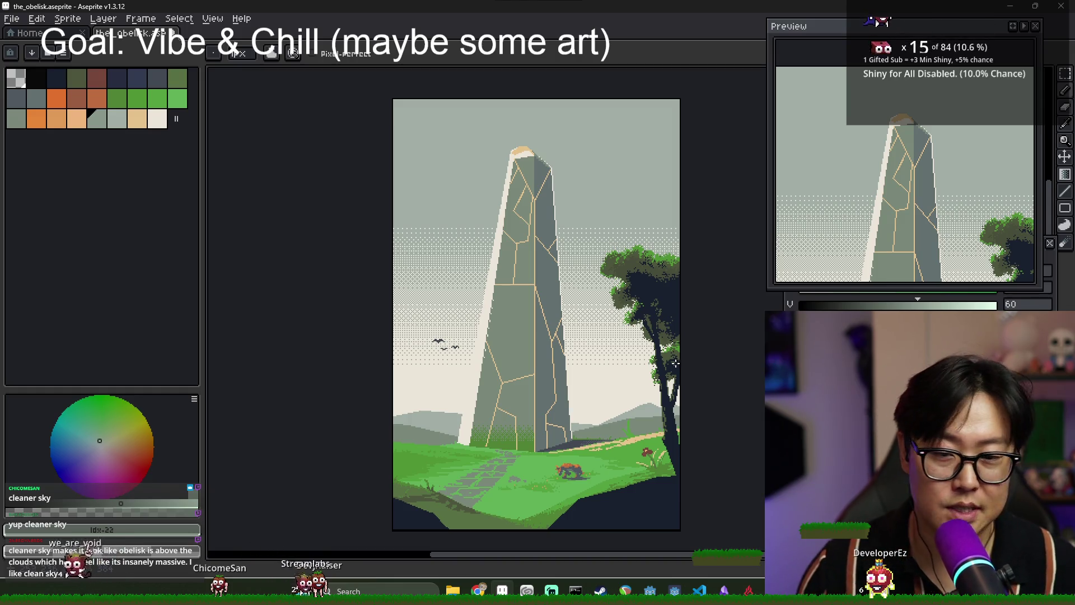
left_click_drag(540, 386, 585, 410)
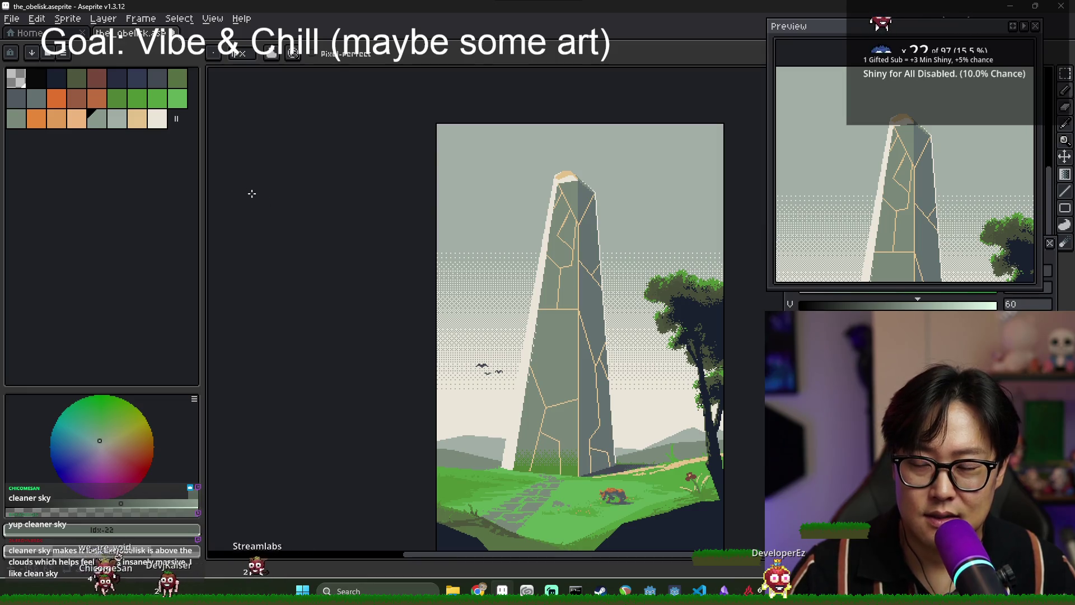
Pick black and create a new 64×64 px sprite.
left_click(37, 82)
key("ctrl+n")
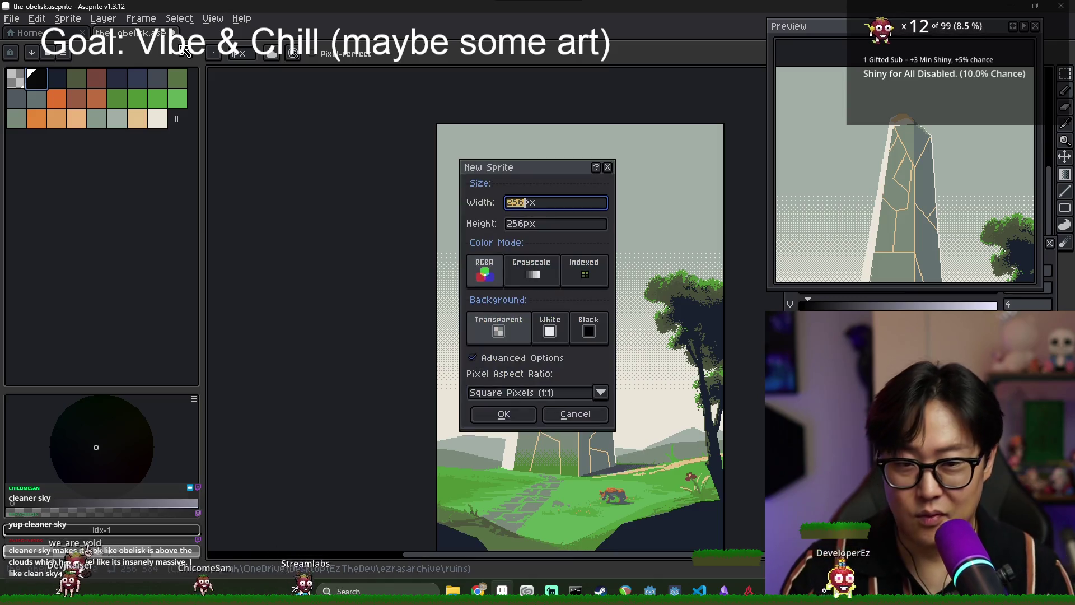
type("64")
key("Tab")
type("64")
key("Return")
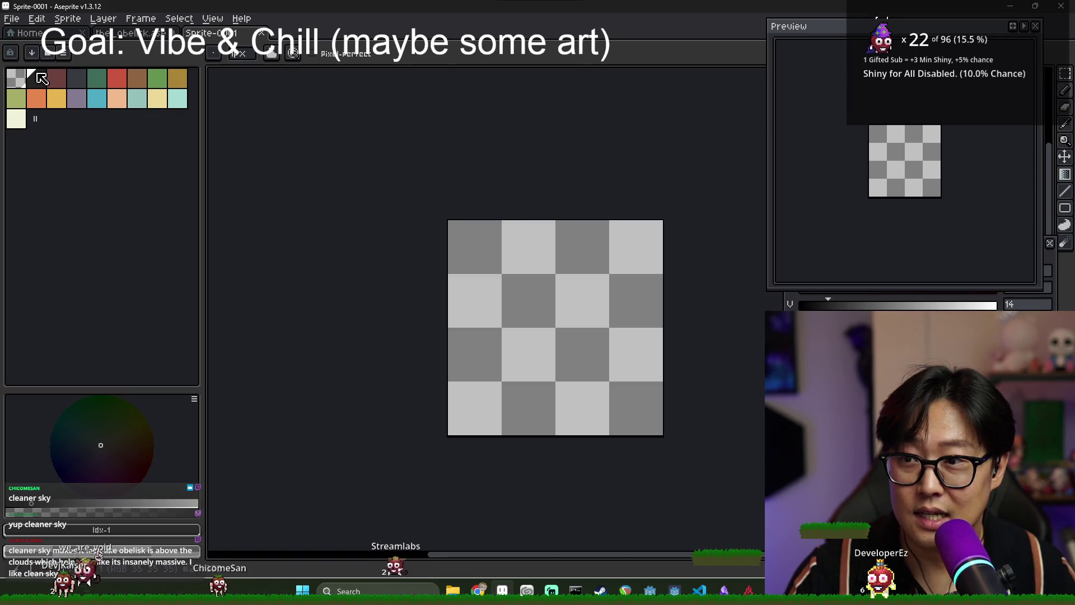
Undo a freehand test stroke, then draw a large filled dark circle with the Ellipse tool.
mouse_move(479, 322)
left_mouse_down()
mouse_move(548, 269)
mouse_move(639, 275)
mouse_move(570, 326)
mouse_move(480, 322)
mouse_move(484, 369)
left_mouse_up()
key("ctrl+z")
key("ctrl+z")
key("ctrl+z")
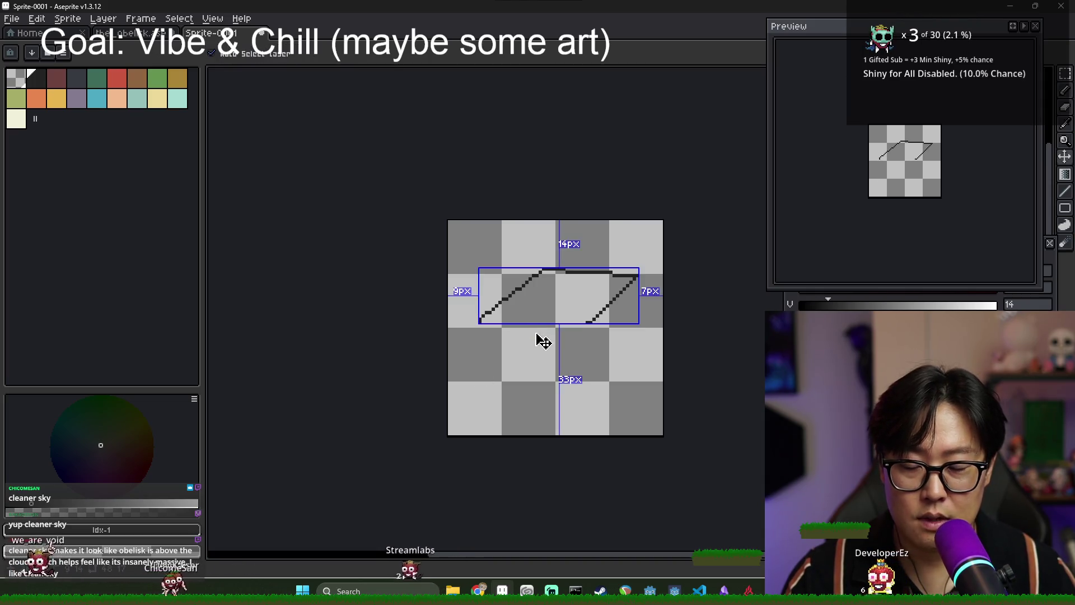
key("ctrl+z")
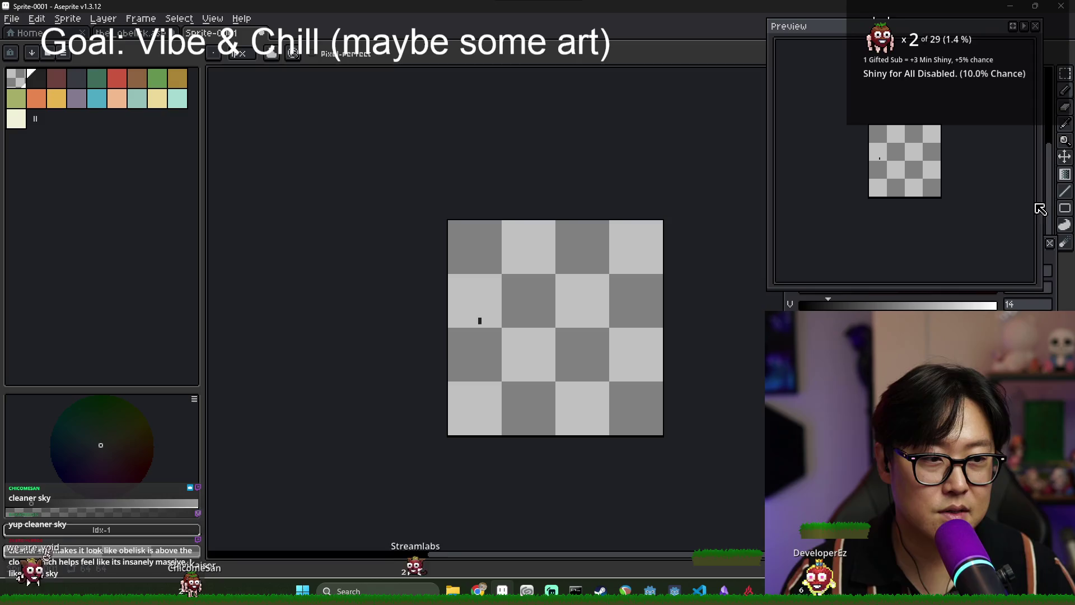
left_click(1048, 215)
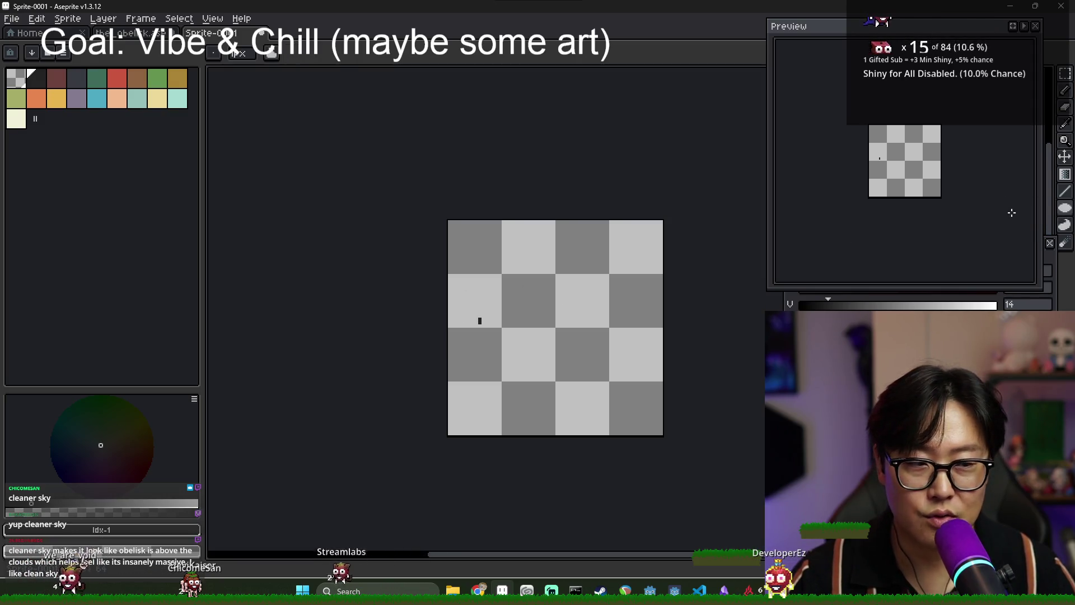
mouse_move(479, 253)
left_mouse_down()
mouse_move(560, 347)
mouse_move(630, 407)
left_mouse_up()
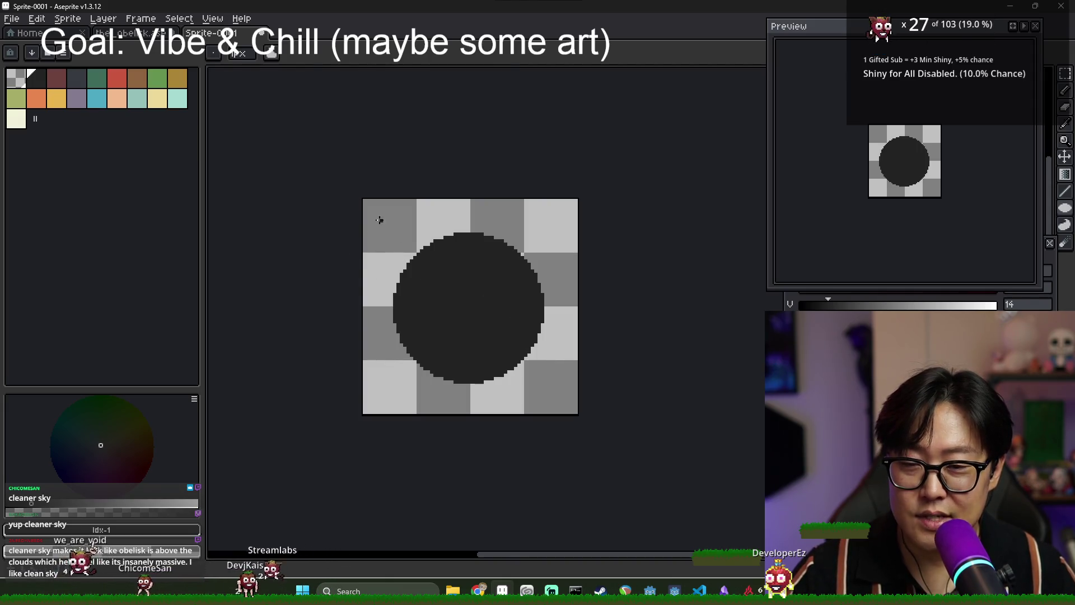
Sample the circle's dark #232323 colour and brighten its value for the cap colour.
left_click(177, 99)
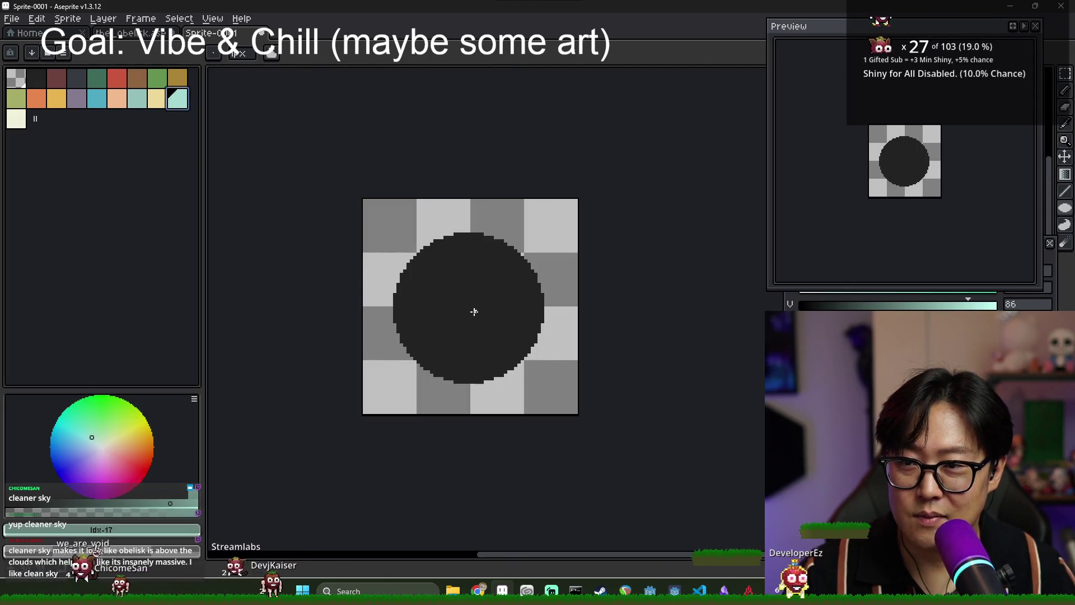
left_click(448, 298, "alt")
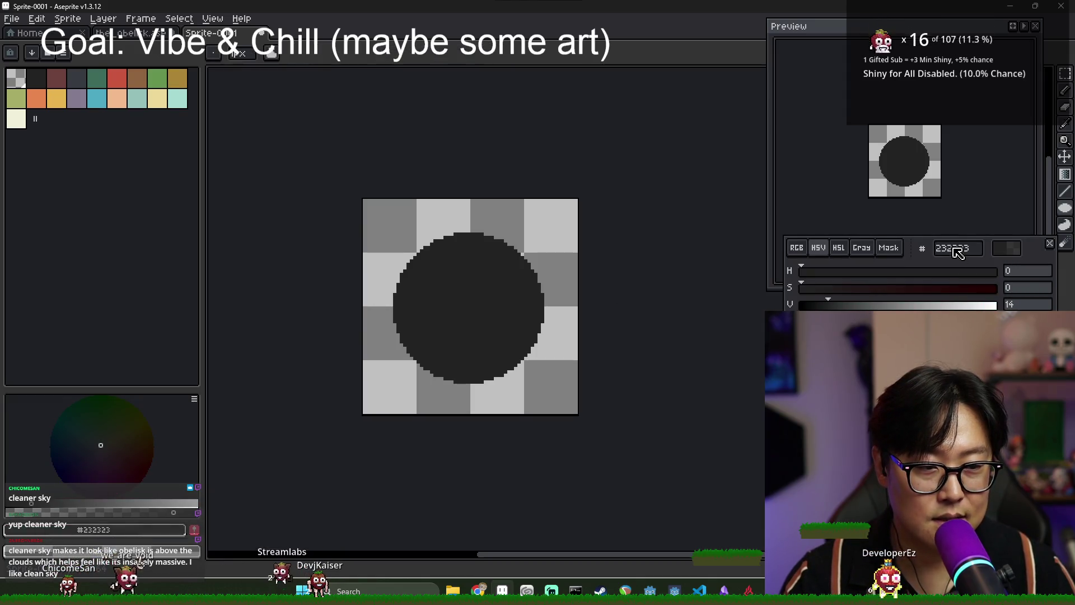
left_click(92, 503)
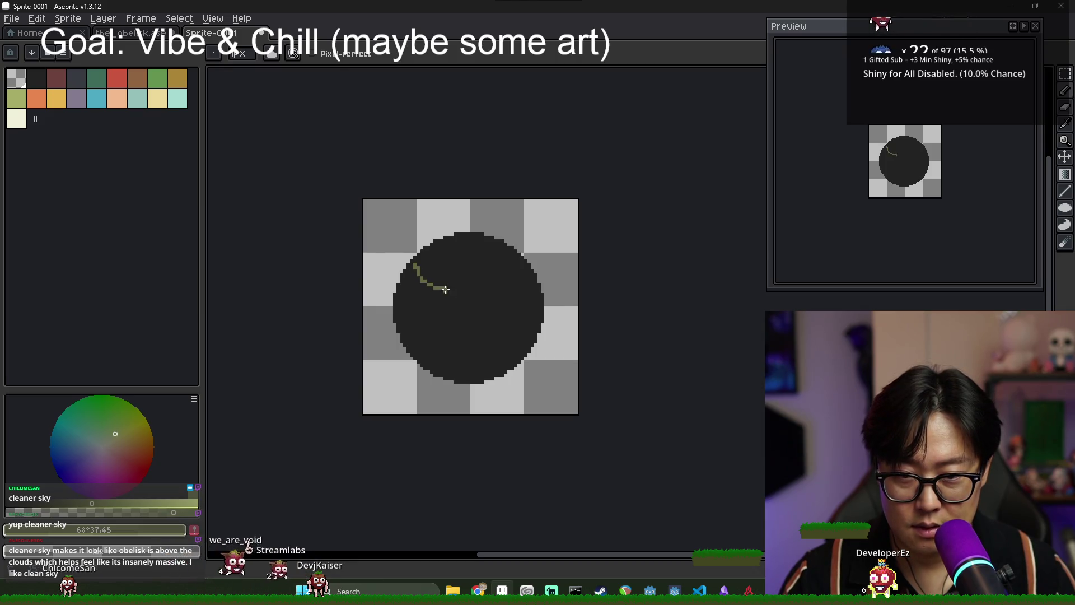
scroll(416, 263, "up", 2)
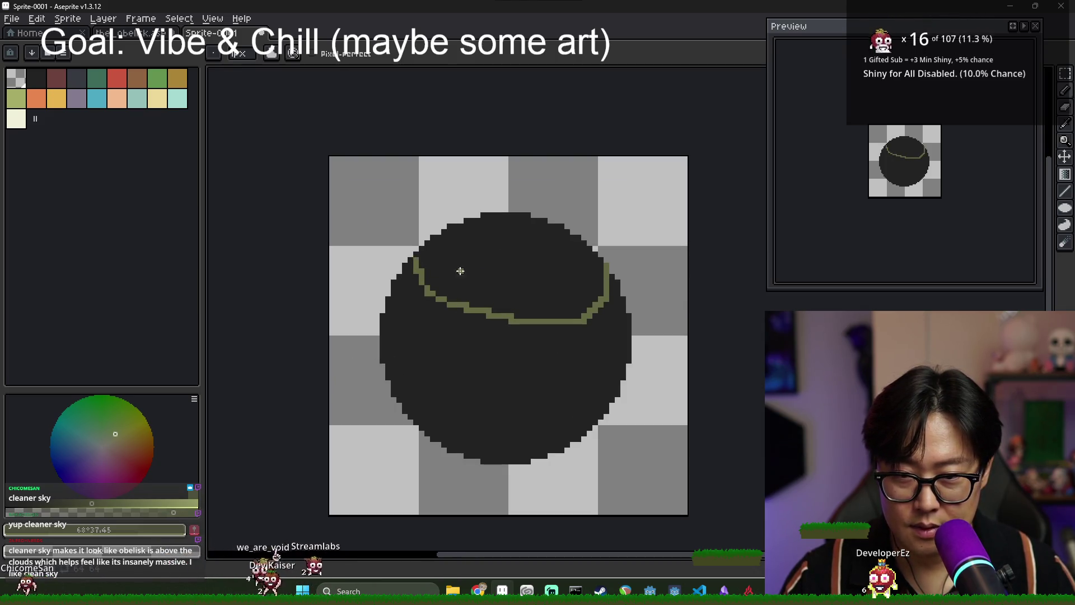
Flood-fill only the outlined top cap with green and patch dark pixels along its lower edge.
key("g")
left_click(448, 269)
key("ctrl+z")
left_click(314, 53)
left_click(515, 314)
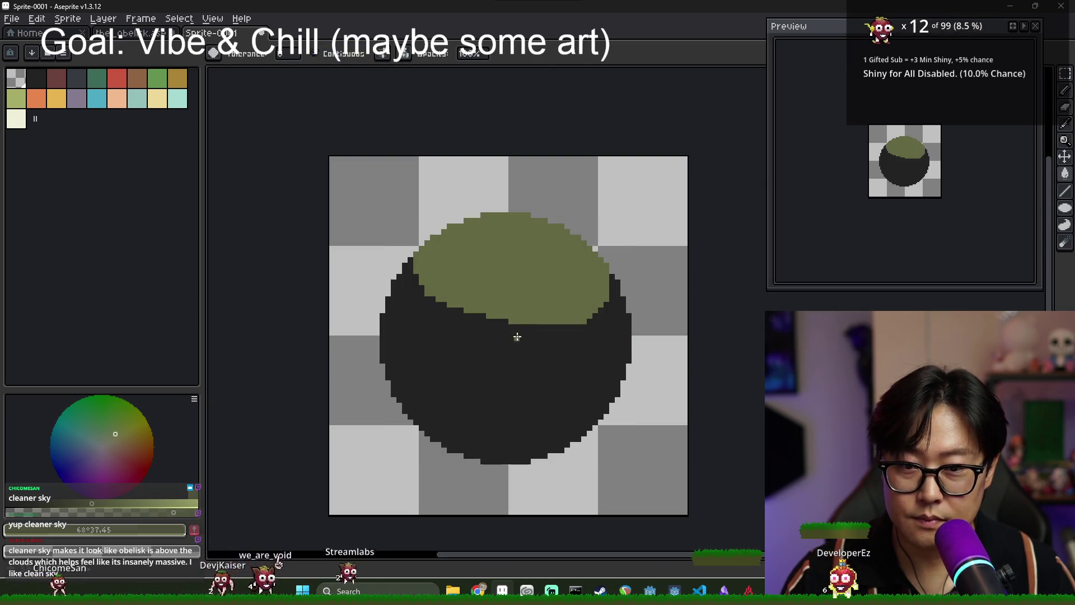
left_click(514, 334, "alt")
key("b")
left_click_drag(610, 292, 546, 324)
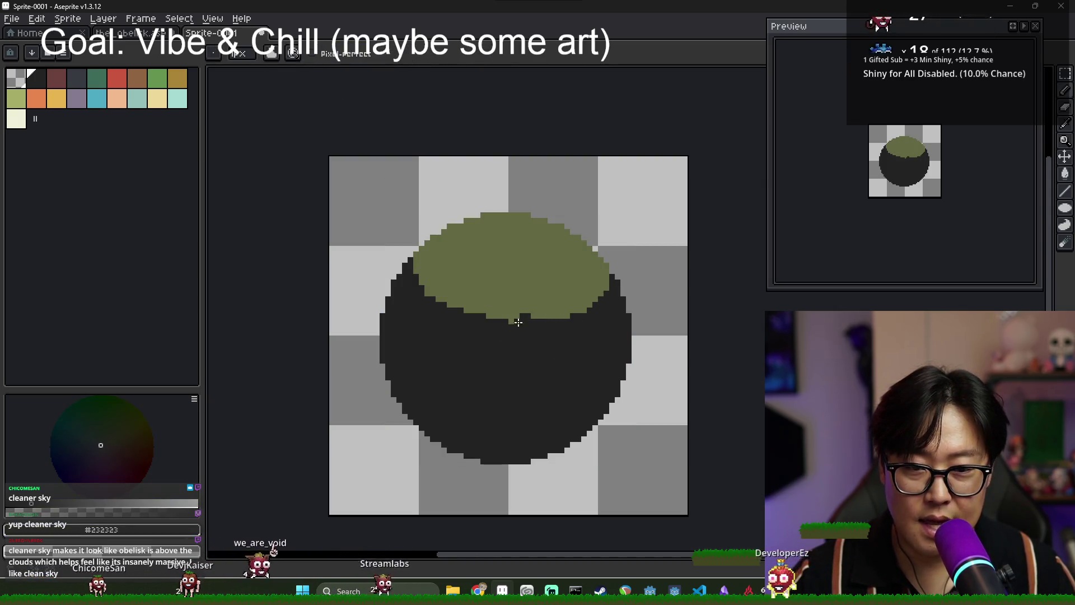
Sample the cap and body colours and choose a darker shade of the green.
left_click(552, 286, "alt")
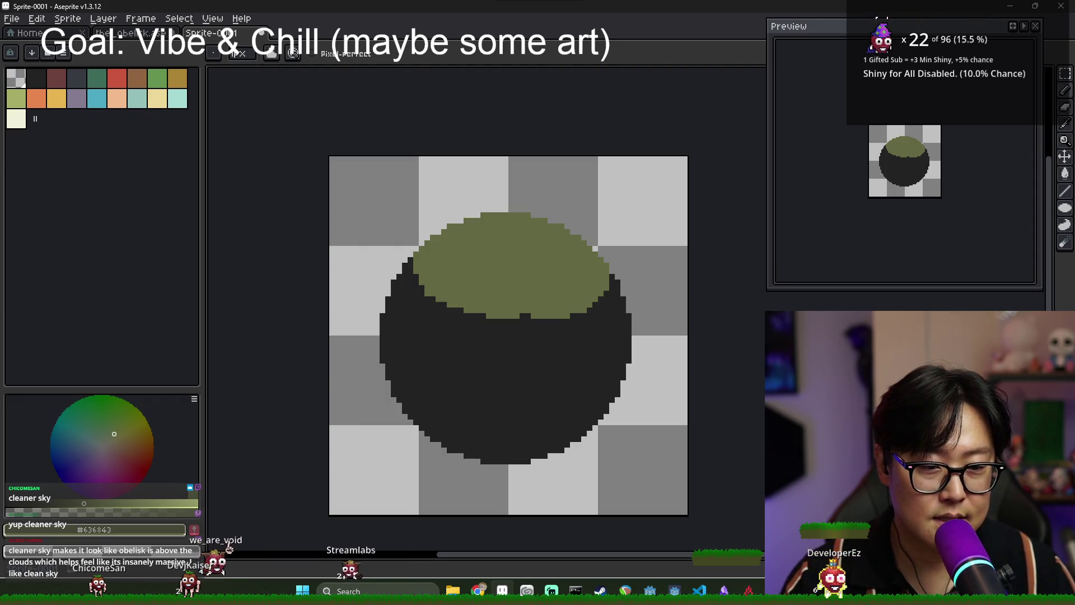
scroll(509, 278, "down", 1)
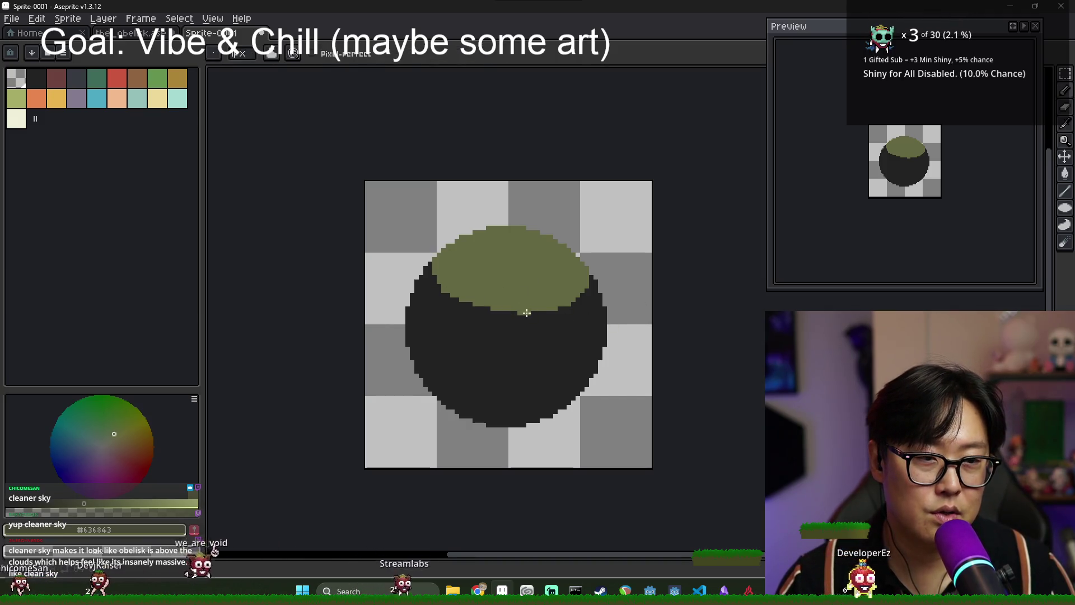
left_click(489, 366, "alt")
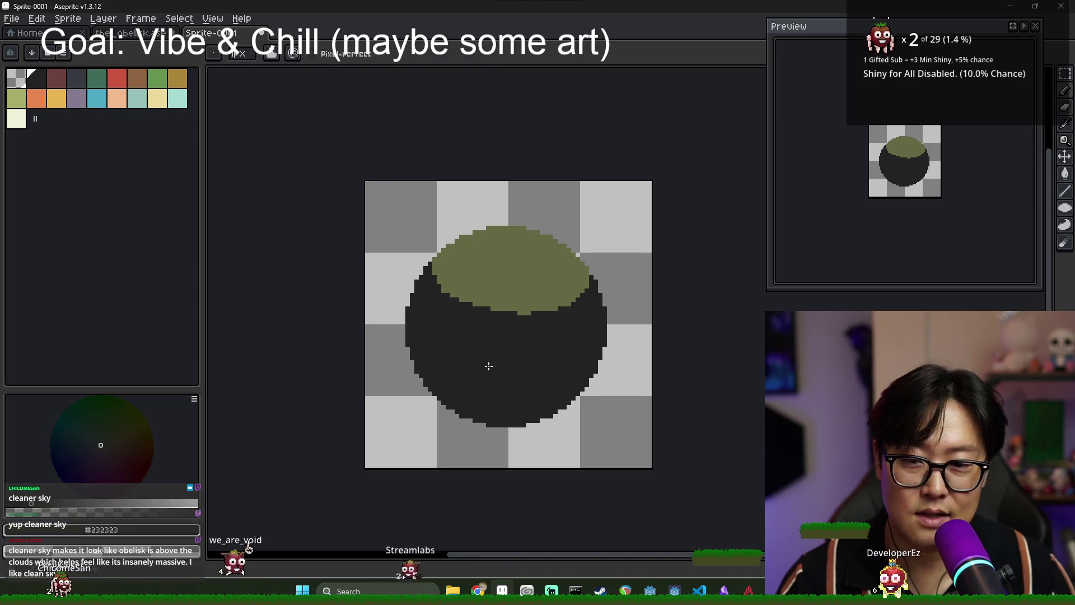
left_click(507, 298, "alt")
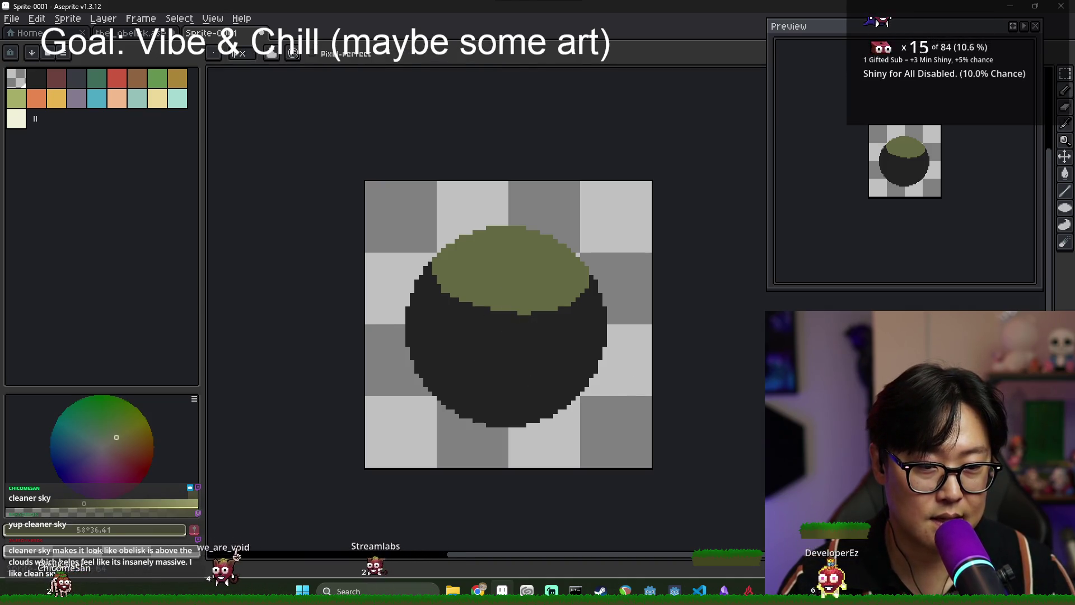
left_click(65, 503)
Flood-fill the dark lower body with dark olive and mix a warmer, lighter shading colour.
key("g")
left_click(532, 364)
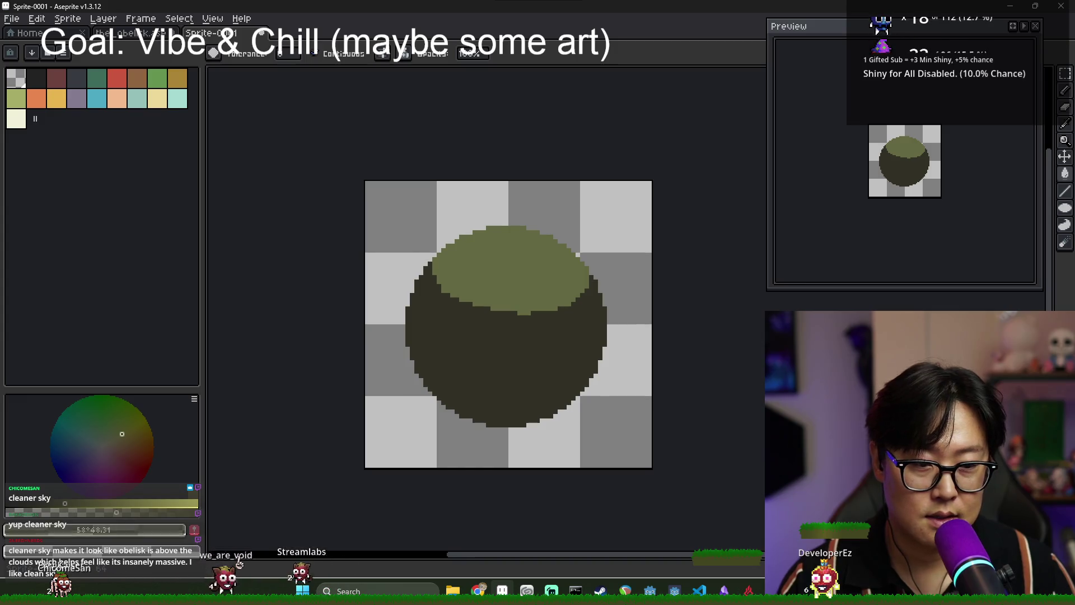
left_click(552, 350)
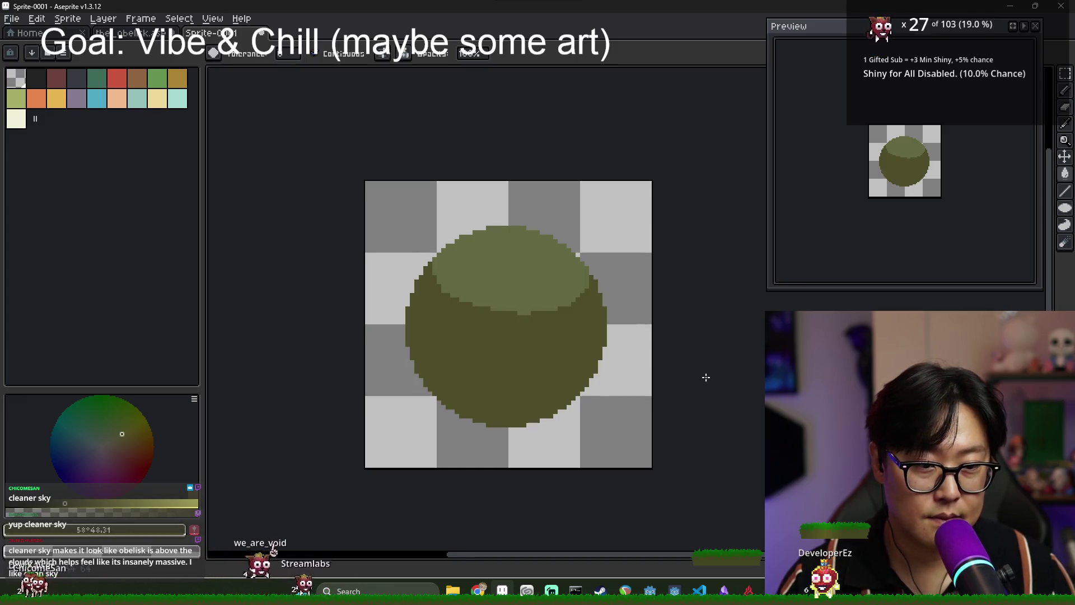
left_click(126, 446)
left_click(82, 503)
left_click(107, 445)
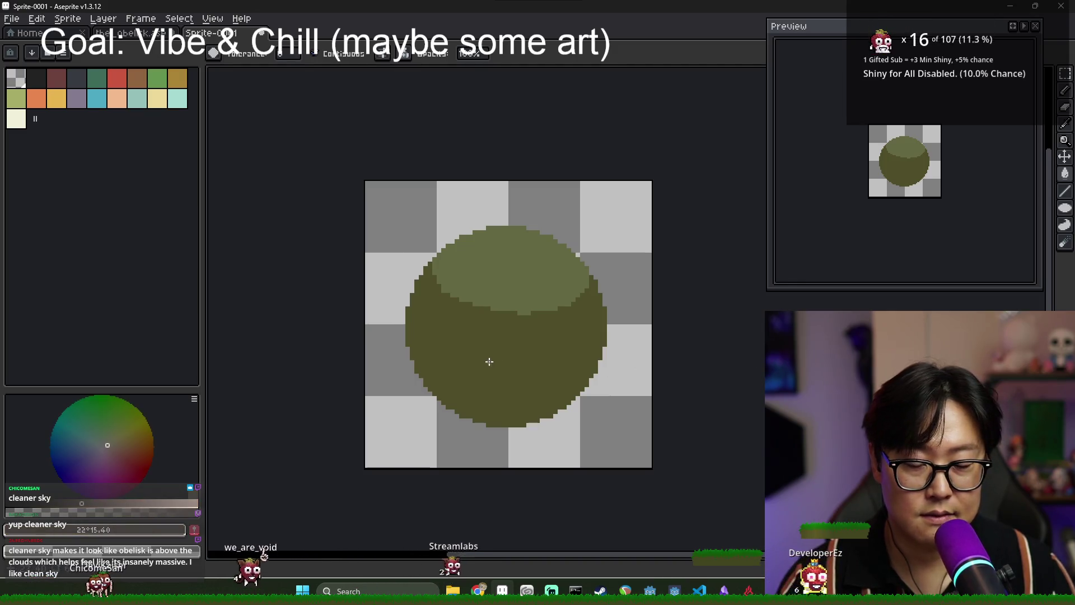
Try a light stroke and a pinkish-brown stroke across the lower sphere, undoing both.
key("b")
left_click_drag(473, 374, 535, 402)
key("ctrl+z")
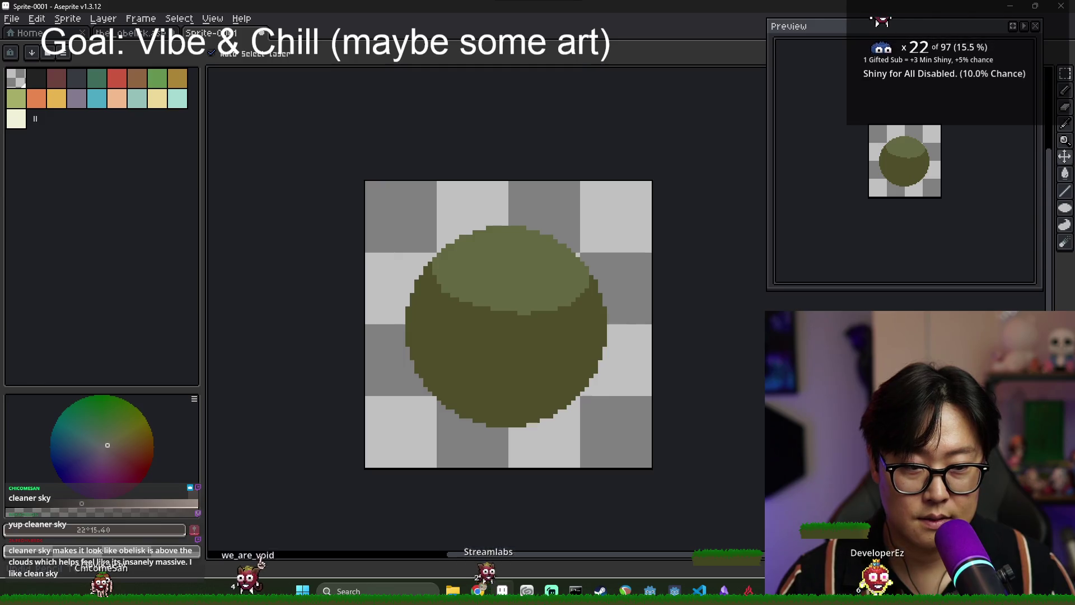
left_click(509, 372, "alt")
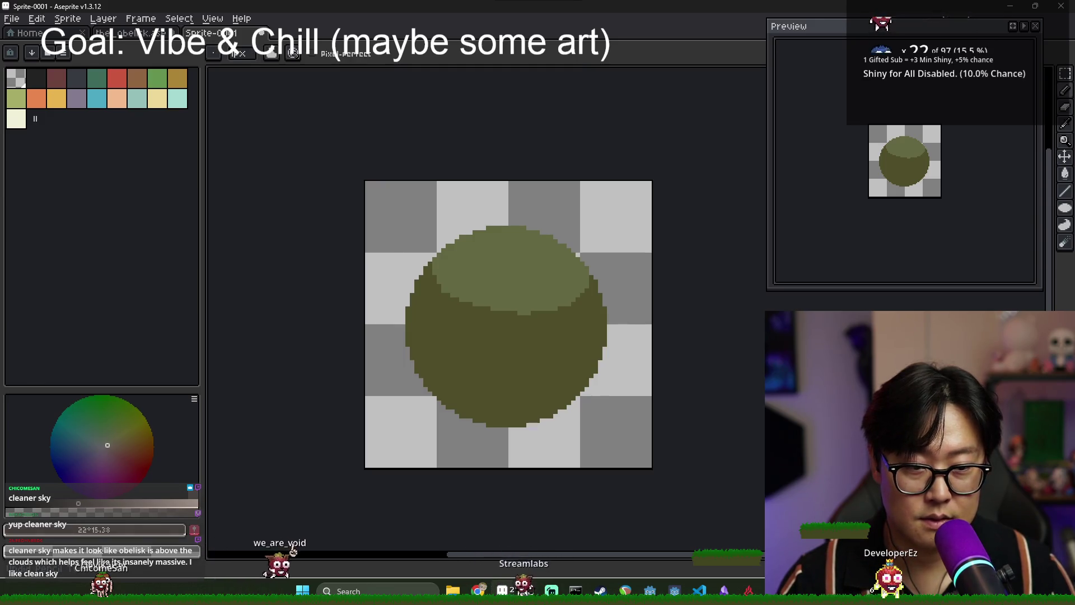
left_click_drag(484, 387, 530, 400)
left_click(86, 503)
key("ctrl+z")
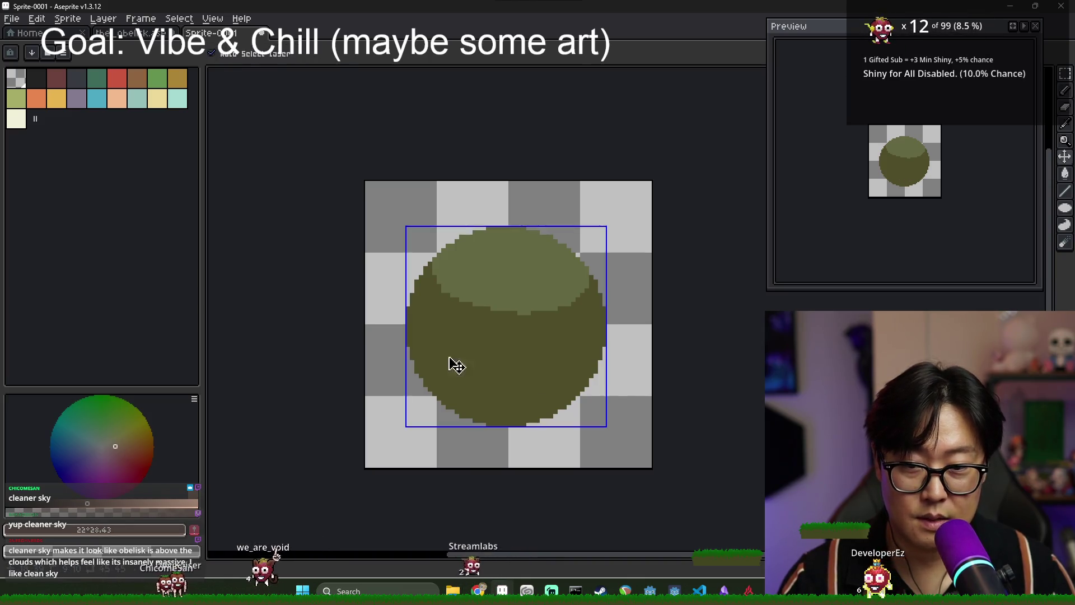
Draw a pinkish-brown curve across the lower sphere and bucket-fill the area below it brown.
mouse_move(426, 343)
left_mouse_down()
mouse_move(462, 393)
mouse_move(489, 408)
left_mouse_up()
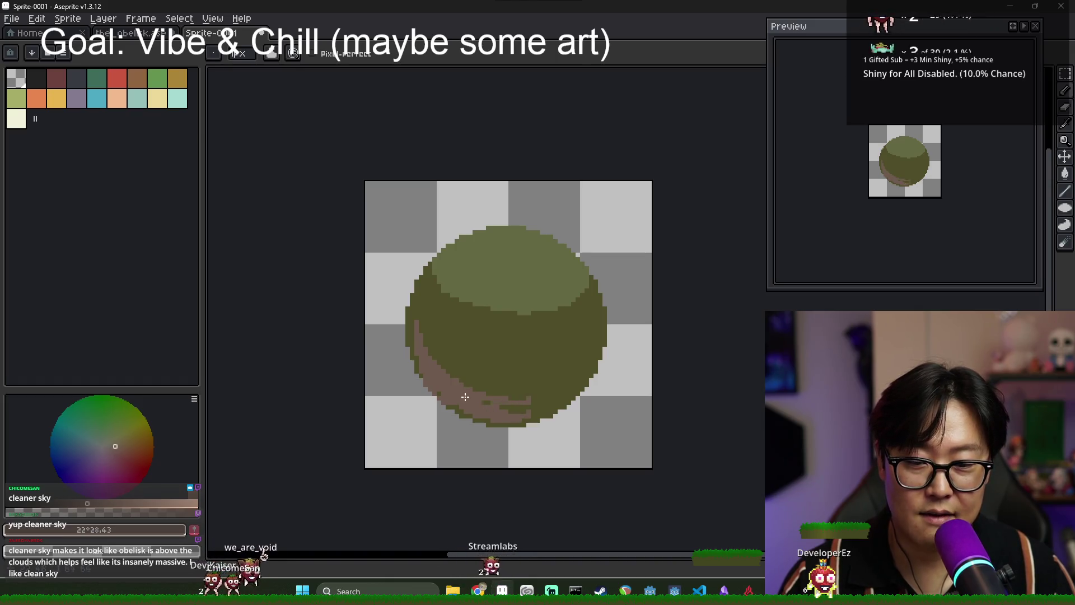
left_click_drag(556, 333, 596, 308)
key("g")
left_click(523, 377)
scroll(533, 375, "down", 1)
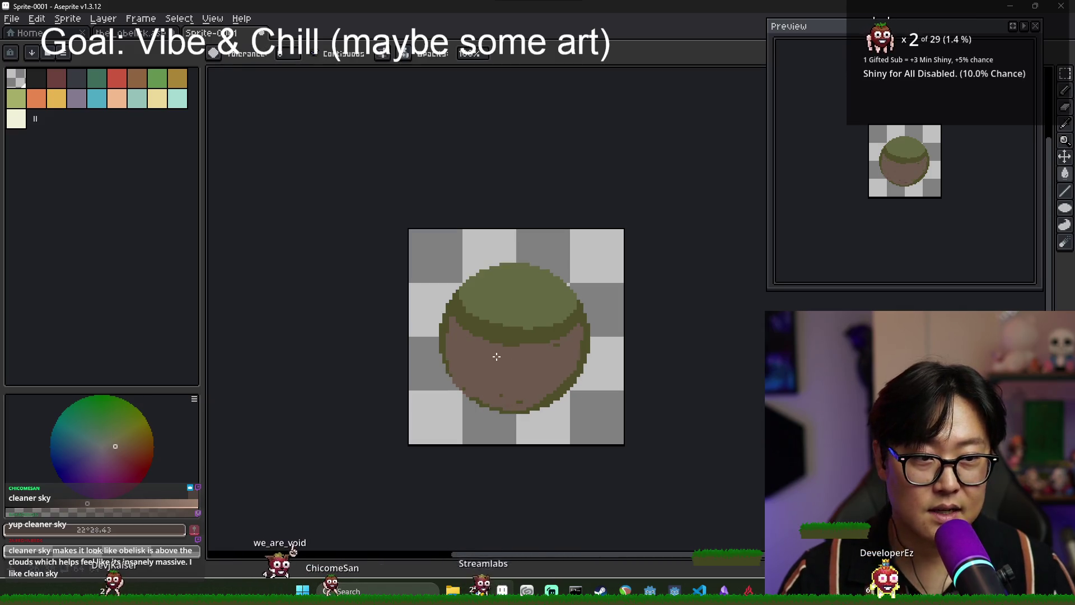
Repaint the top and right of the brown area with eyedropped dark olive, then resample the brown.
left_click(447, 323, "alt")
key("b")
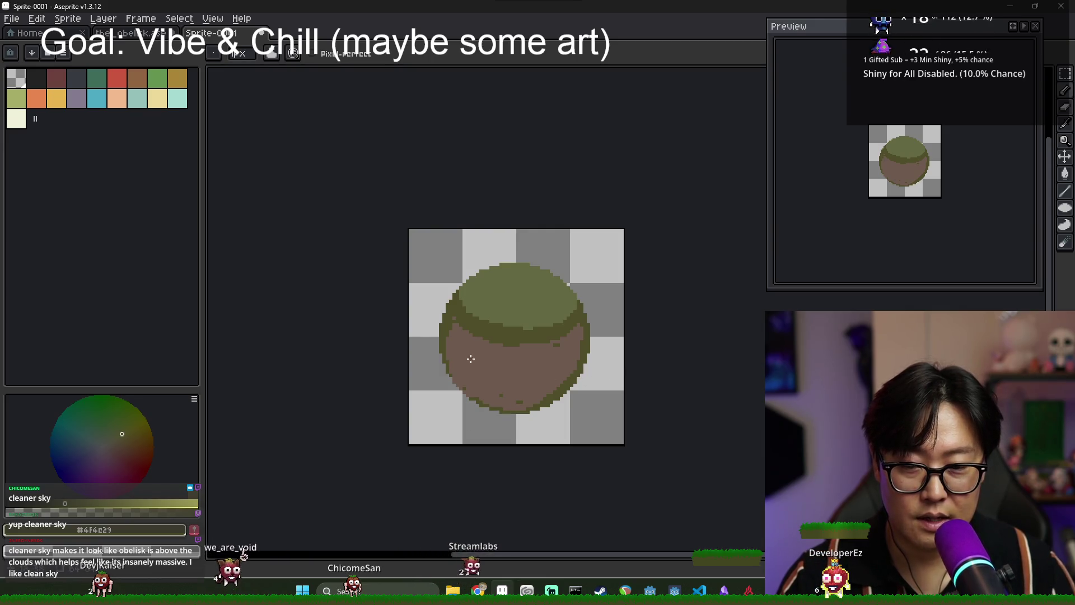
scroll(448, 334, "up", 2)
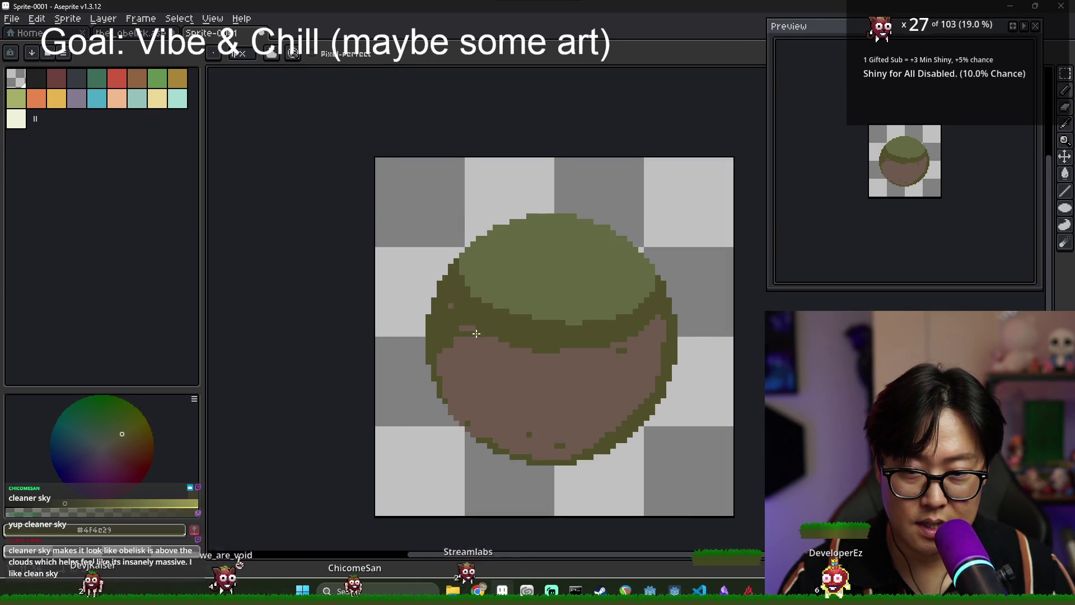
mouse_move(507, 348)
left_mouse_down()
mouse_move(481, 361)
mouse_move(537, 381)
left_mouse_up()
left_click_drag(645, 323, 577, 372)
mouse_move(660, 359)
left_mouse_down()
mouse_move(499, 361)
mouse_move(451, 307)
mouse_move(467, 331)
left_mouse_up()
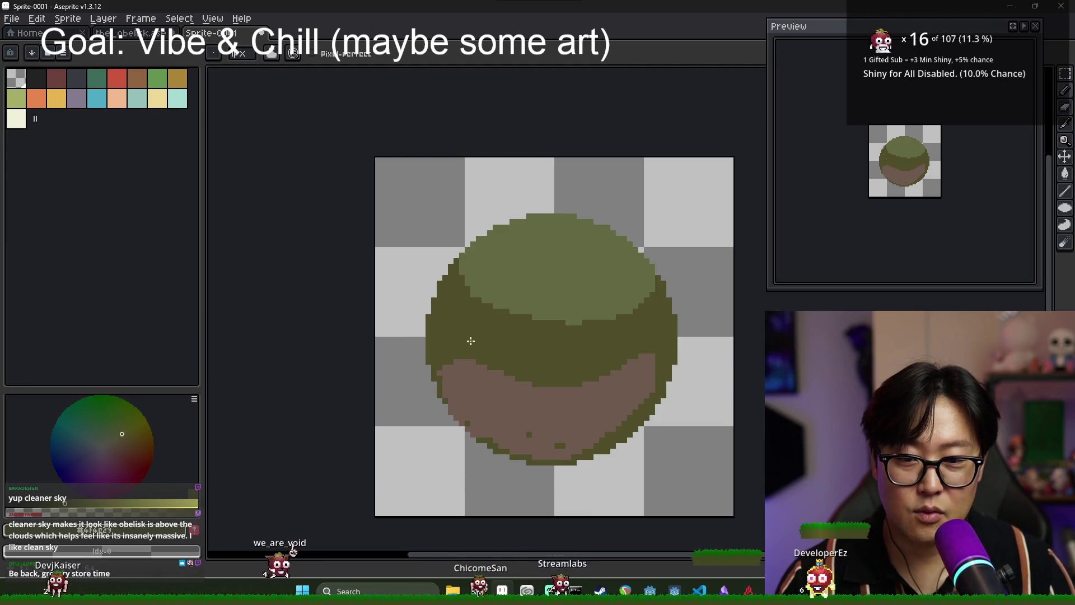
left_click(444, 364, "alt")
scroll(598, 373, "down", 2)
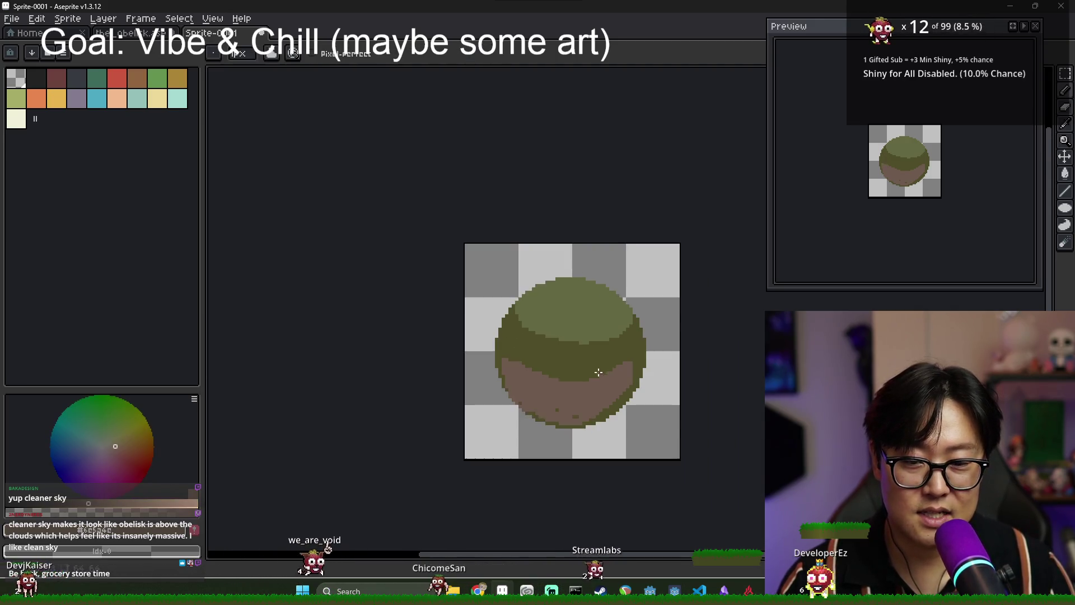
Paint over the dark specks in the brown area.
scroll(599, 373, "down", 3)
scroll(602, 372, "up", 4)
mouse_move(576, 384)
left_mouse_down()
mouse_move(547, 391)
mouse_move(595, 391)
left_mouse_up()
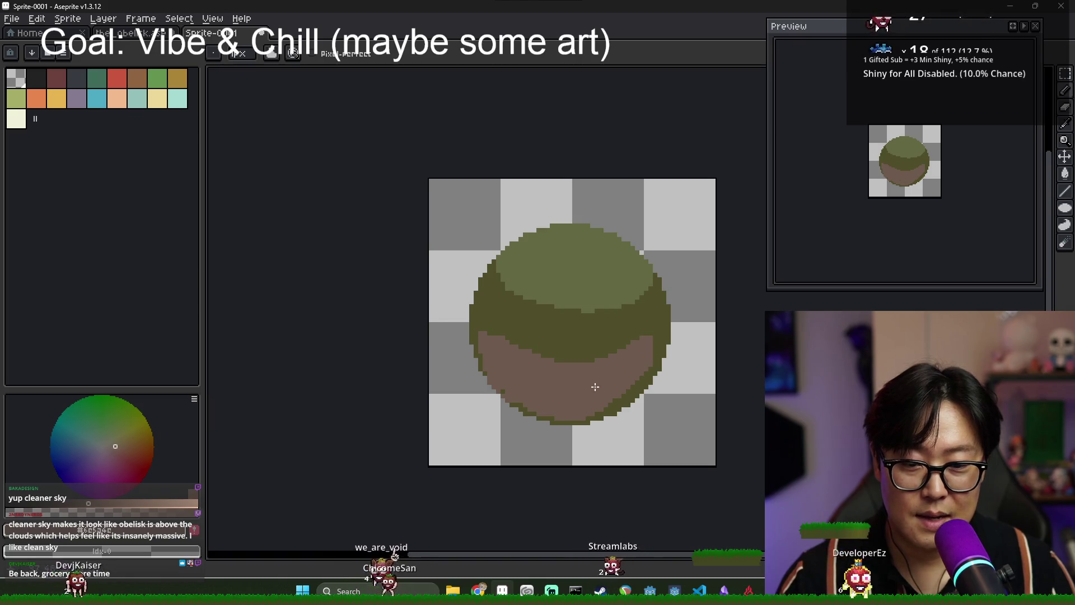
scroll(594, 391, "down", 4)
scroll(538, 379, "up", 3)
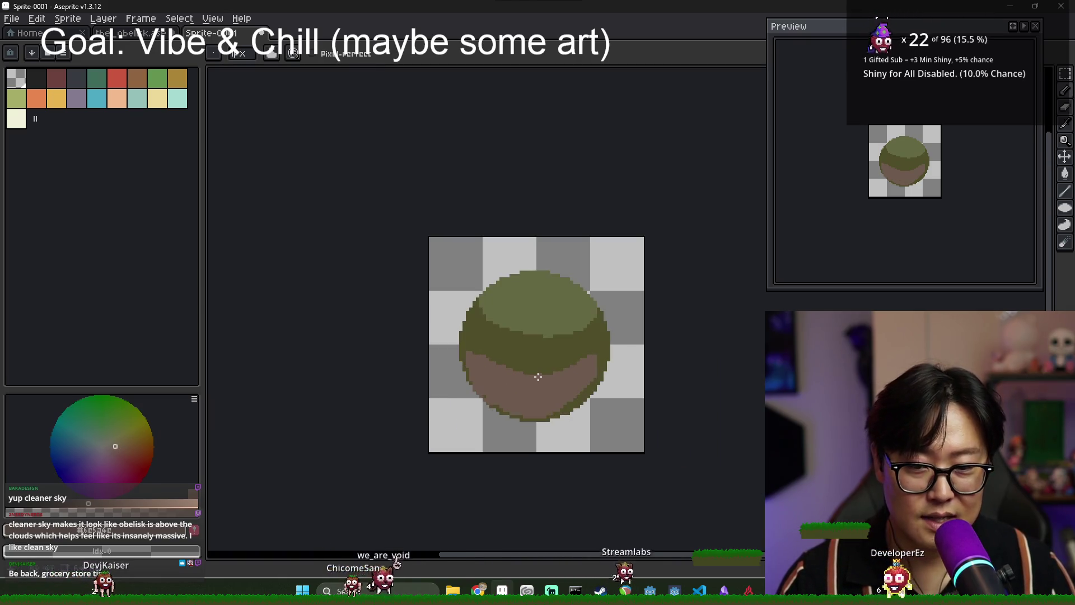
Draw a dark olive curve across the brown, then Magic Wand and fill the region above it olive.
key("x")
mouse_move(504, 367)
left_mouse_down()
mouse_move(493, 372)
mouse_move(551, 385)
left_mouse_up()
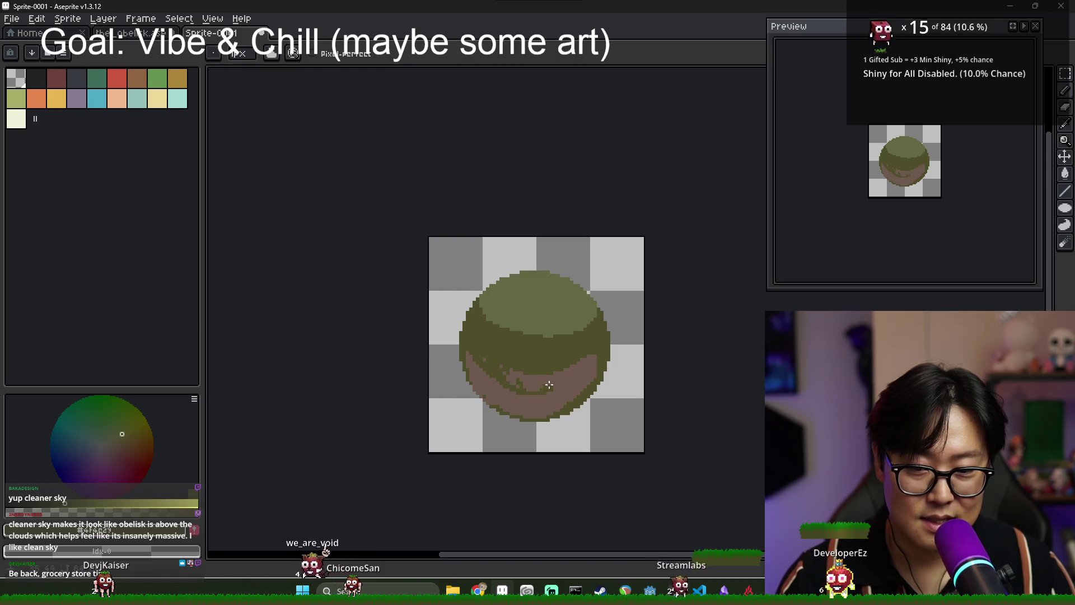
key("w")
left_click(552, 385)
key("g")
left_click(554, 380)
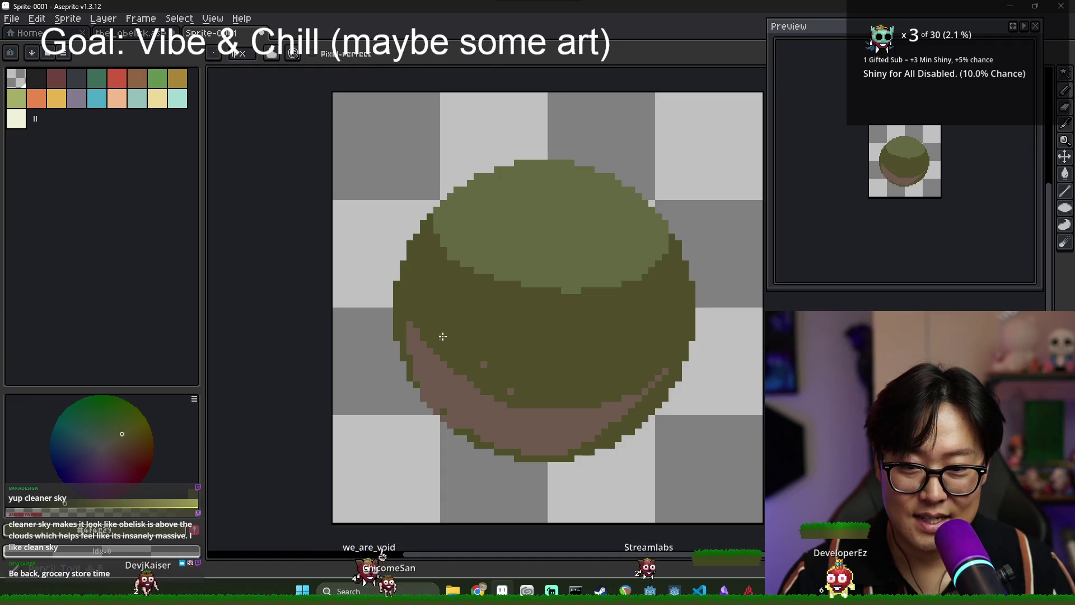
key("b")
Extend the pinkish rim band to the right and pick a darker colour for the stem.
scroll(503, 376, "down", 1)
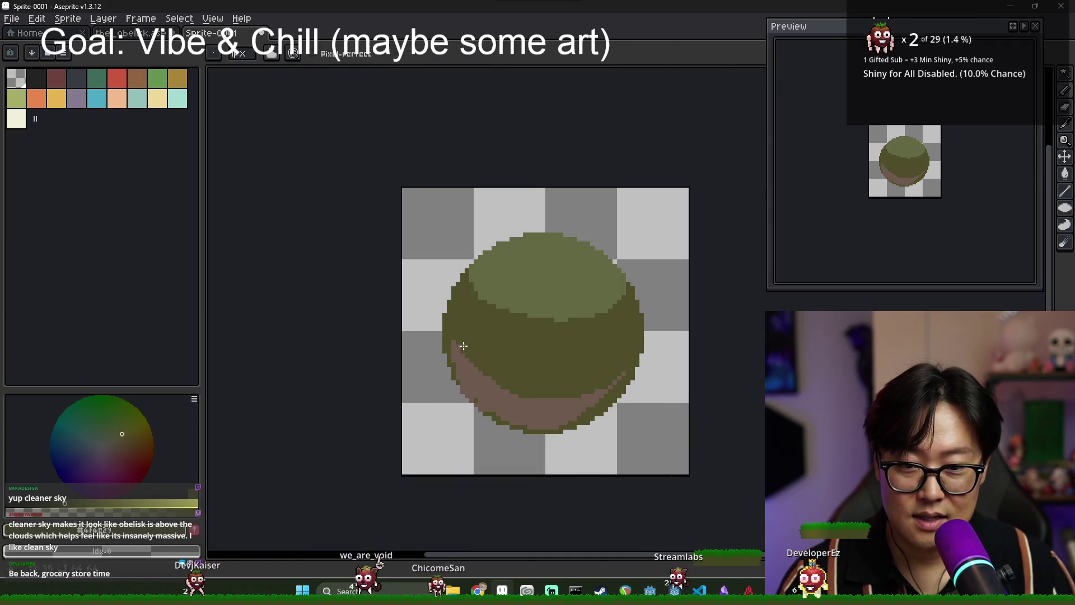
left_click_drag(516, 395, 609, 393)
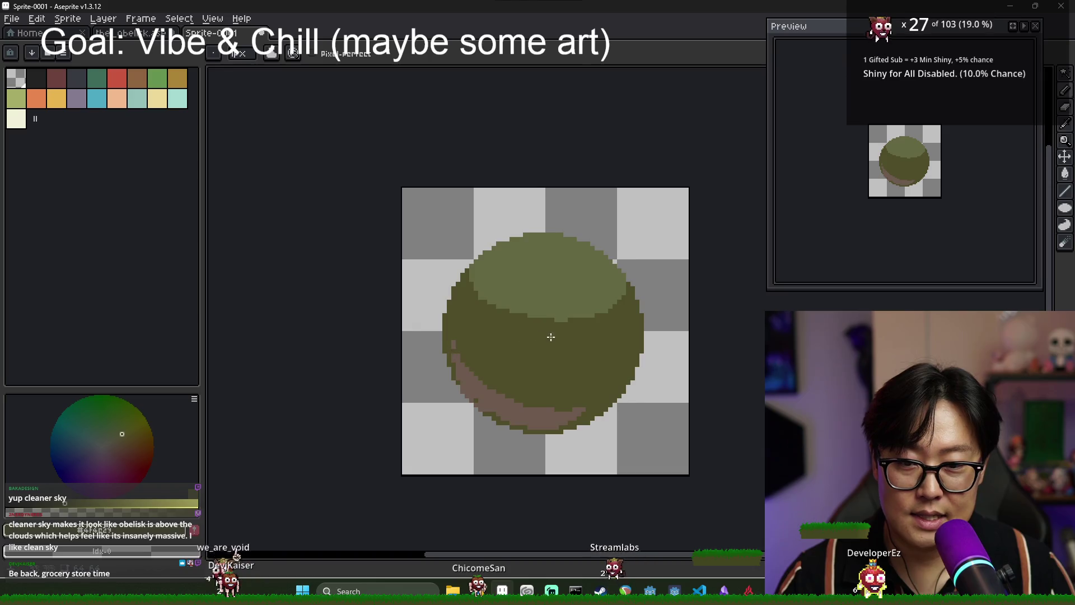
scroll(591, 355, "down", 2)
scroll(473, 363, "down", 1)
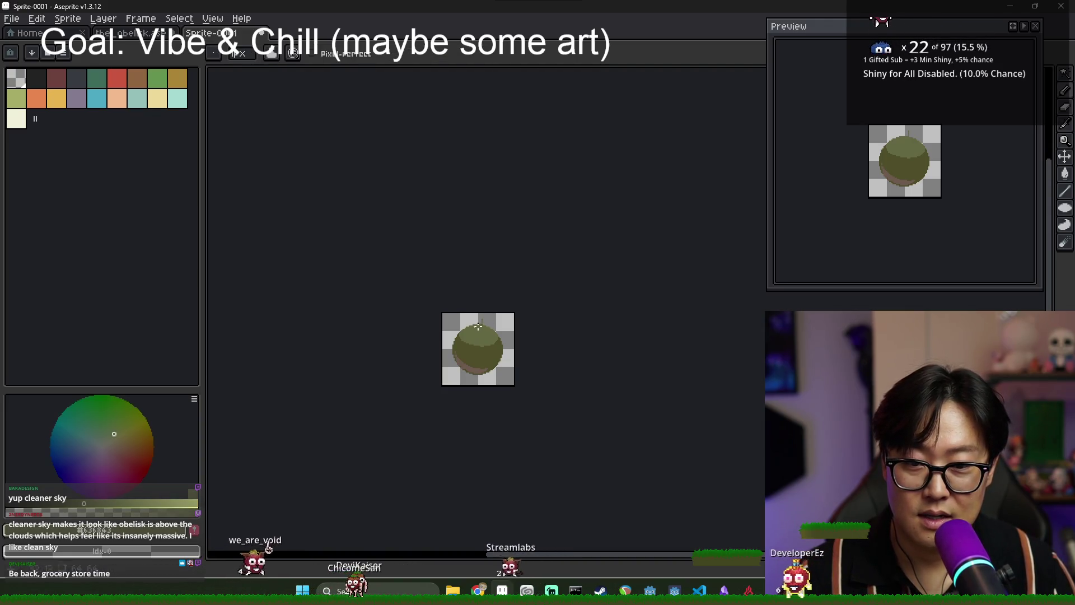
scroll(477, 325, "up", 1)
key("v")
key("b")
left_click(477, 358, "alt")
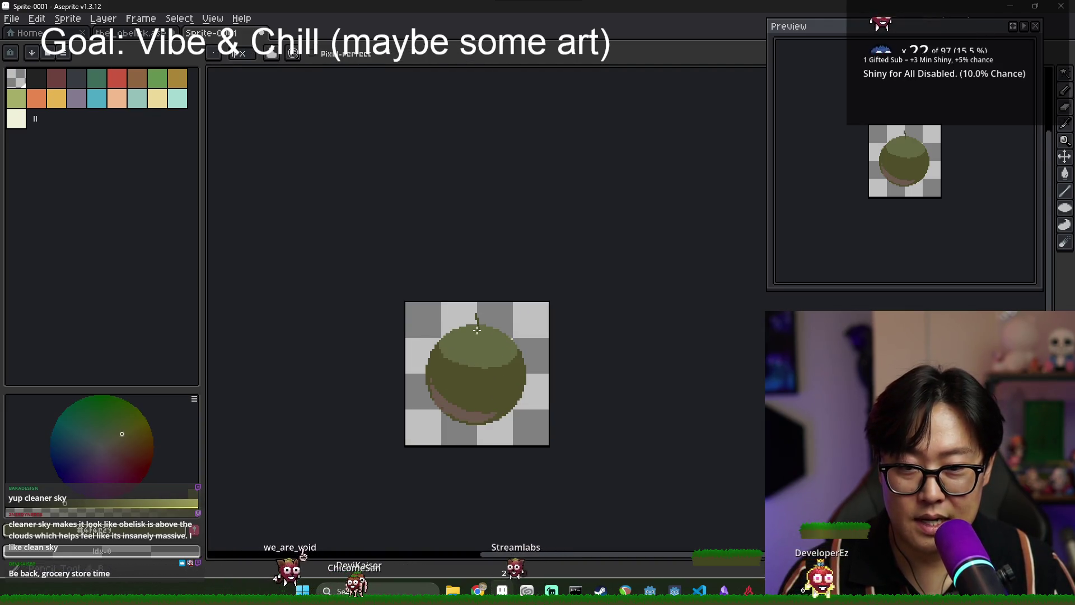
scroll(496, 368, "down", 1)
scroll(499, 385, "up", 2)
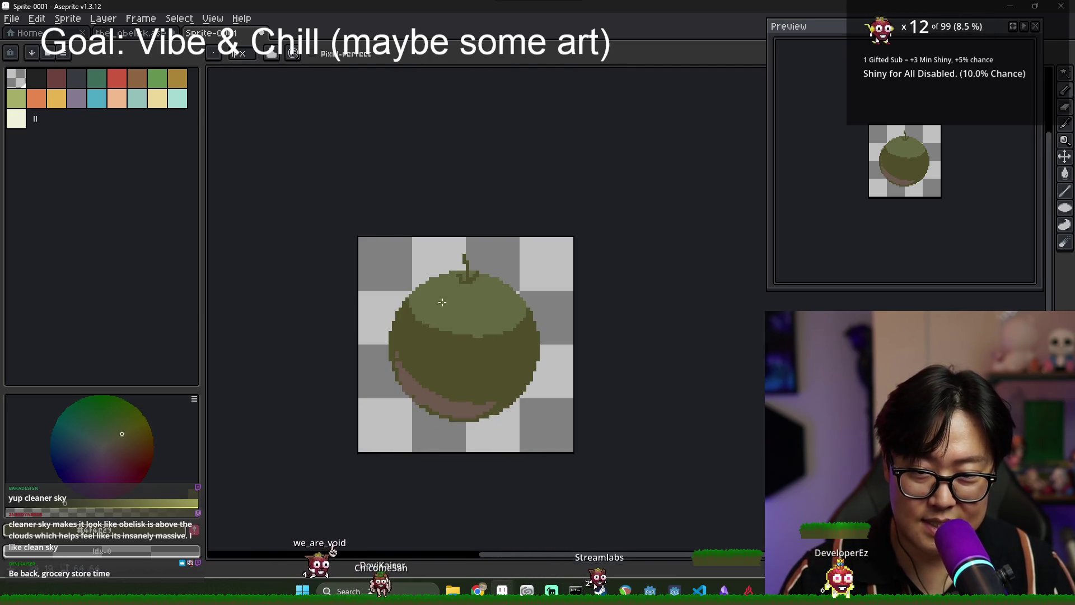
Undo the stem drawn on top and drop the brown-patch selection.
key("v")
key("b")
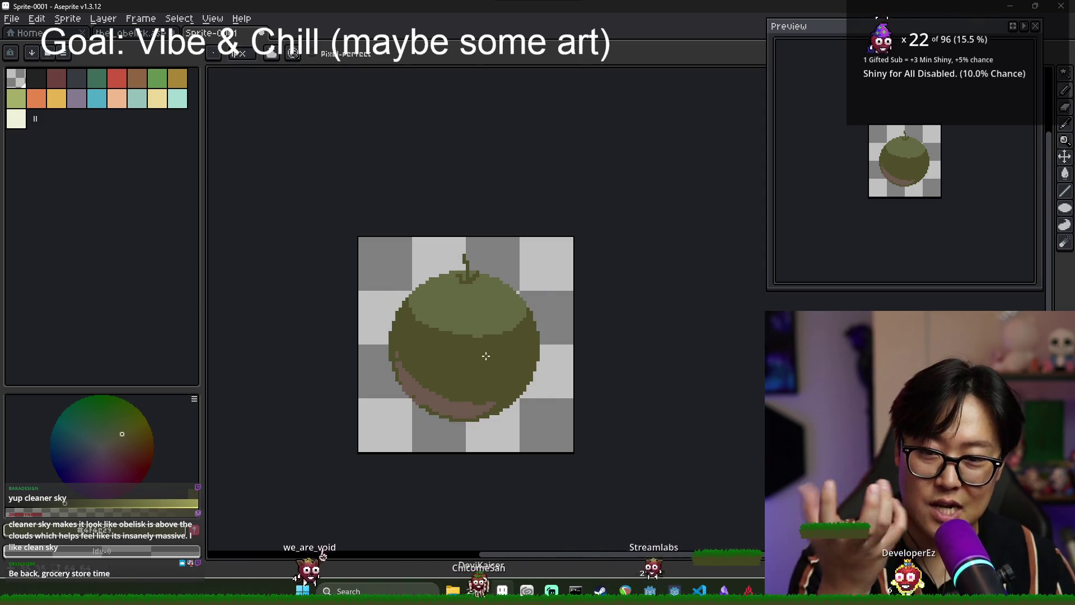
key("ctrl+z")
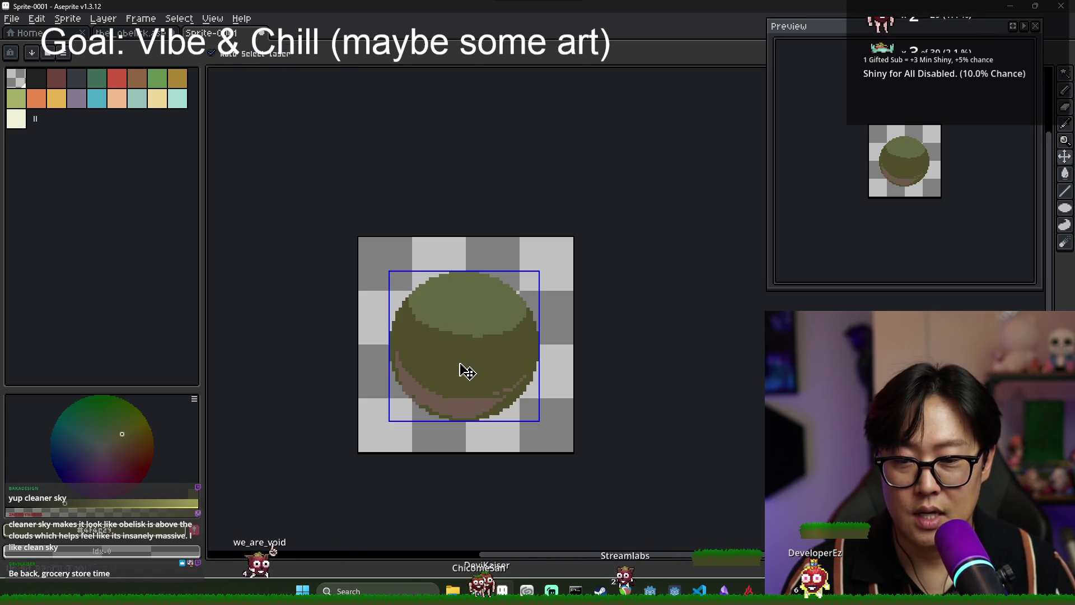
left_click(481, 382)
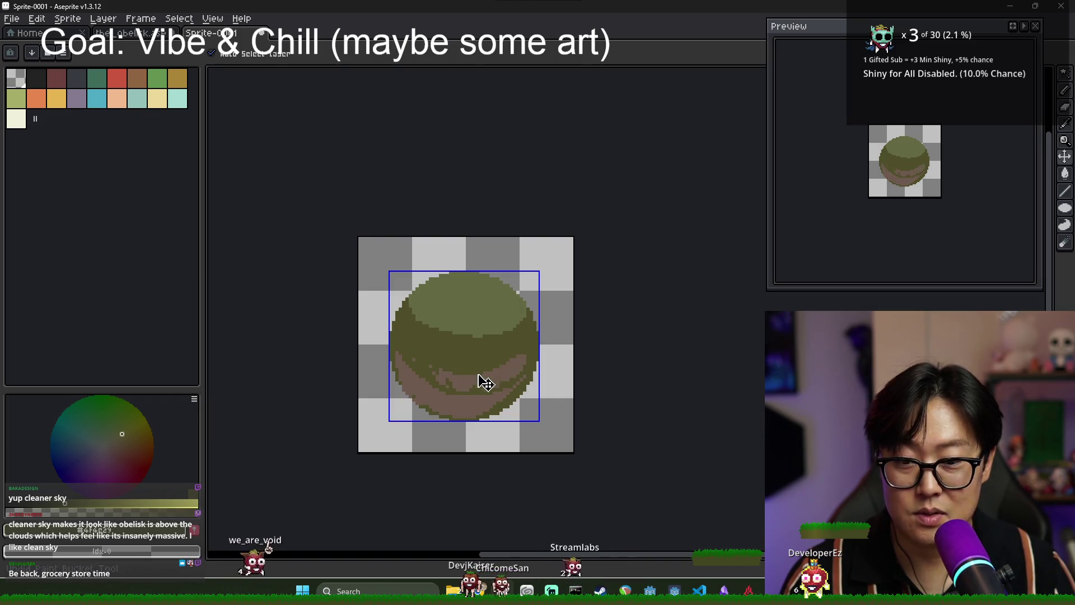
key("ctrl+d")
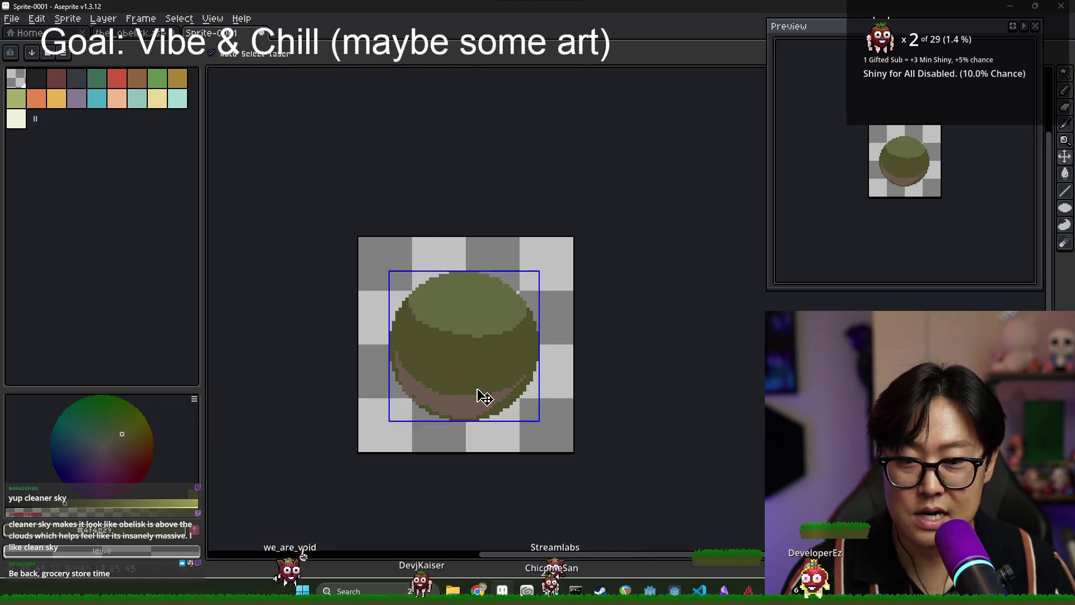
Flood-fill the sphere's dark shading and remaining brown with flat light olive.
key("g")
left_click(443, 338)
left_click(428, 408)
scroll(428, 408, "up", 2)
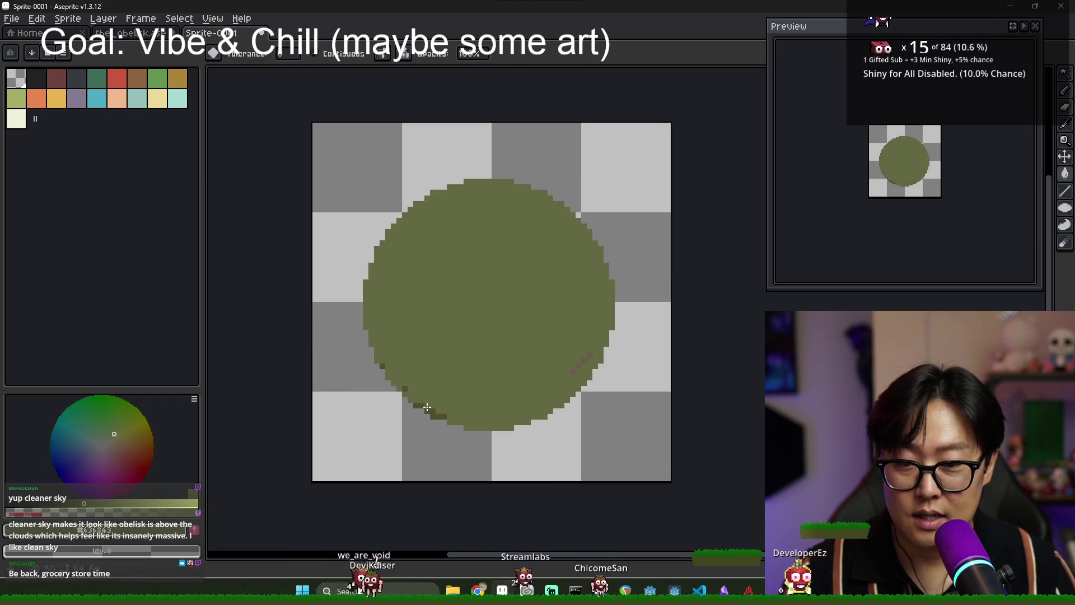
Draw dark curves across the lower and right sphere, then fill the crescent below darker olive.
key("b")
left_click_drag(386, 371, 518, 338)
mouse_move(564, 215)
left_mouse_down()
mouse_move(551, 314)
mouse_move(519, 339)
left_mouse_up()
key("g")
left_click(528, 376)
scroll(529, 375, "down", 2)
key("i")
key("b")
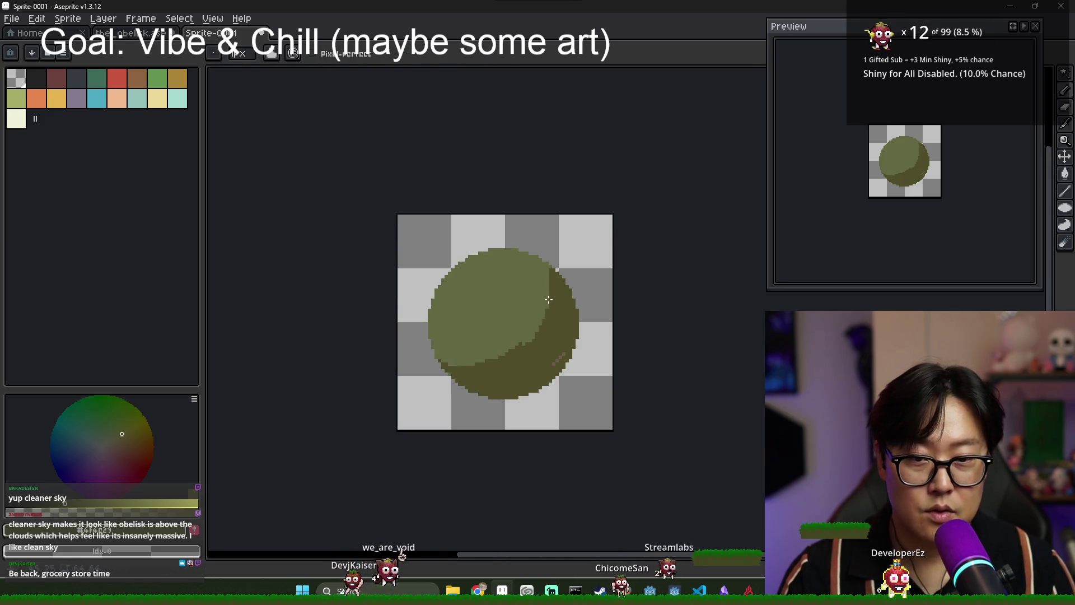
Darken the sphere's upper-right edge and pencil a thick pinkish rim along the lower-right edge.
left_click(548, 271)
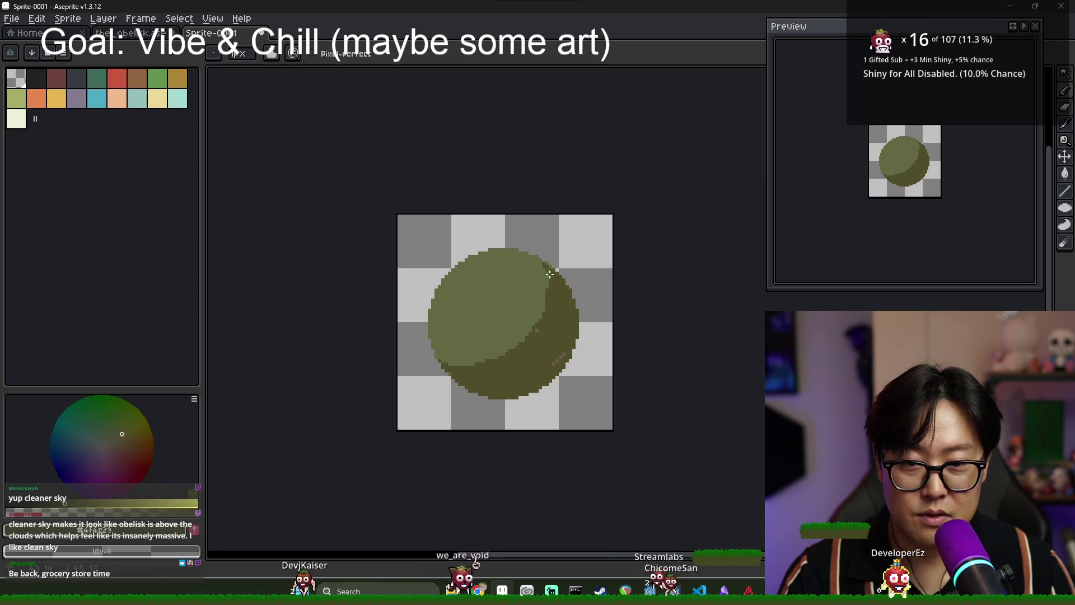
key("i")
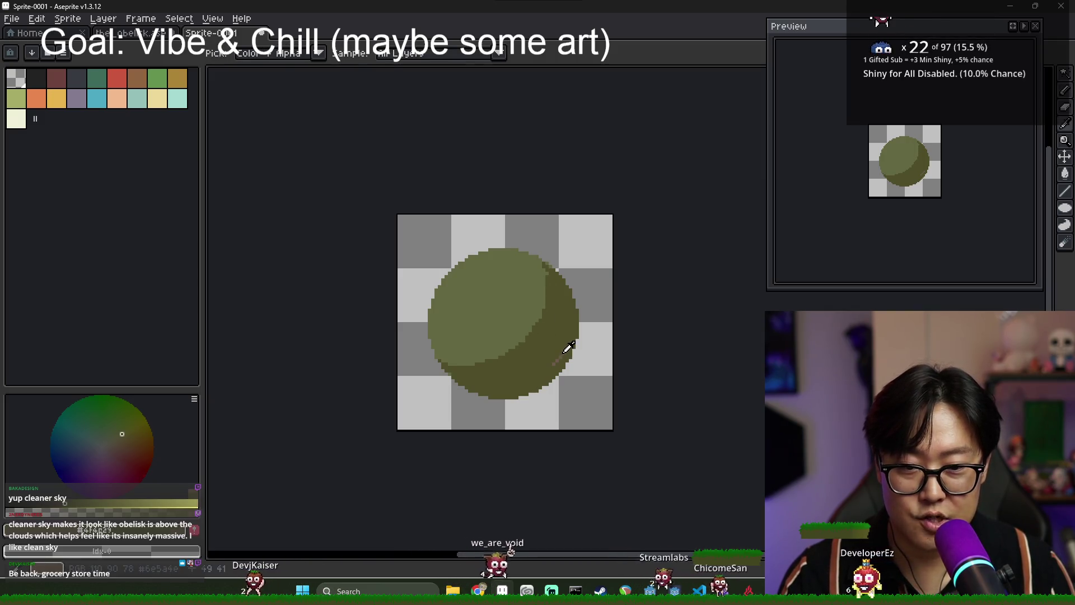
left_click(565, 352)
key("b")
left_click_drag(575, 336, 503, 384)
left_click_drag(561, 351, 527, 382)
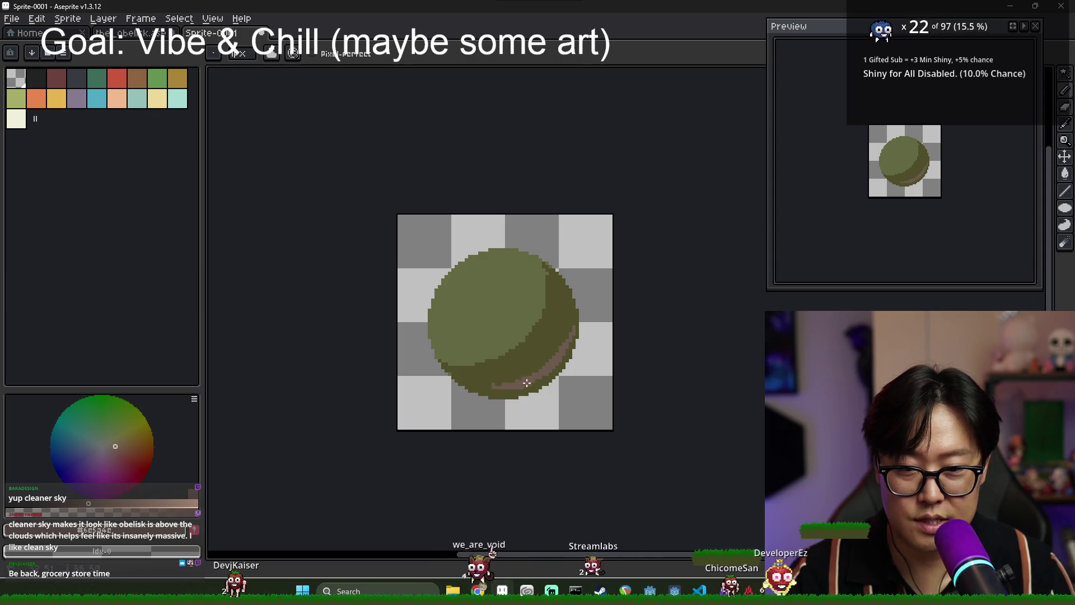
Alternate between dark olive and pinkish-brown colours while refining the rim.
left_click(493, 382, "alt")
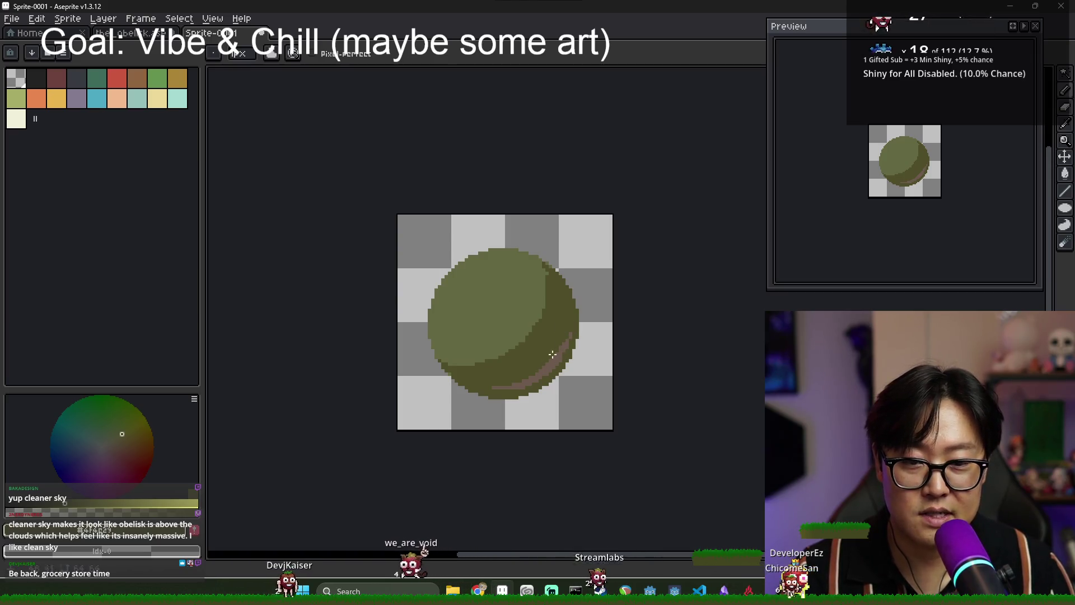
left_click(561, 356, "alt")
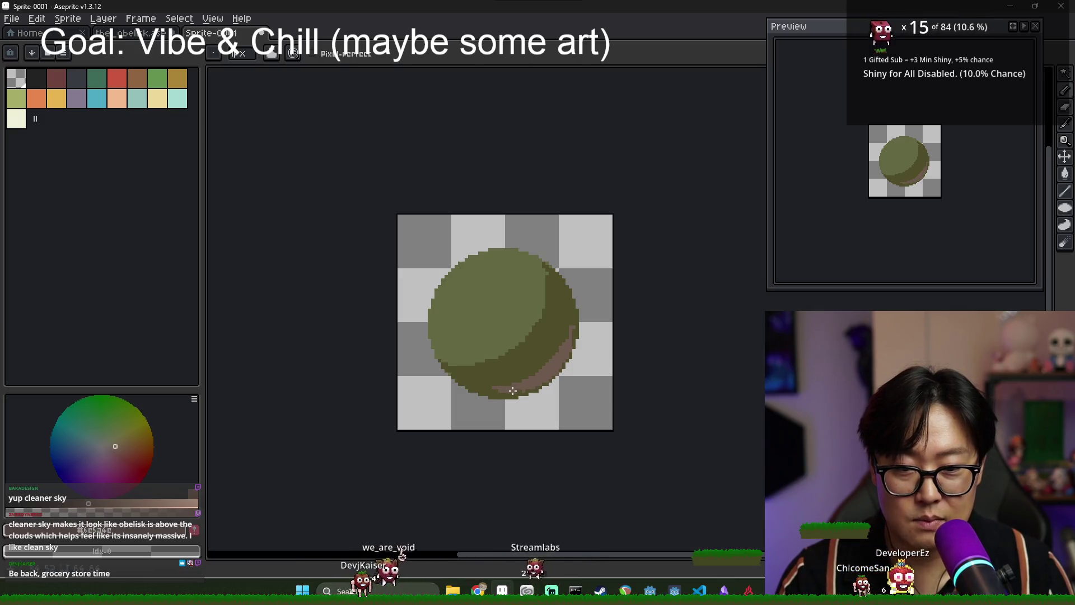
scroll(518, 379, "up", 1)
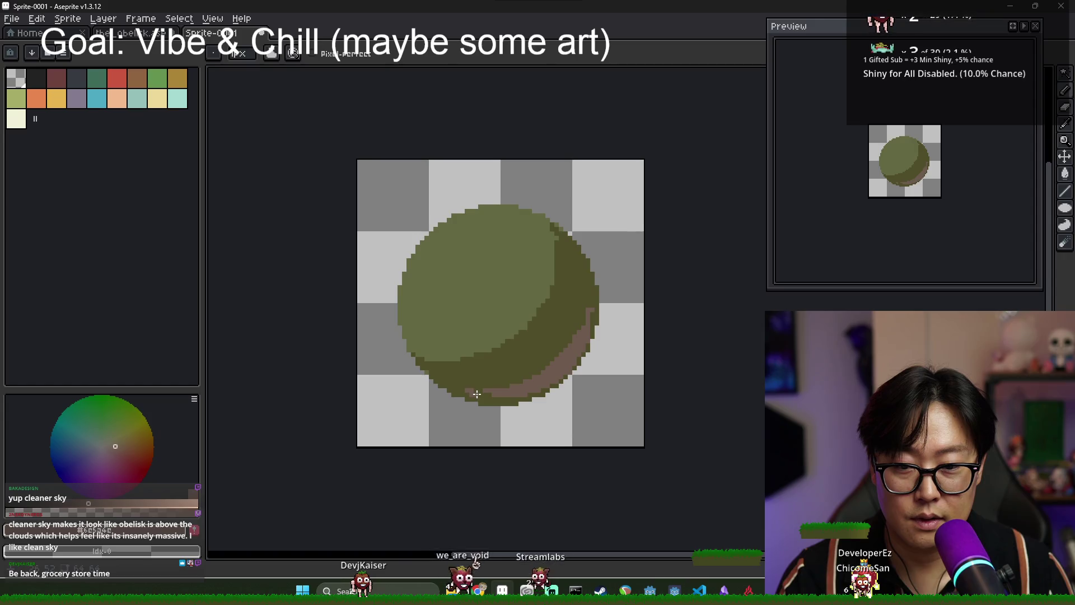
left_click(587, 311, "alt")
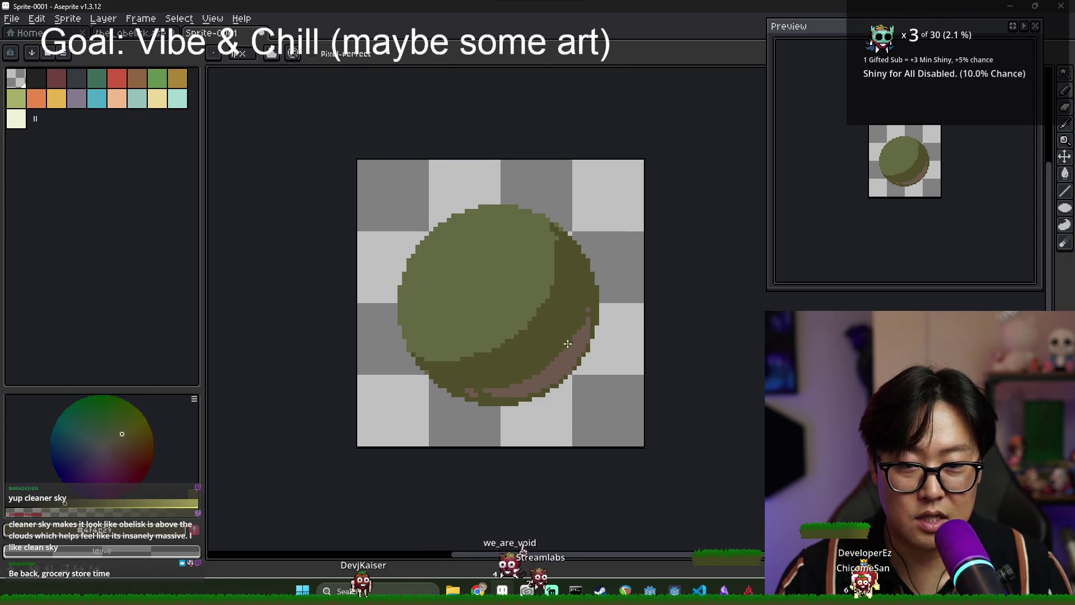
scroll(580, 343, "down", 3)
scroll(560, 334, "up", 3)
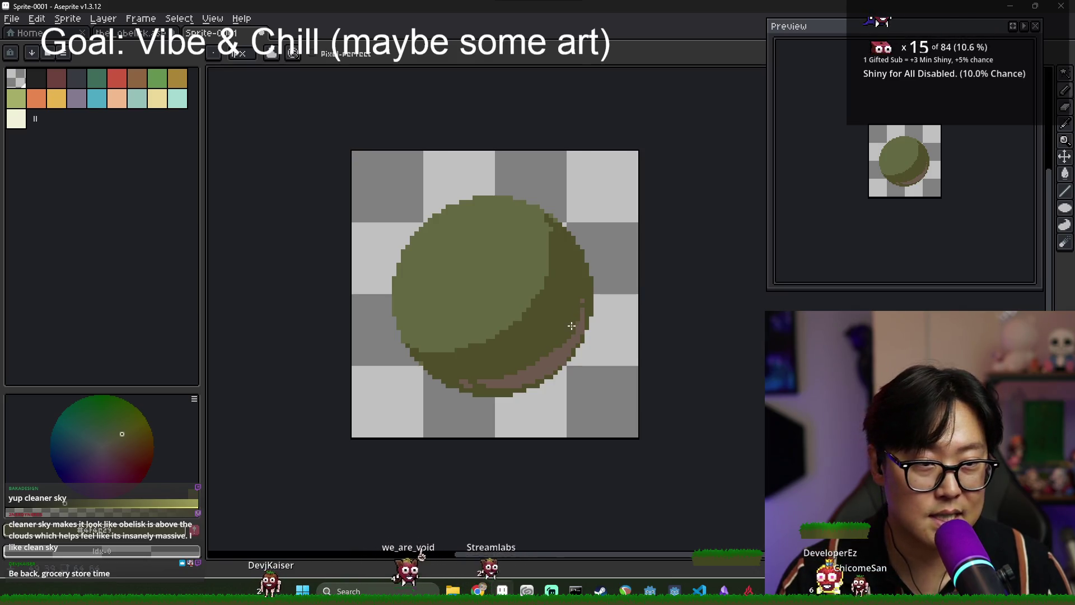
Paint over a stray rim segment in dark olive, then close the sphere sketch without saving.
left_click(462, 382)
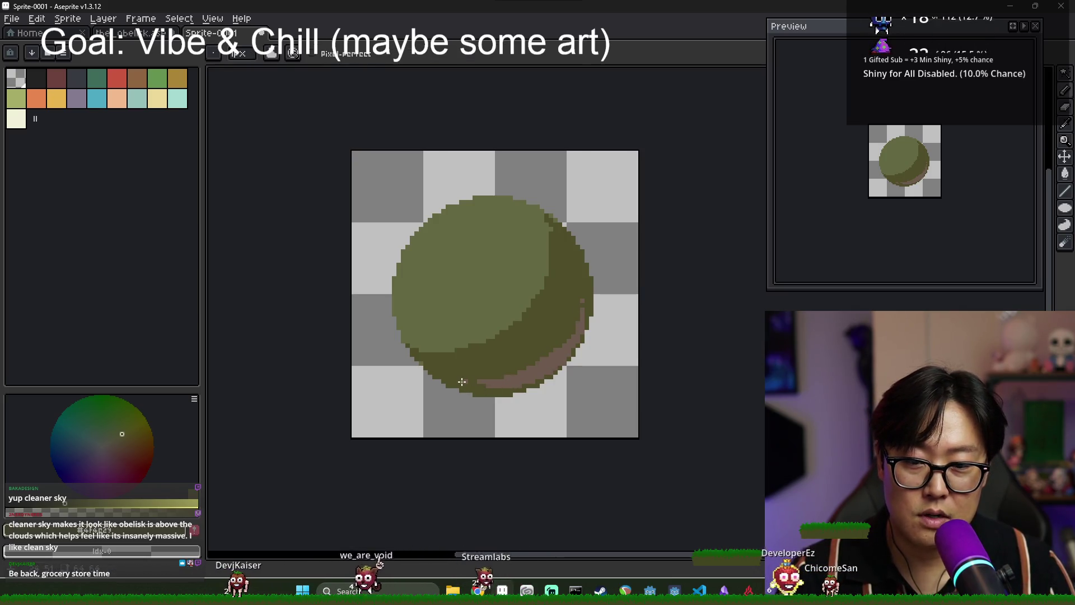
left_click(477, 382, "alt")
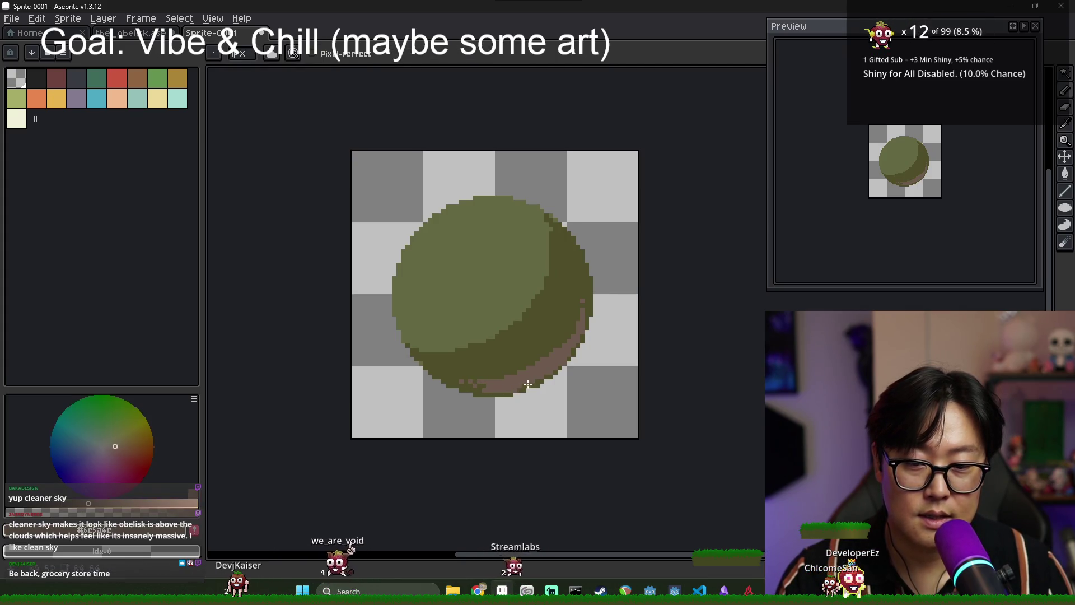
scroll(526, 384, "down", 2)
scroll(526, 384, "up", 1)
left_click(504, 373, "alt")
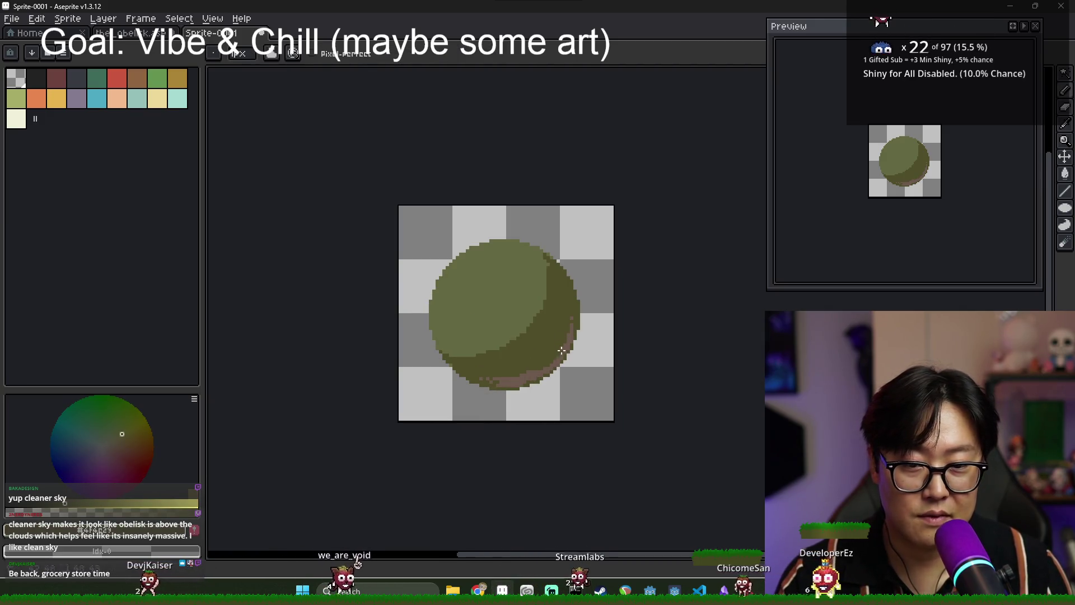
scroll(574, 344, "down", 2)
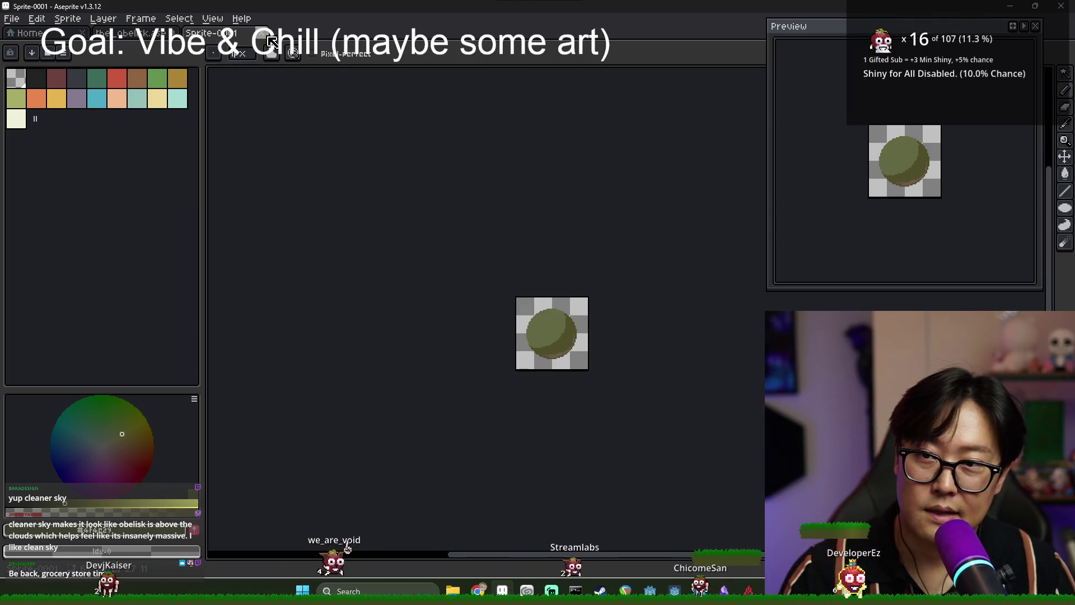
left_click(261, 32)
left_click(538, 322)
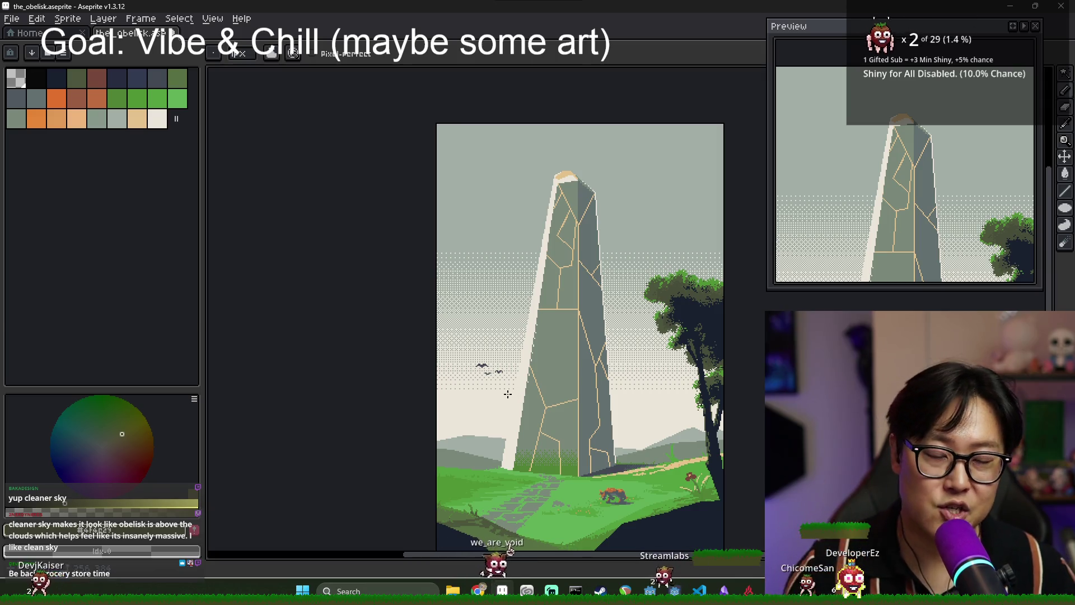
Recentre the obelisk artwork, pick the dark navy palette colour, and show the layer timeline.
left_click_drag(604, 382, 541, 368)
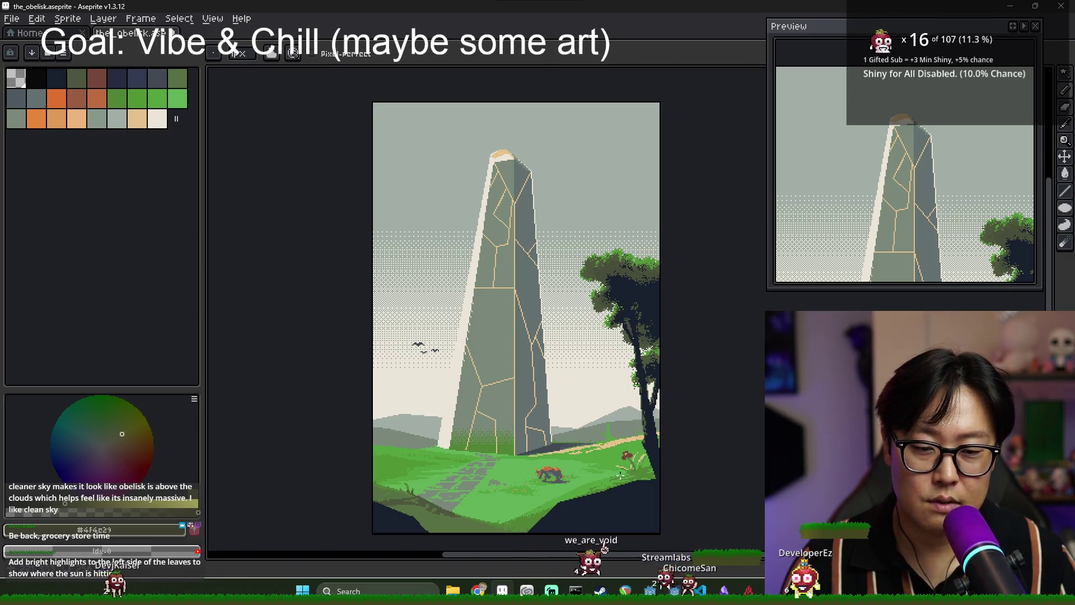
scroll(579, 521, "up", 4)
left_click(56, 78)
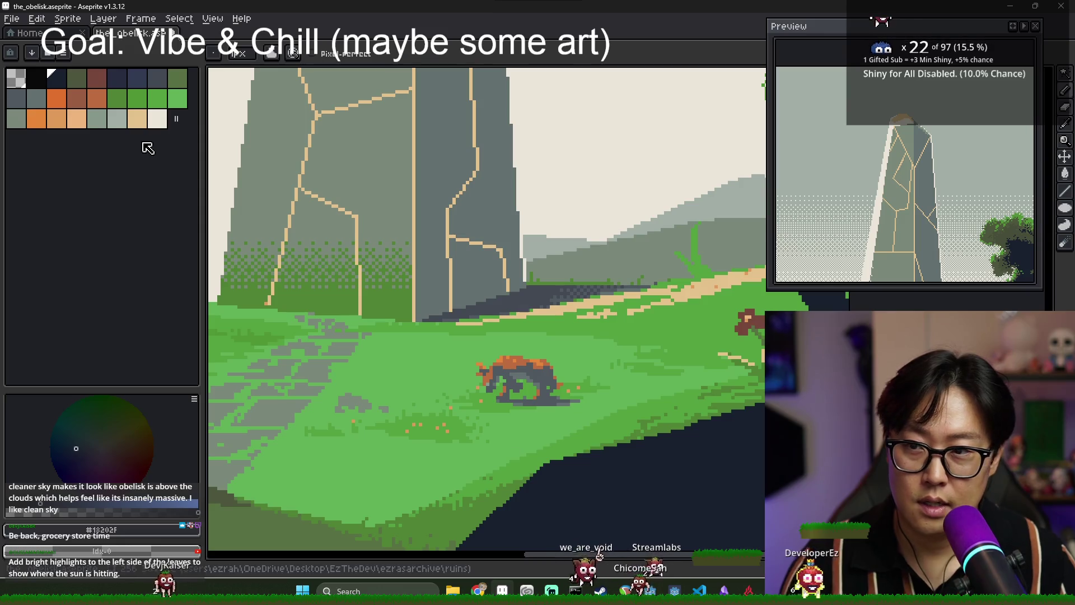
scroll(212, 131, "down", 2)
scroll(211, 131, "down", 3)
scroll(293, 230, "up", 1)
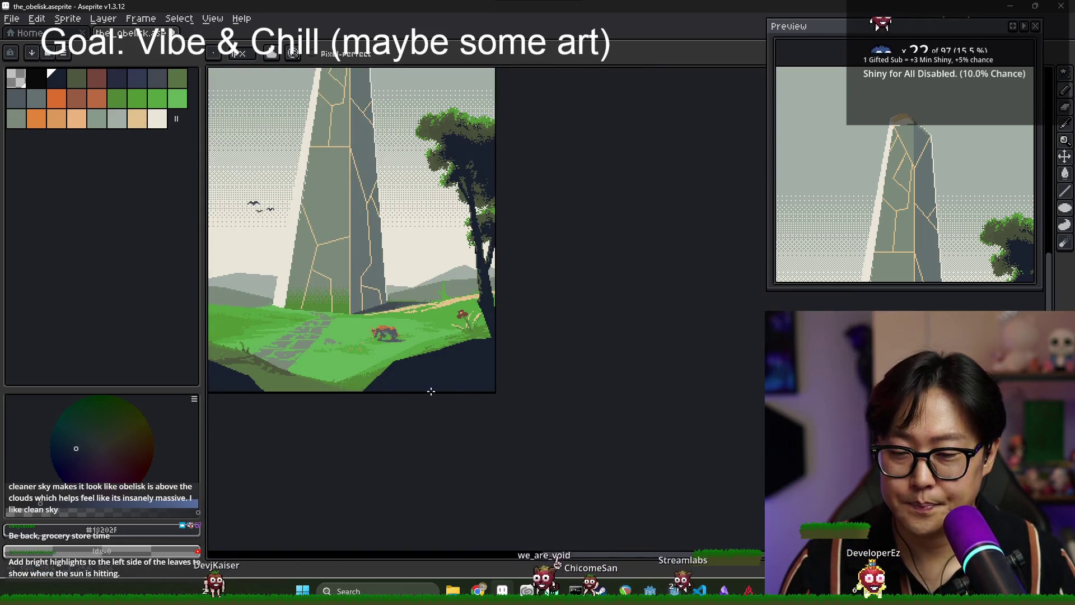
key("Tab")
scroll(497, 373, "up", 2)
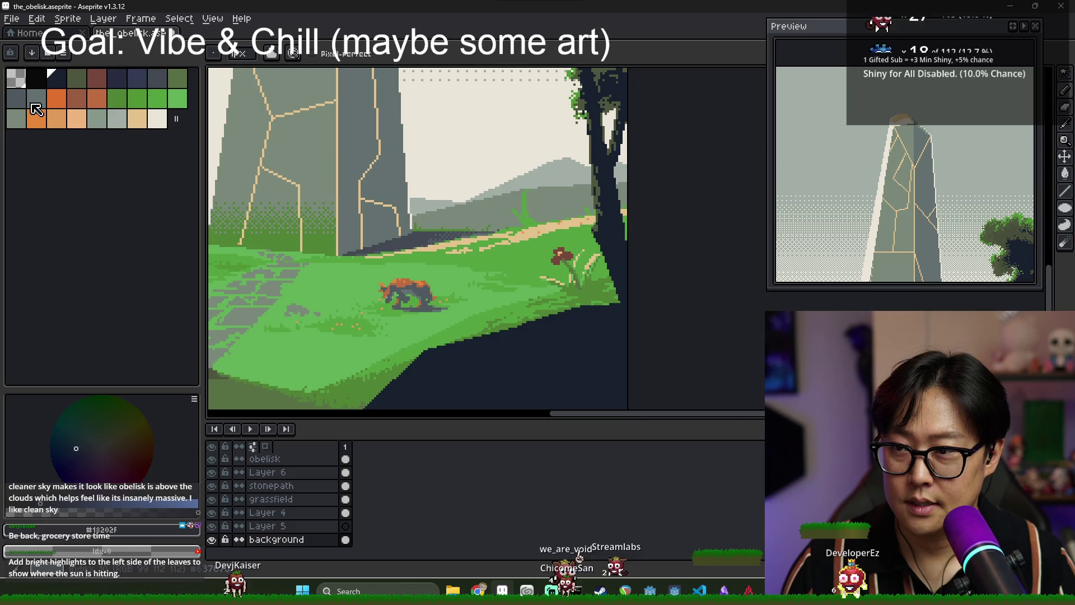
Make the forground shadow layer active and draw a light line along the shadow edge.
left_click(163, 82)
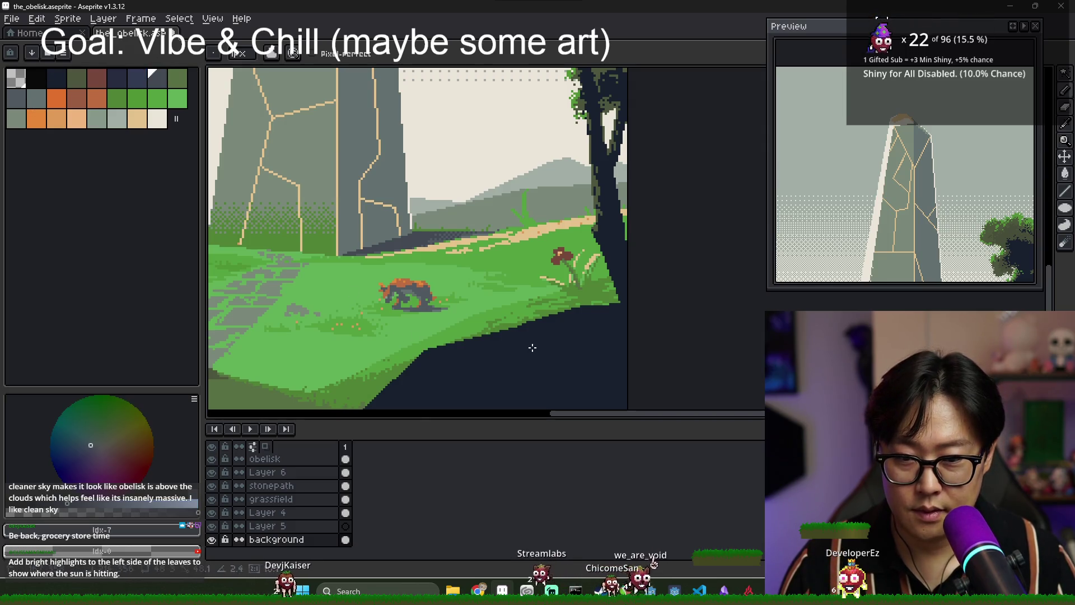
scroll(241, 487, "up", 2)
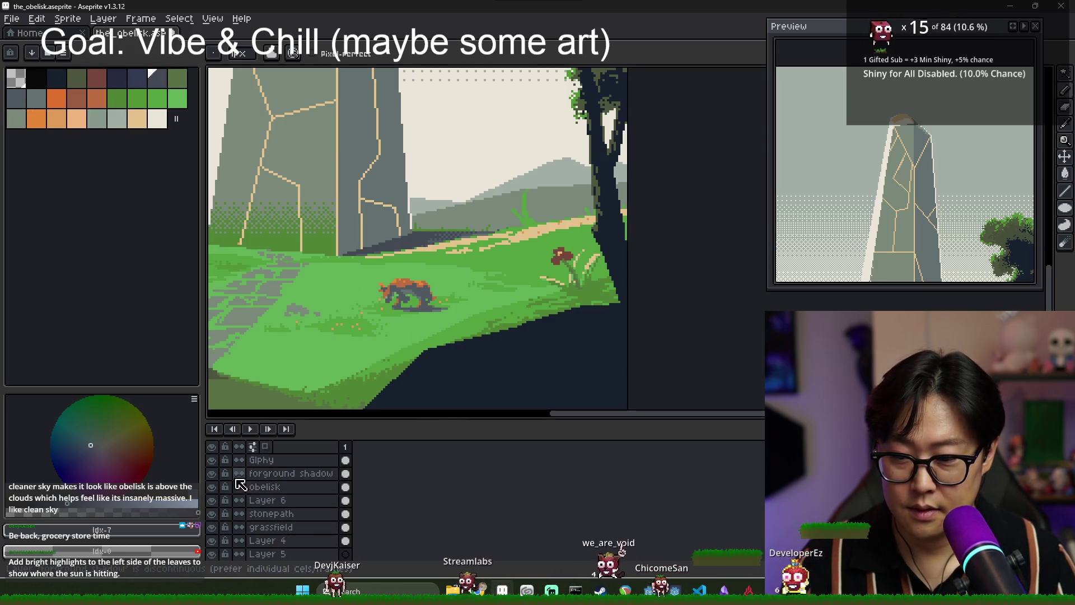
left_click(303, 473)
scroll(425, 351, "up", 2)
mouse_move(425, 351)
left_mouse_down()
mouse_move(582, 334)
mouse_move(548, 366)
mouse_move(555, 302)
left_mouse_up()
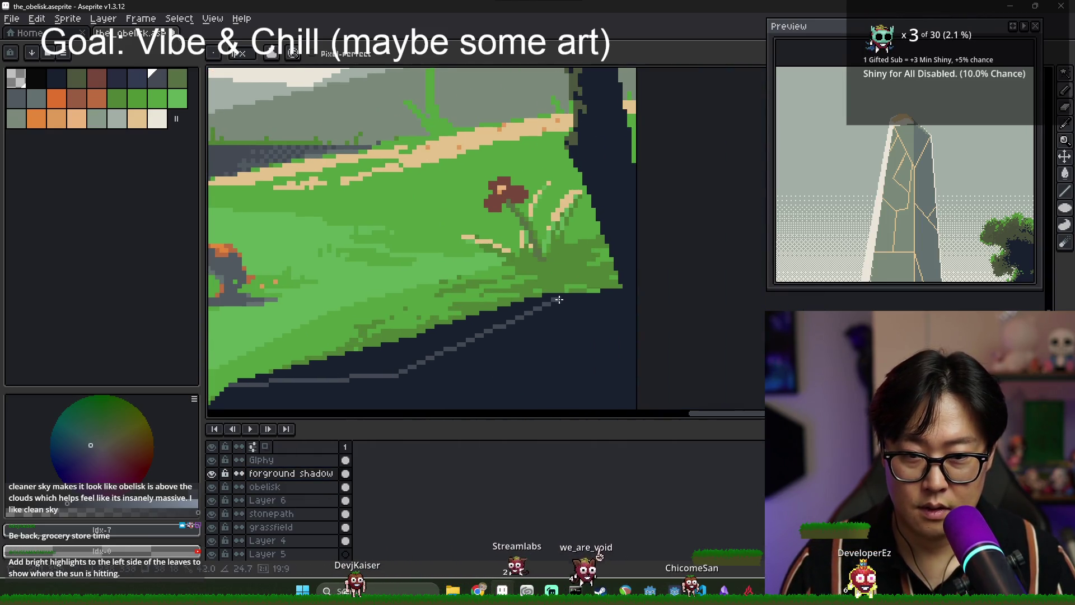
Sample the grey shadow colour #424953 from the artwork.
key("g")
scroll(471, 332, "down", 4)
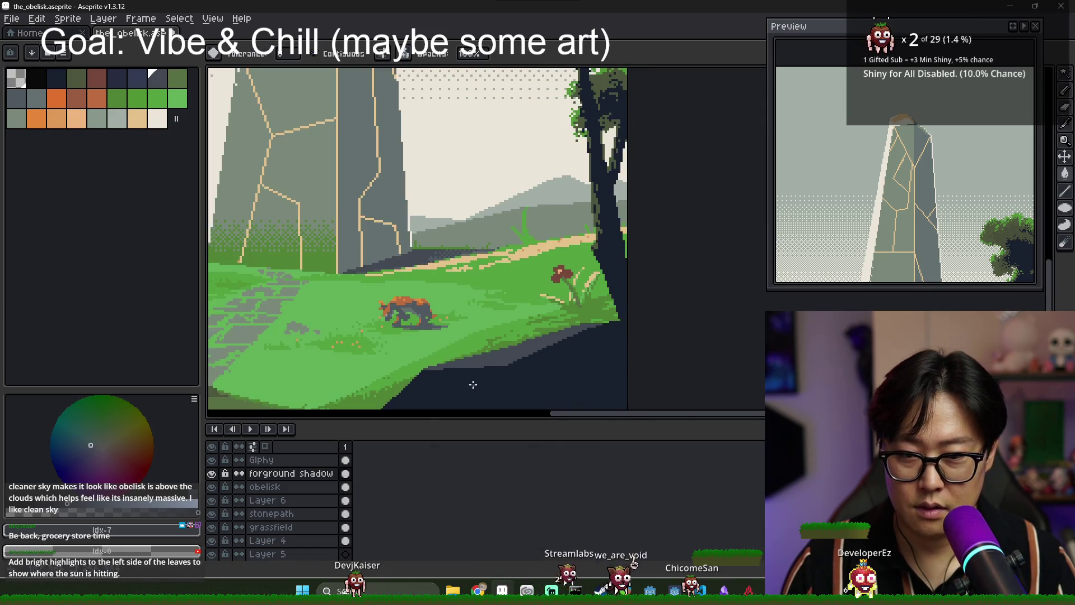
scroll(303, 328, "up", 3)
key("b")
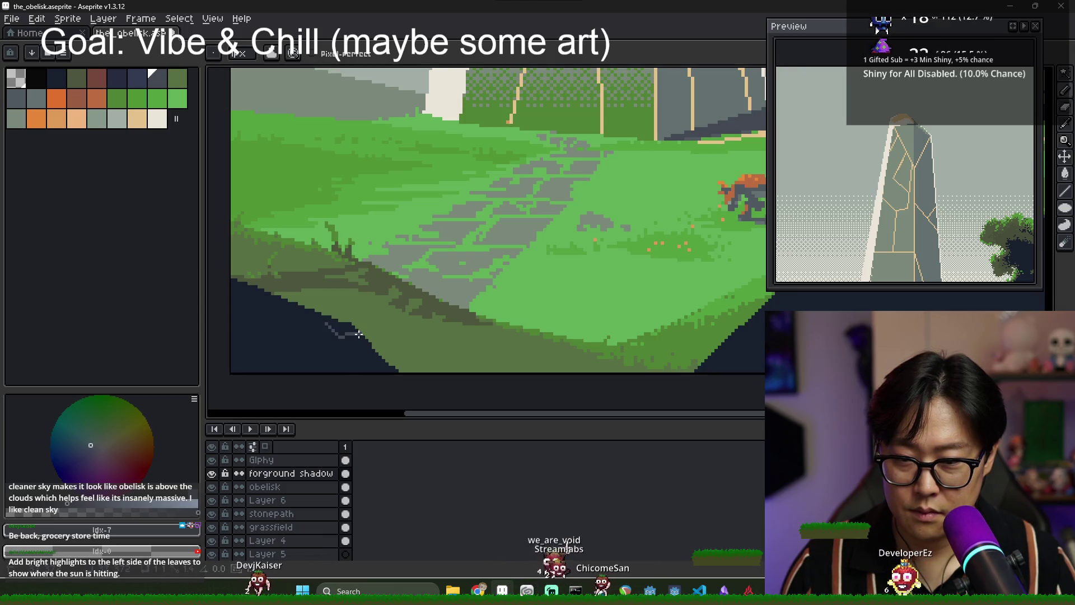
scroll(323, 318, "down", 4)
scroll(347, 347, "up", 4)
key("i")
left_click(324, 308, "alt")
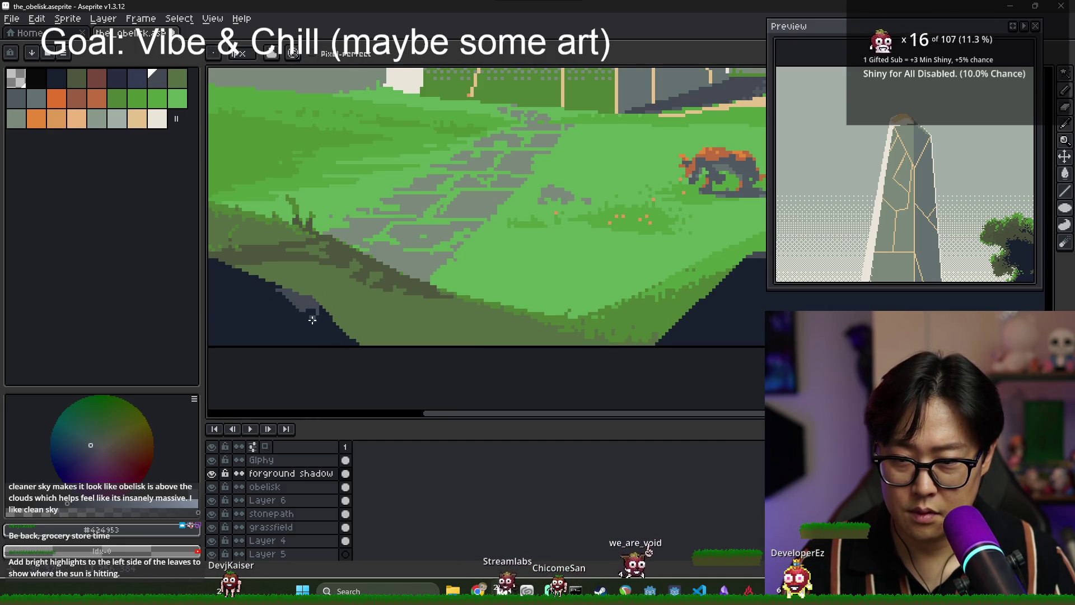
Pick the dark navy shadow colour #18202F.
key("g")
scroll(336, 350, "down", 4)
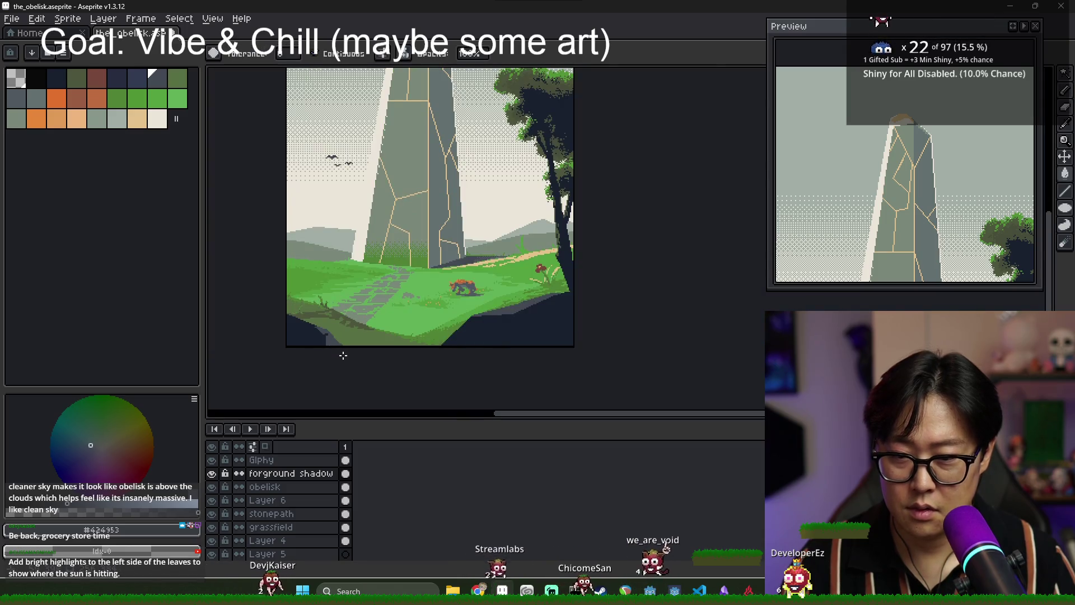
scroll(331, 336, "up", 5)
key("b")
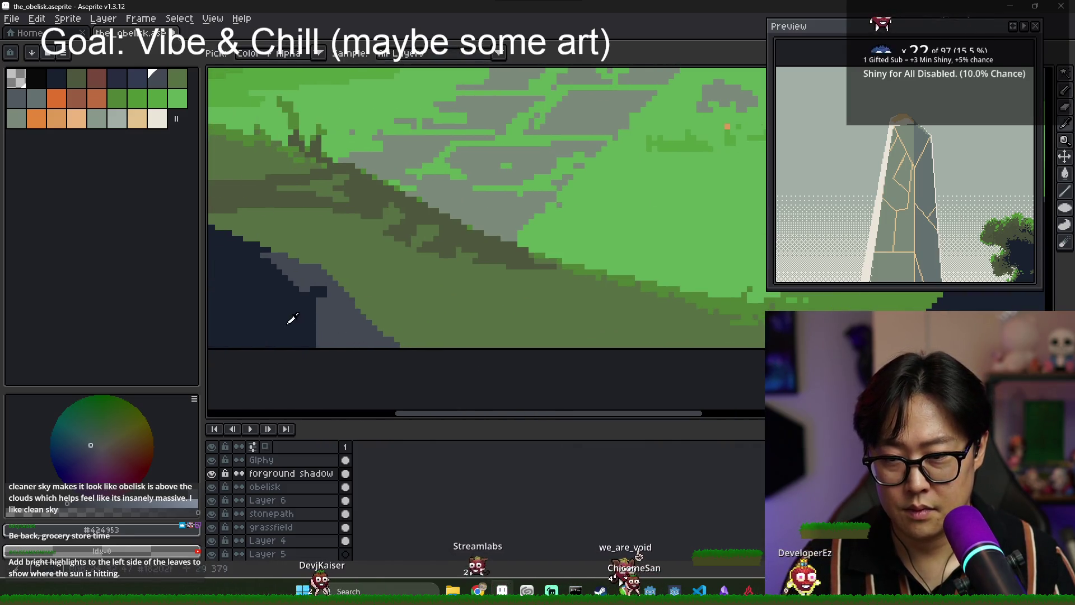
left_click(311, 333, "alt")
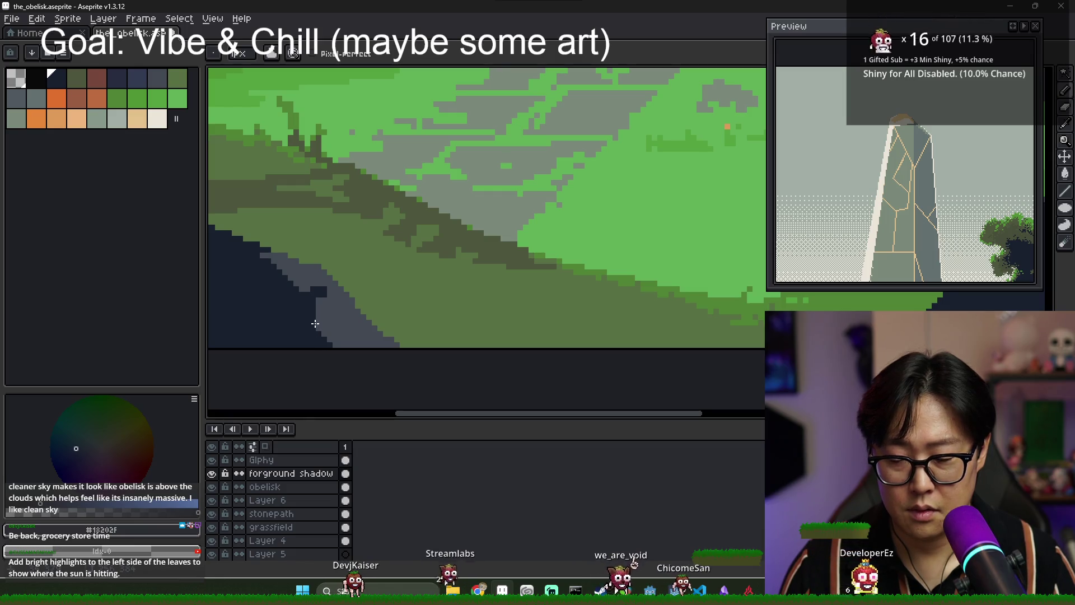
scroll(329, 345, "down", 4)
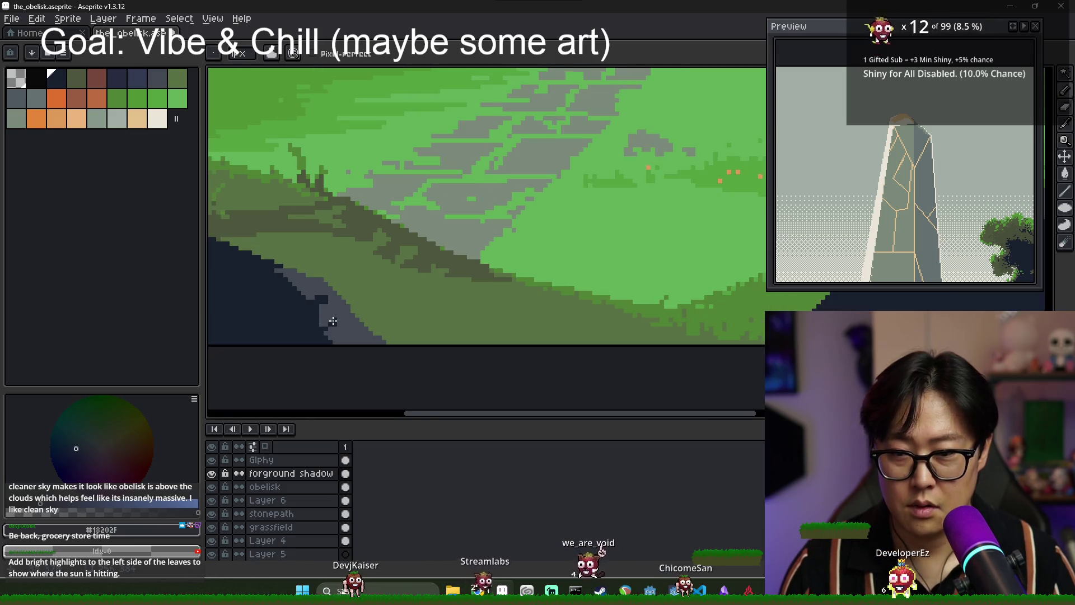
scroll(383, 363, "down", 1)
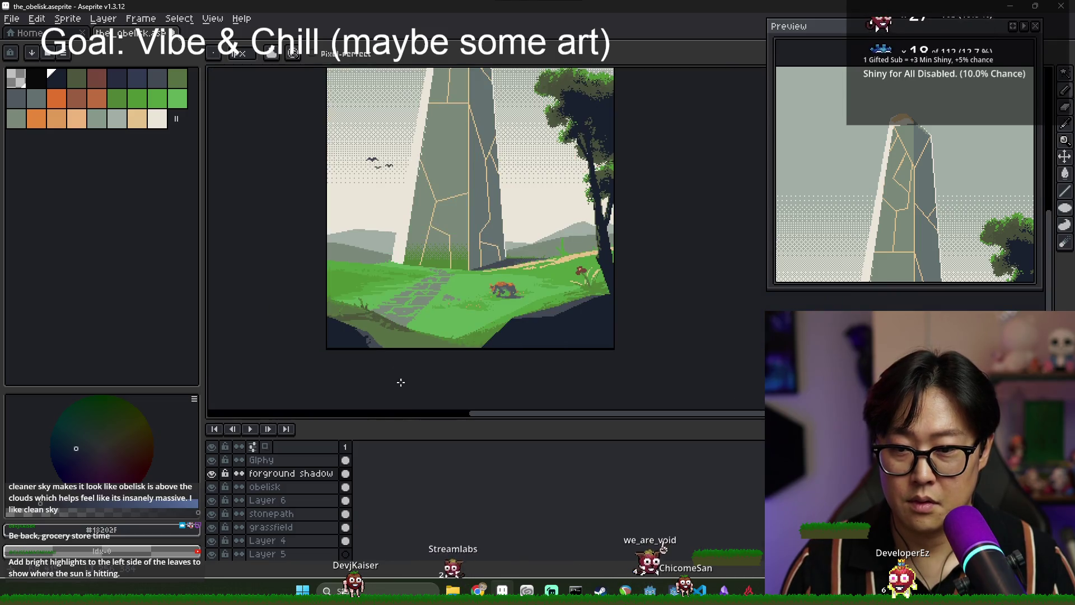
scroll(325, 349, "up", 5)
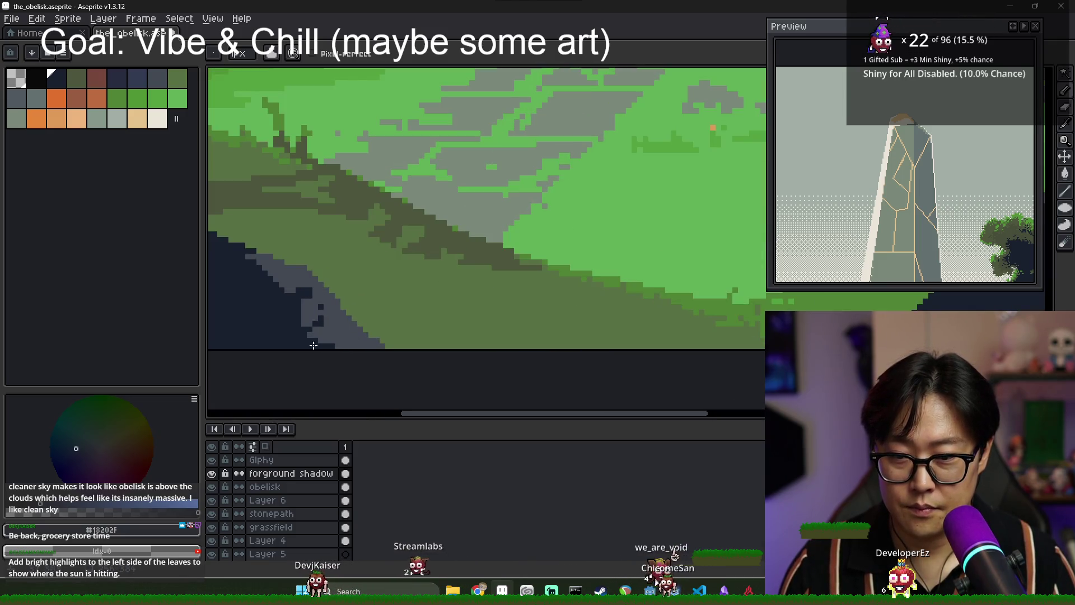
scroll(347, 366, "down", 5)
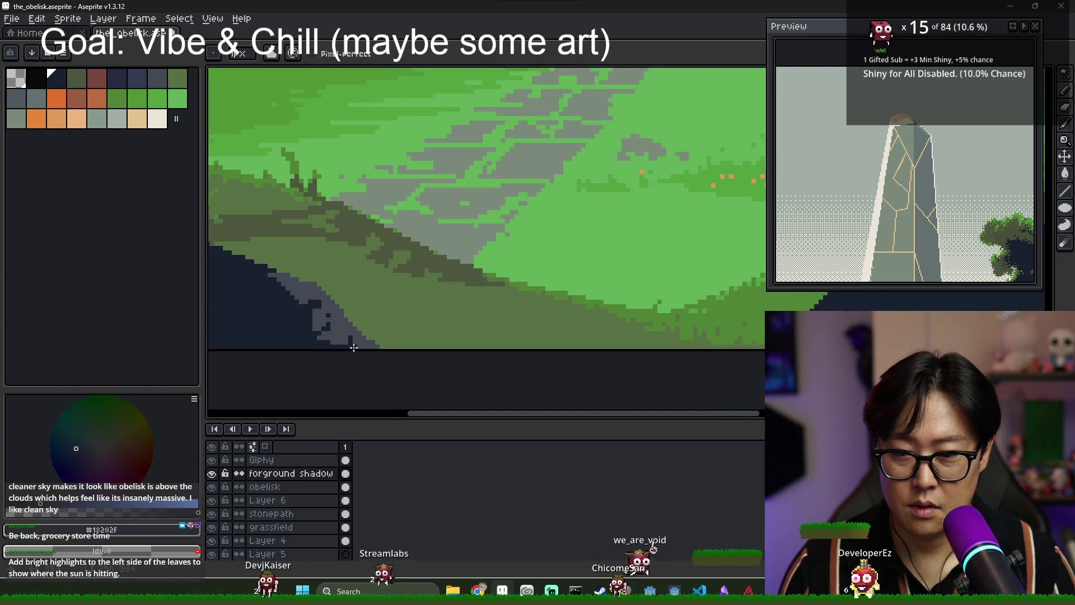
scroll(396, 379, "up", 5)
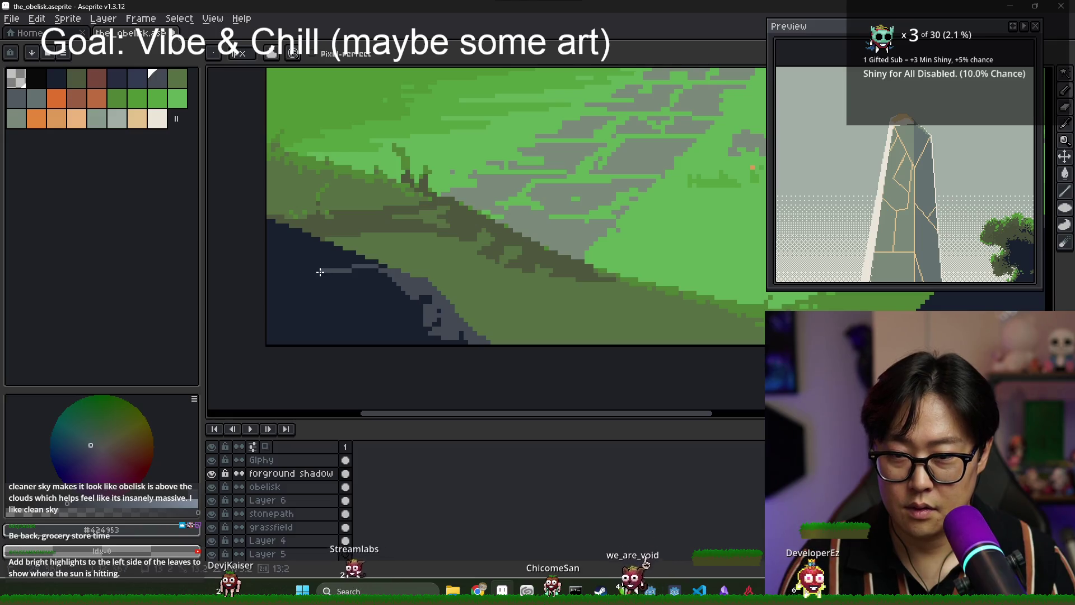
Fill the light slate shadow band with dark navy #18202F.
key("g")
scroll(411, 321, "down", 5)
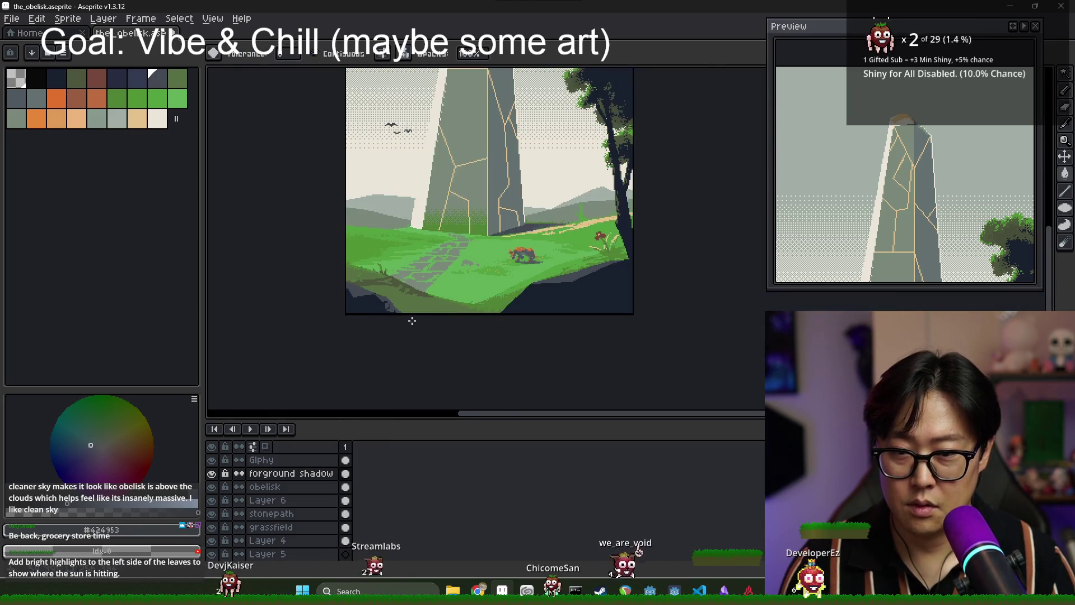
scroll(406, 318, "up", 5)
key("b")
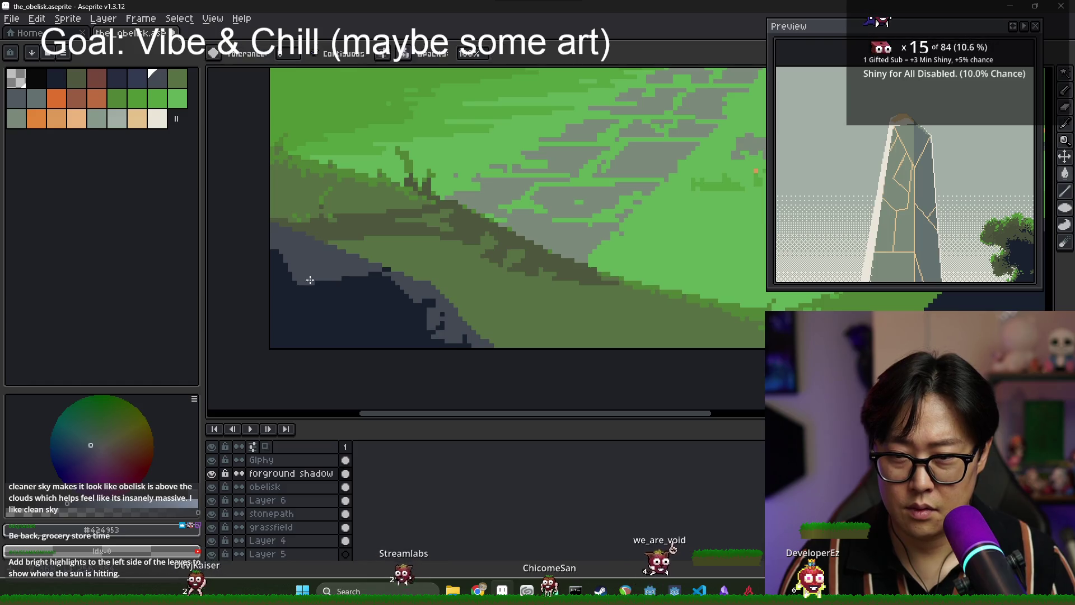
left_click(308, 258, "alt")
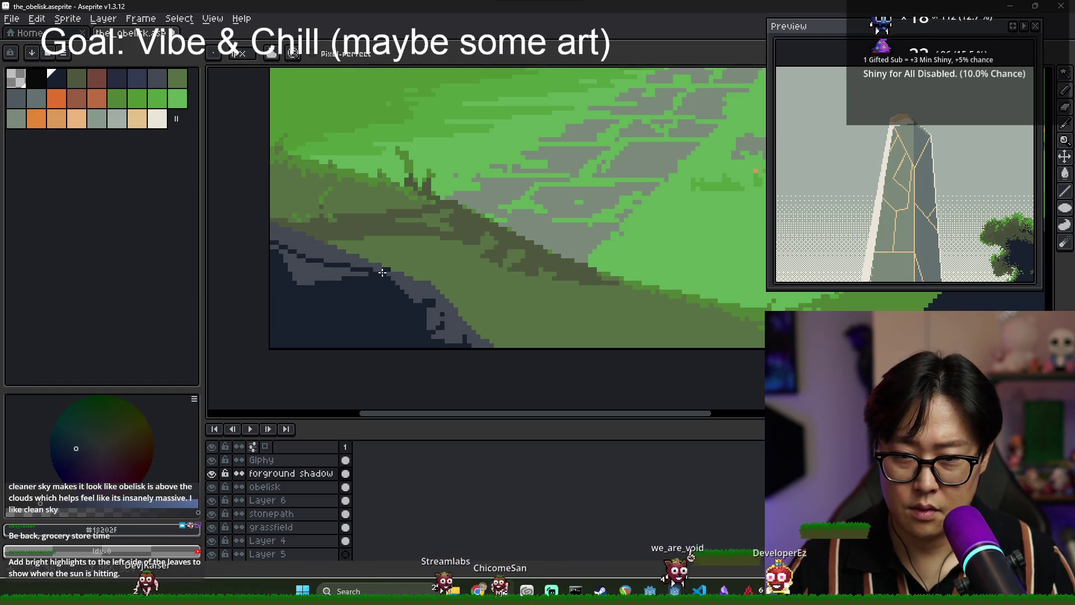
key("g")
left_click(312, 261)
scroll(355, 293, "down", 5)
scroll(344, 286, "up", 5)
key("b")
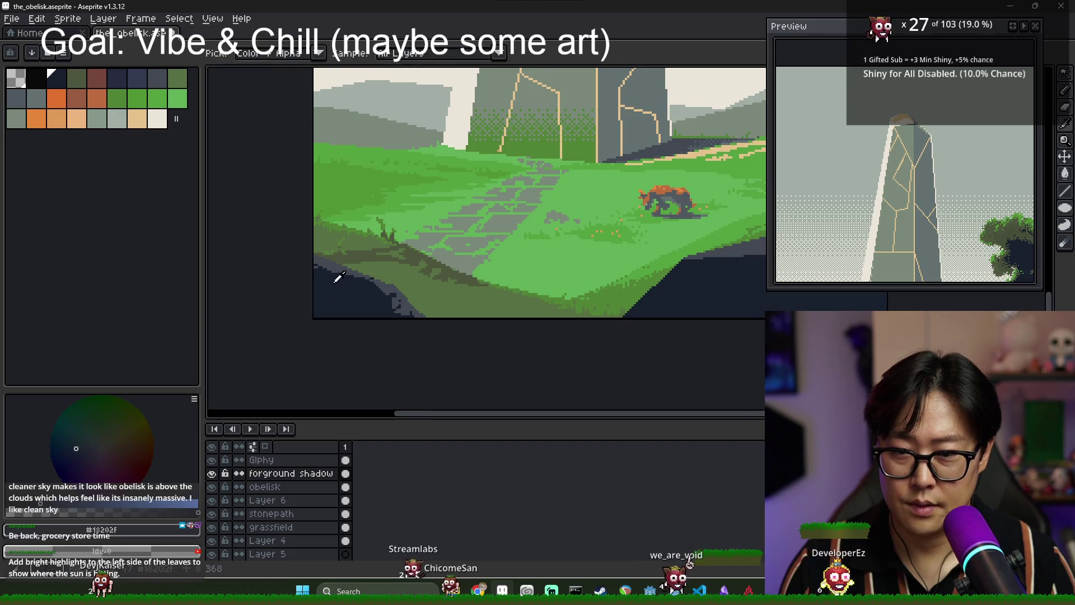
Re-pick the slate grey and dark navy colours, ending on the sampled grey shadow tone.
left_click(327, 274, "alt")
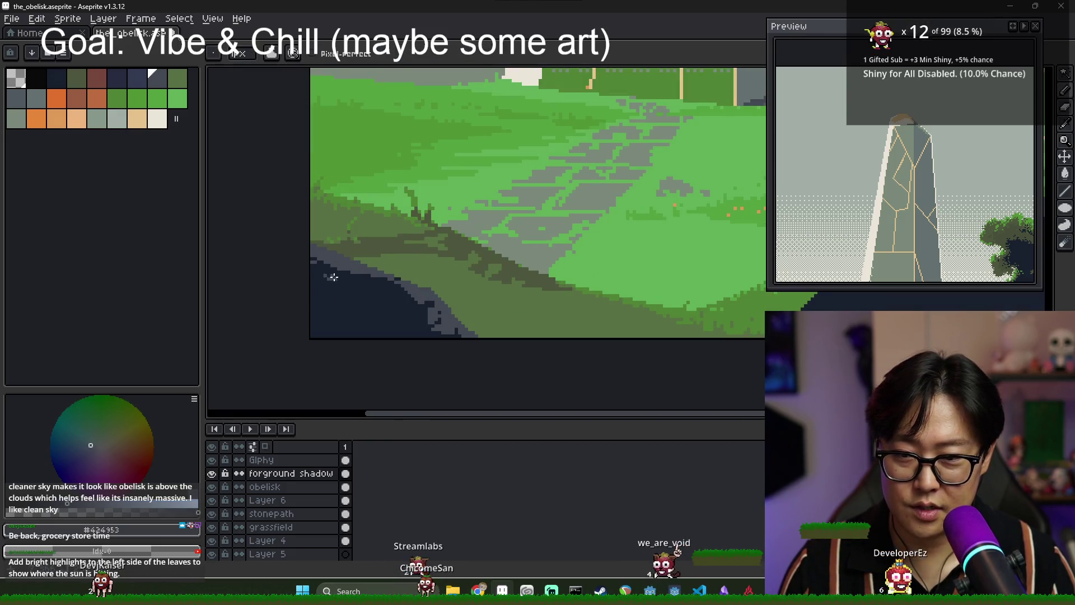
scroll(391, 302, "down", 4)
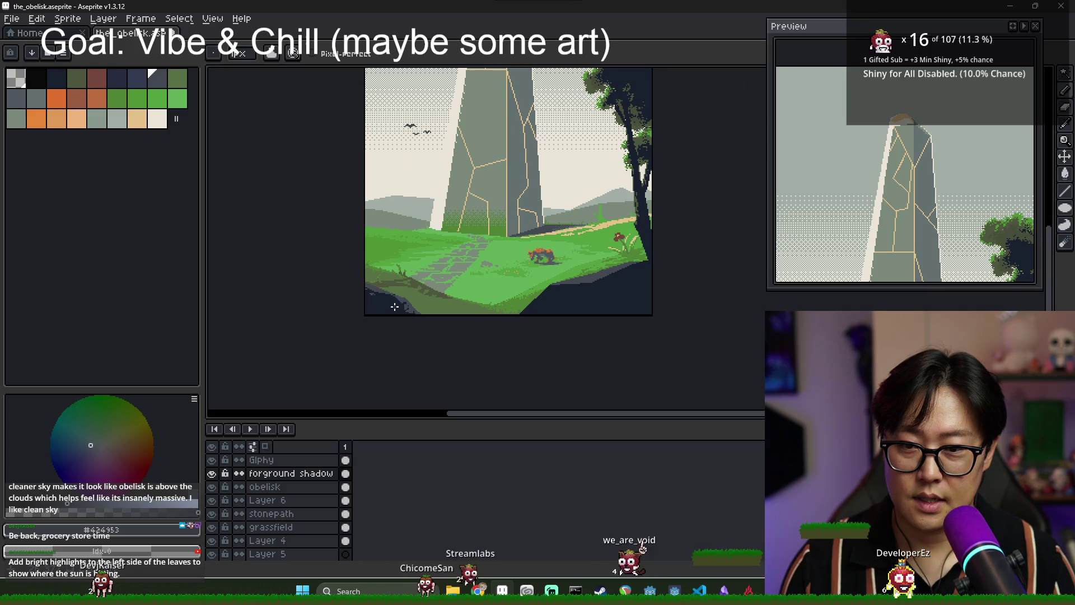
scroll(375, 299, "up", 4)
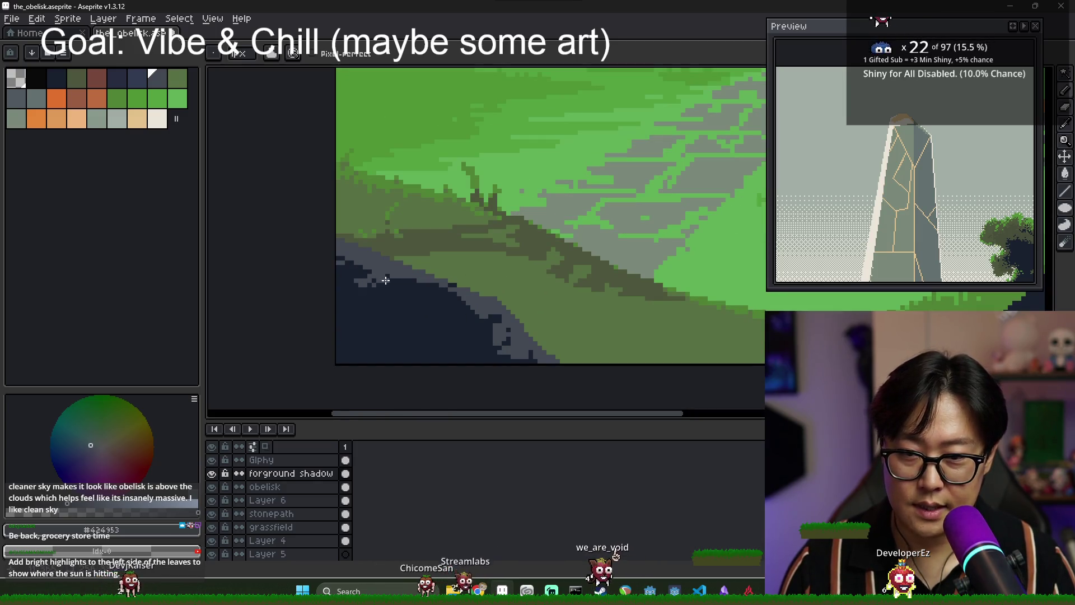
scroll(414, 291, "down", 3)
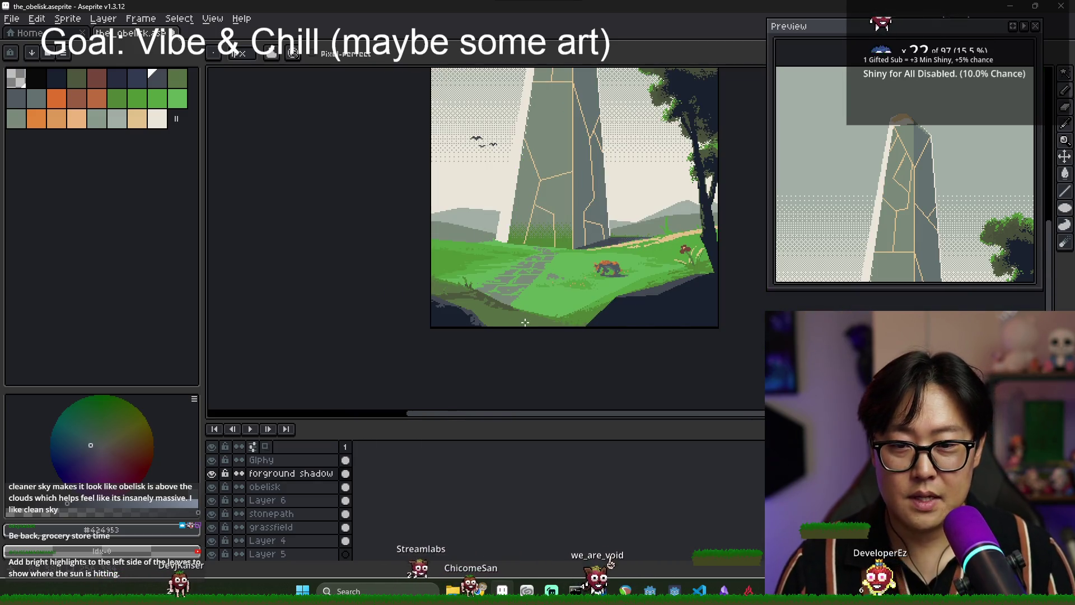
scroll(700, 286, "up", 2)
left_click(594, 292, "alt")
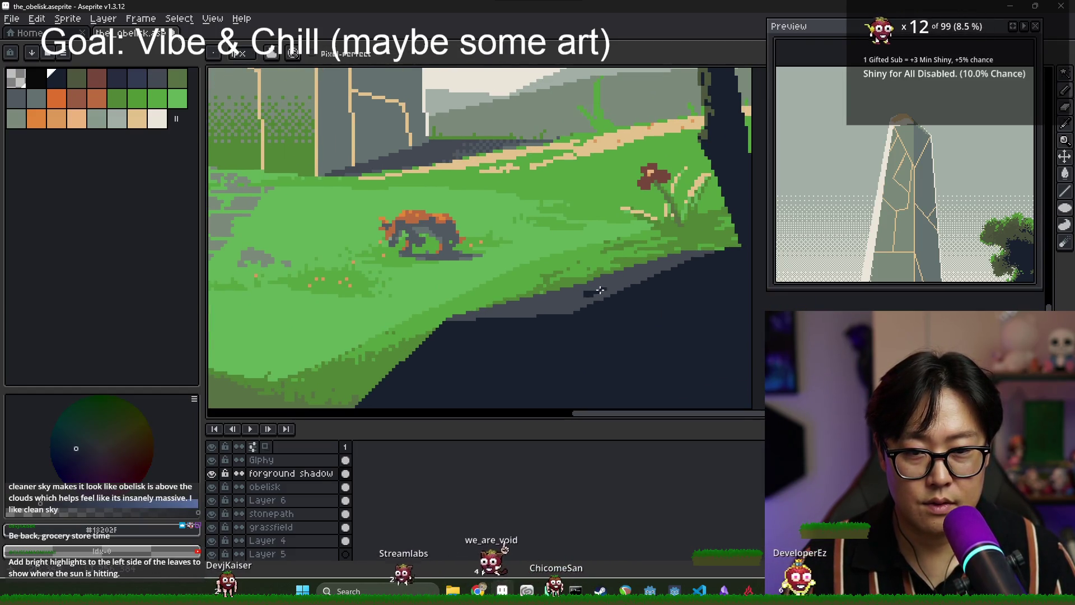
scroll(602, 170, "up", 3)
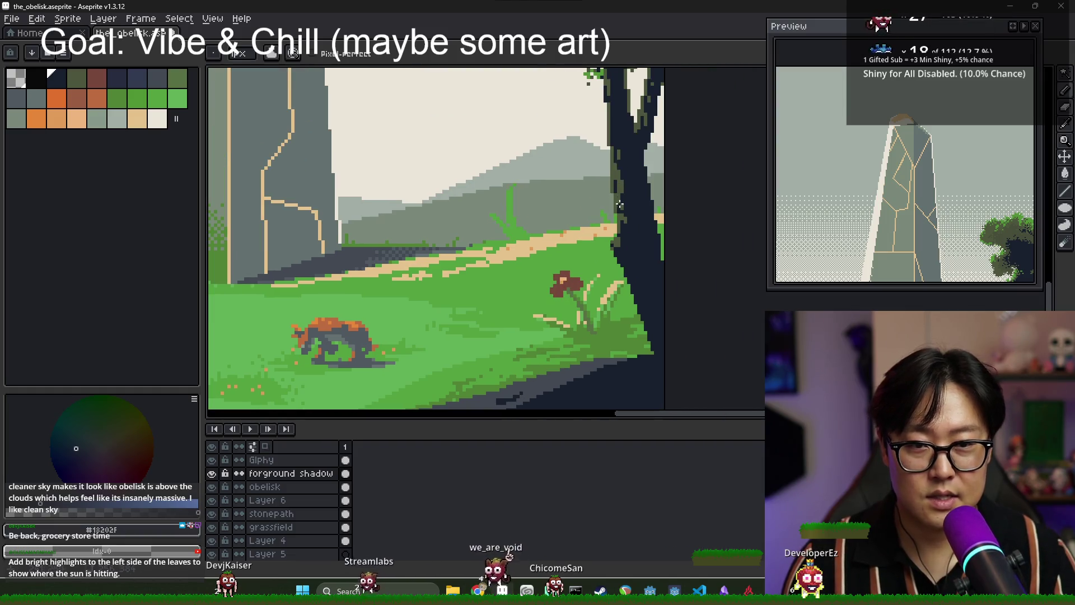
scroll(570, 321, "down", 3)
scroll(559, 308, "up", 4)
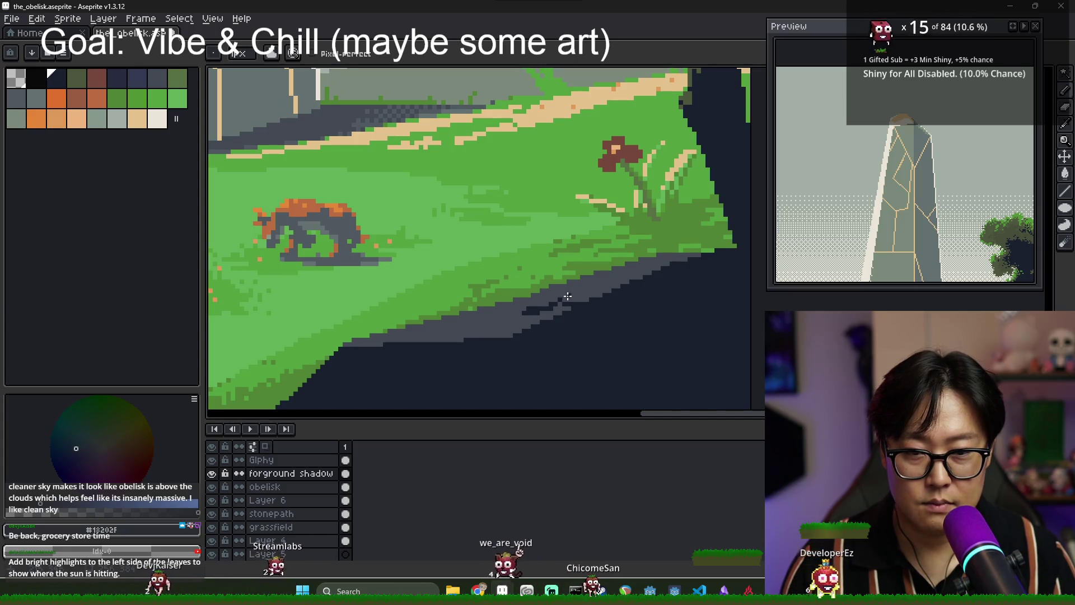
left_click(566, 288, "alt")
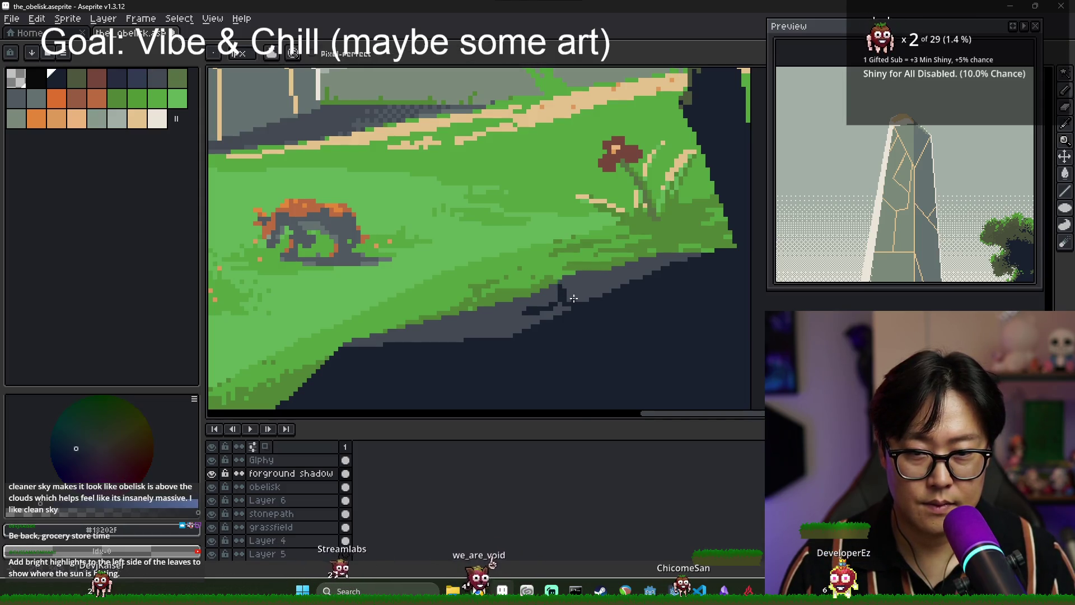
scroll(566, 294, "down", 3)
scroll(582, 302, "up", 3)
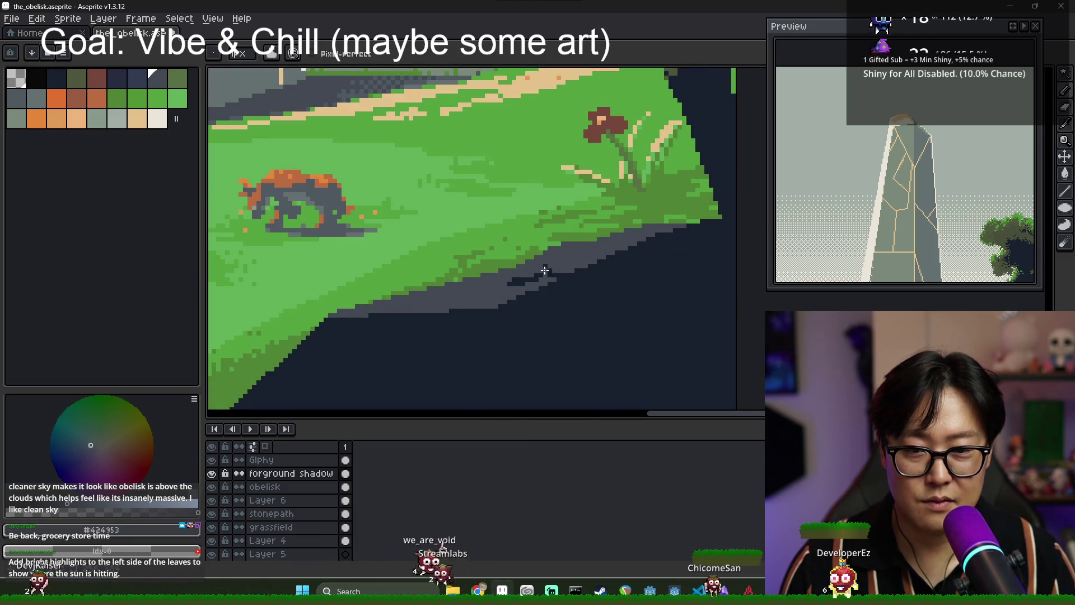
Draw the dark shadow outline up to the image's right edge.
scroll(568, 271, "down", 3)
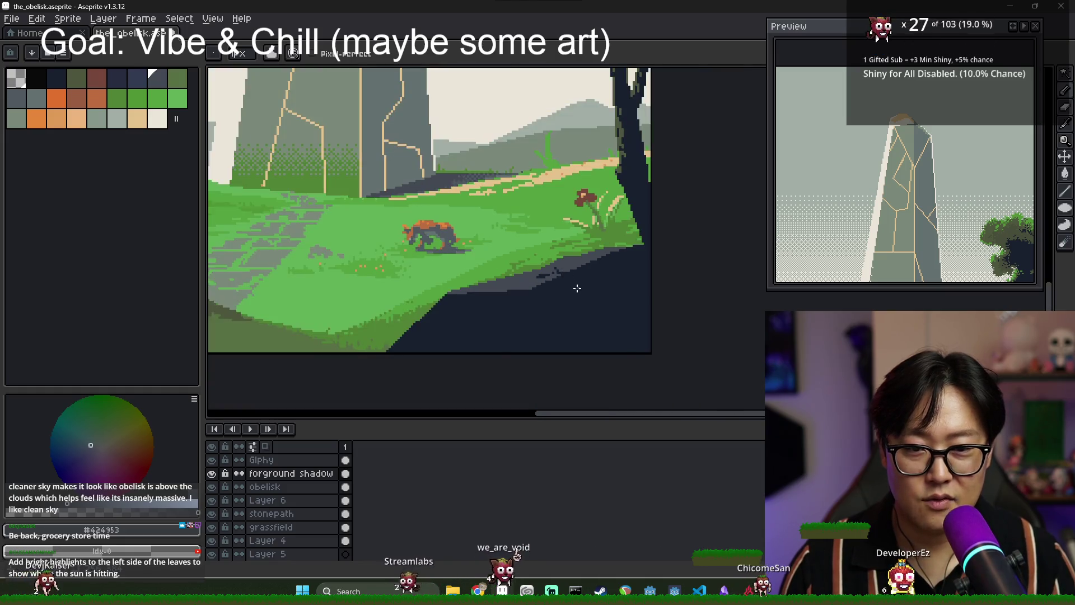
mouse_move(572, 295)
left_mouse_down()
mouse_move(602, 296)
mouse_move(569, 314)
mouse_move(598, 348)
left_mouse_up()
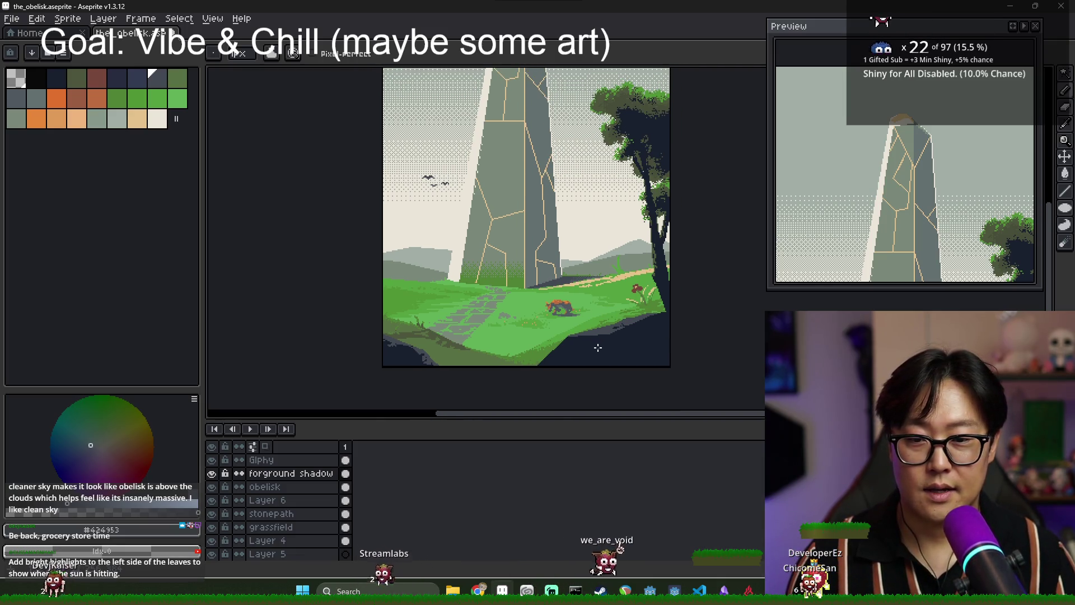
scroll(595, 364, "up", 3)
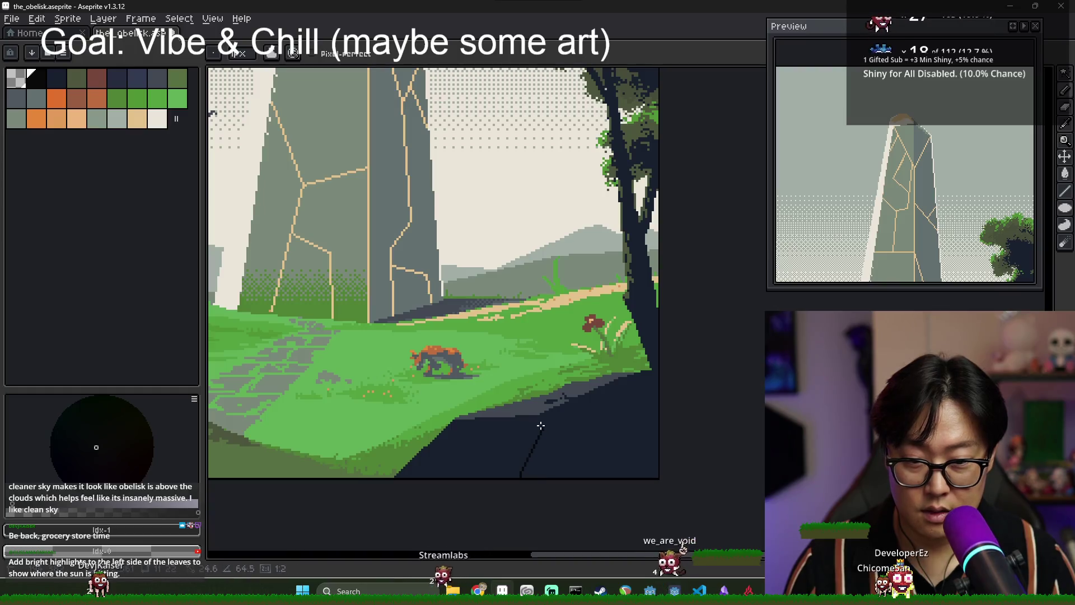
mouse_move(621, 382)
left_mouse_down()
mouse_move(655, 374)
mouse_move(654, 326)
left_mouse_up()
key("g")
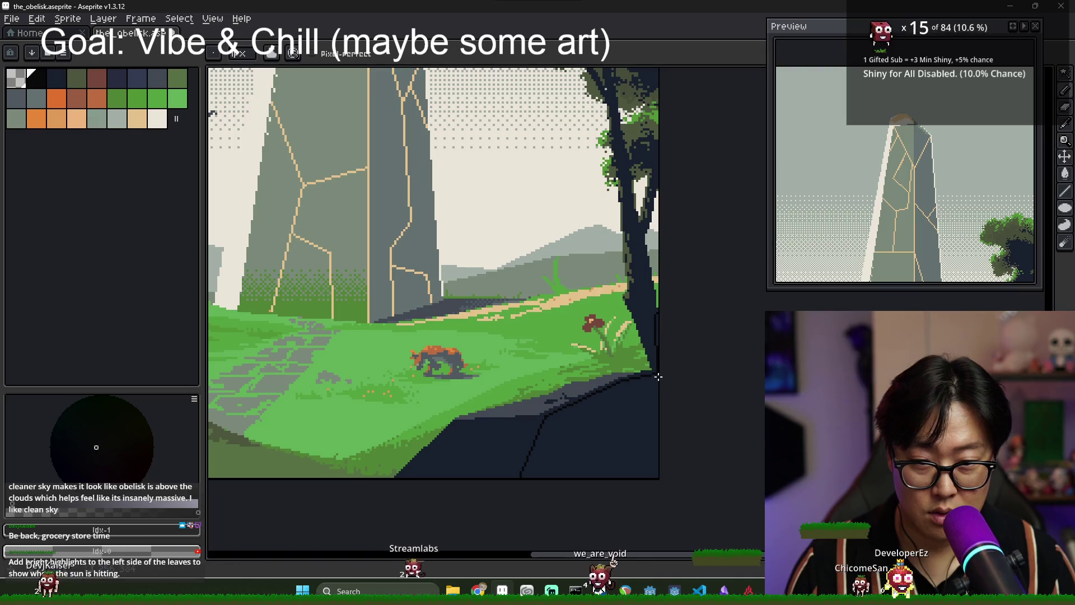
scroll(648, 420, "down", 1)
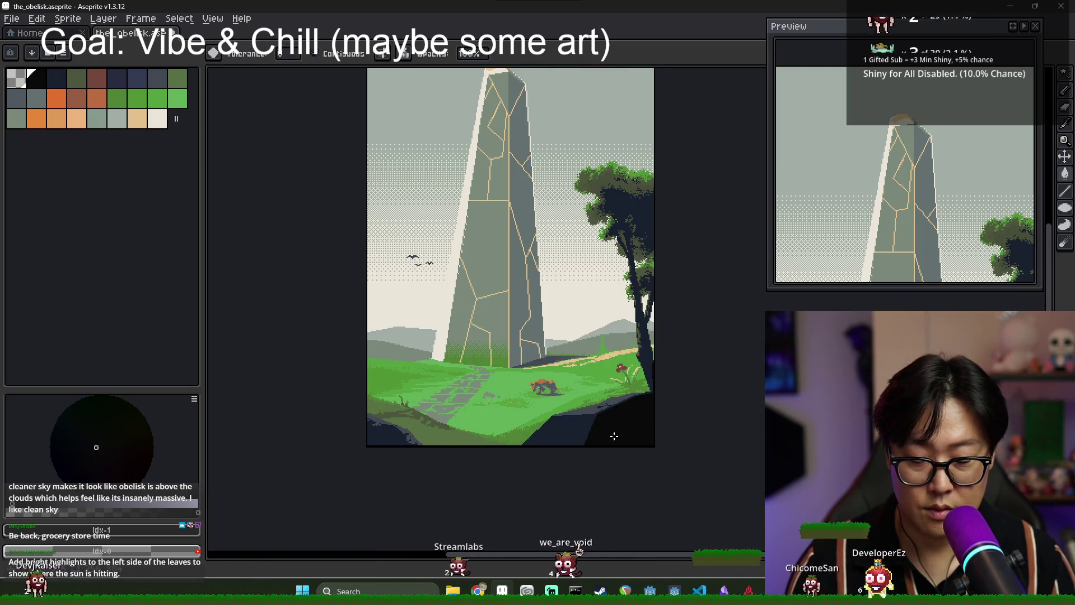
key("b")
scroll(594, 439, "up", 1)
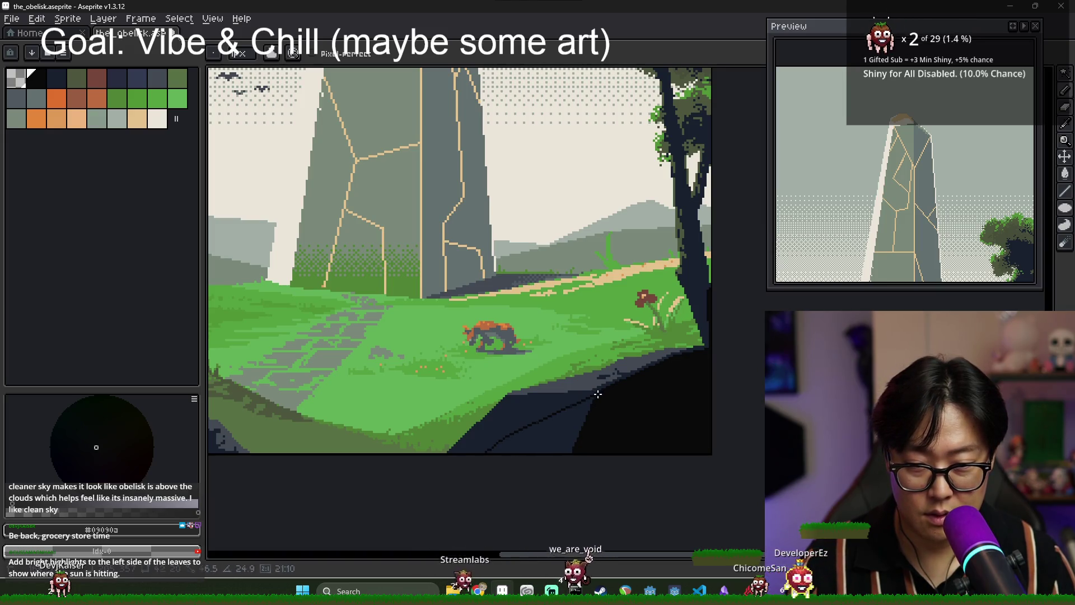
Flood-fill the slate band under the cliff with the dark shadow colour.
key("g")
left_click(558, 453)
scroll(558, 453, "down", 1)
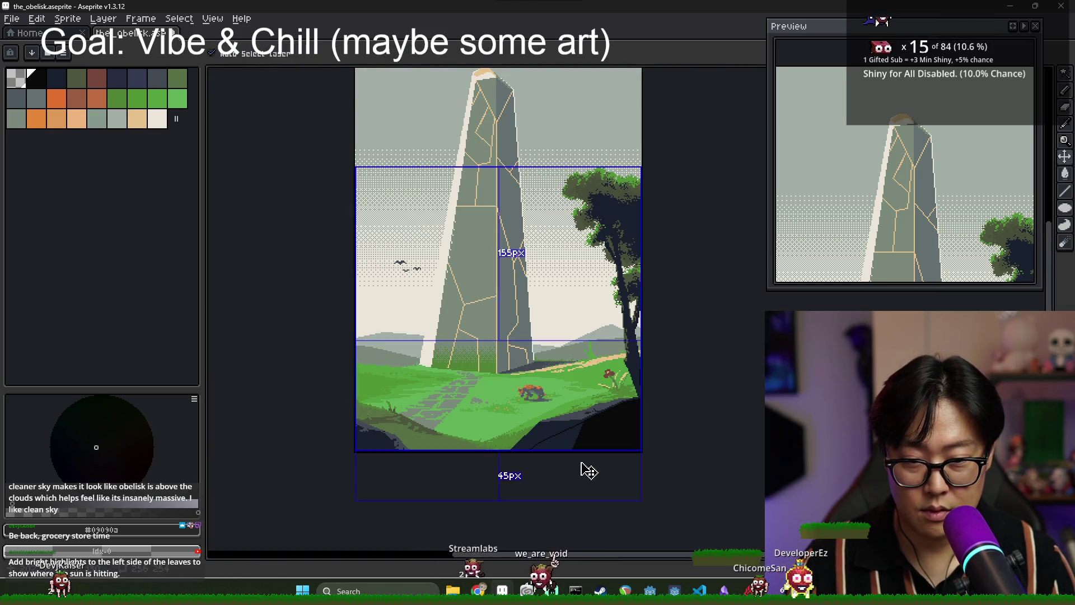
key("b")
scroll(371, 454, "up", 3)
Draw a dark line along the lower-left grass edge and fill the area below it dark.
left_click_drag(305, 355, 385, 400)
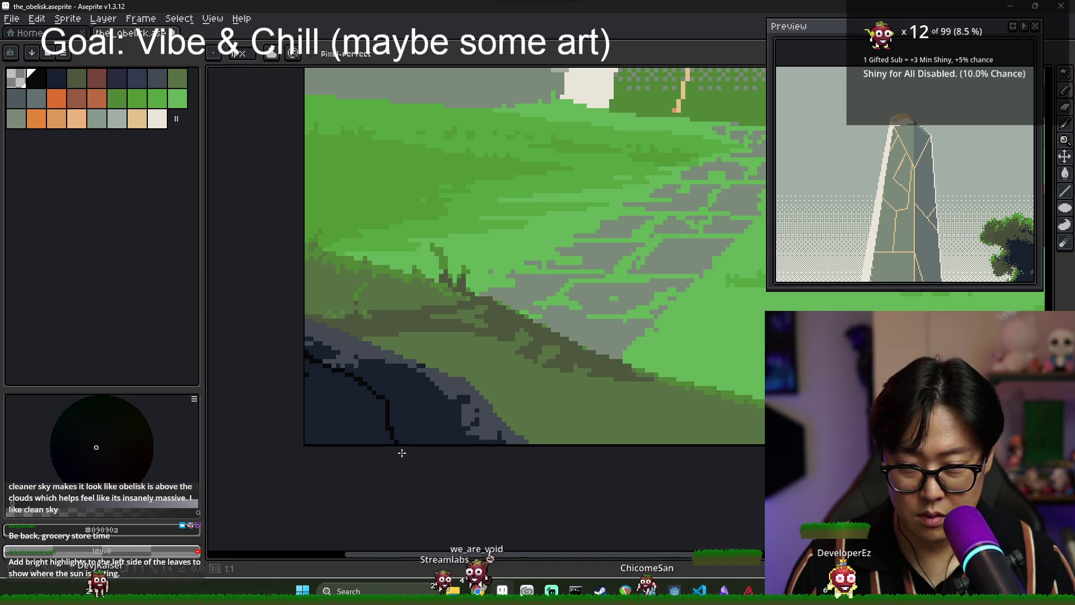
key("g")
left_click(355, 432)
scroll(439, 461, "down", 3)
scroll(442, 464, "up", 3)
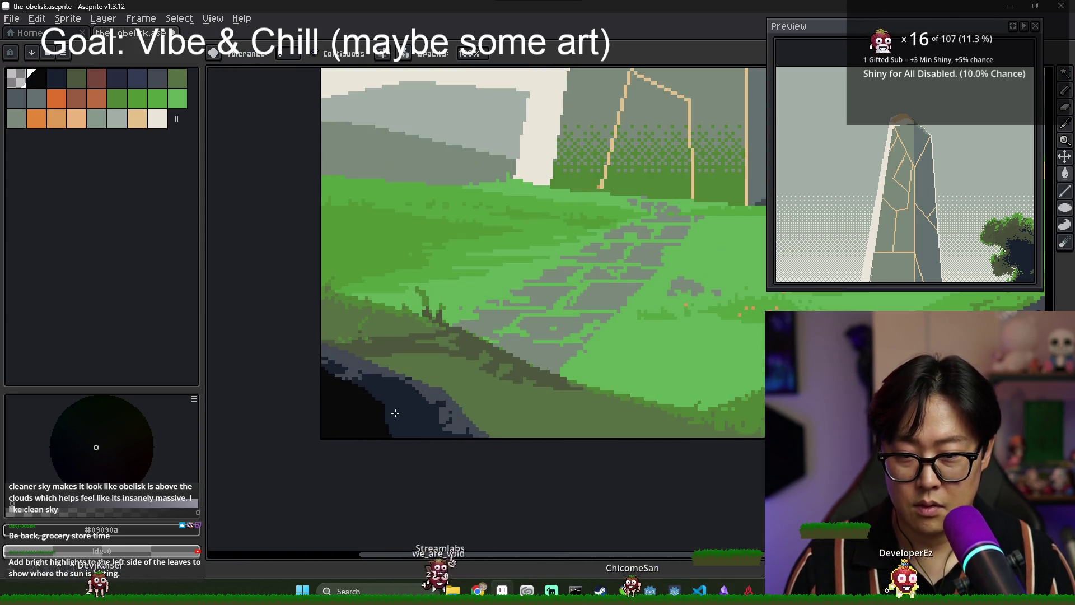
key("b")
Pan right and zoom in on the tree foliage against the sky.
key("g")
scroll(493, 460, "down", 3)
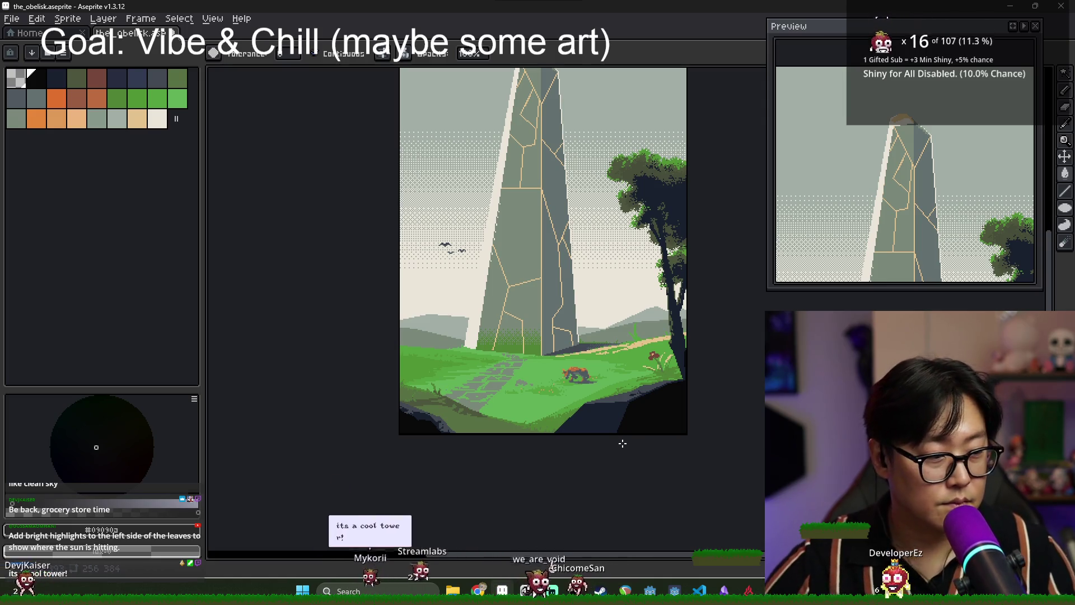
scroll(560, 448, "up", 3)
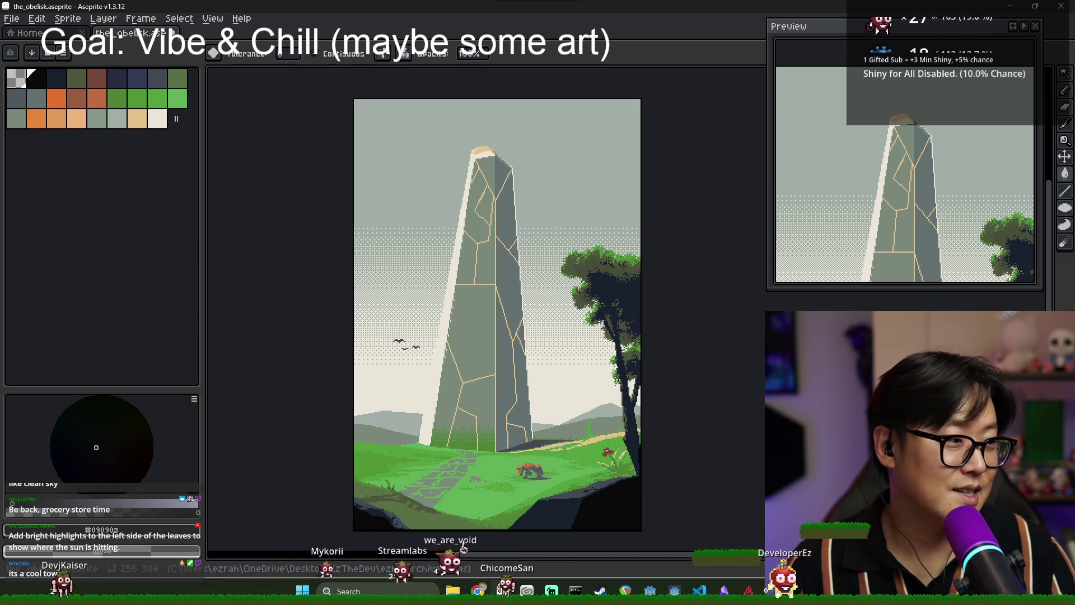
scroll(462, 549, "down", 2)
scroll(679, 432, "right", 1)
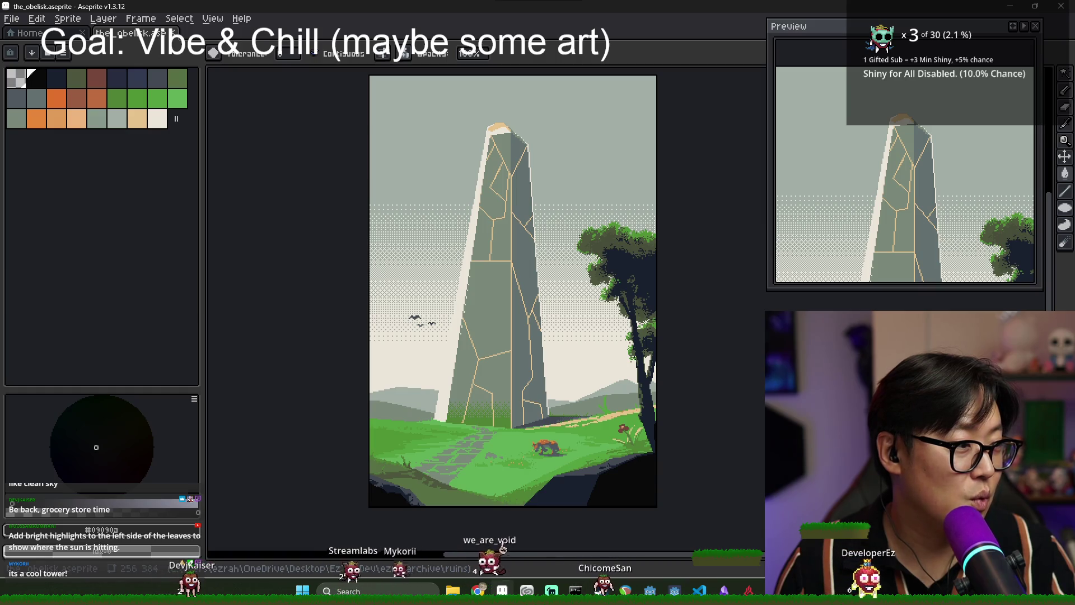
scroll(558, 167, "up", 3)
scroll(557, 167, "up", 2)
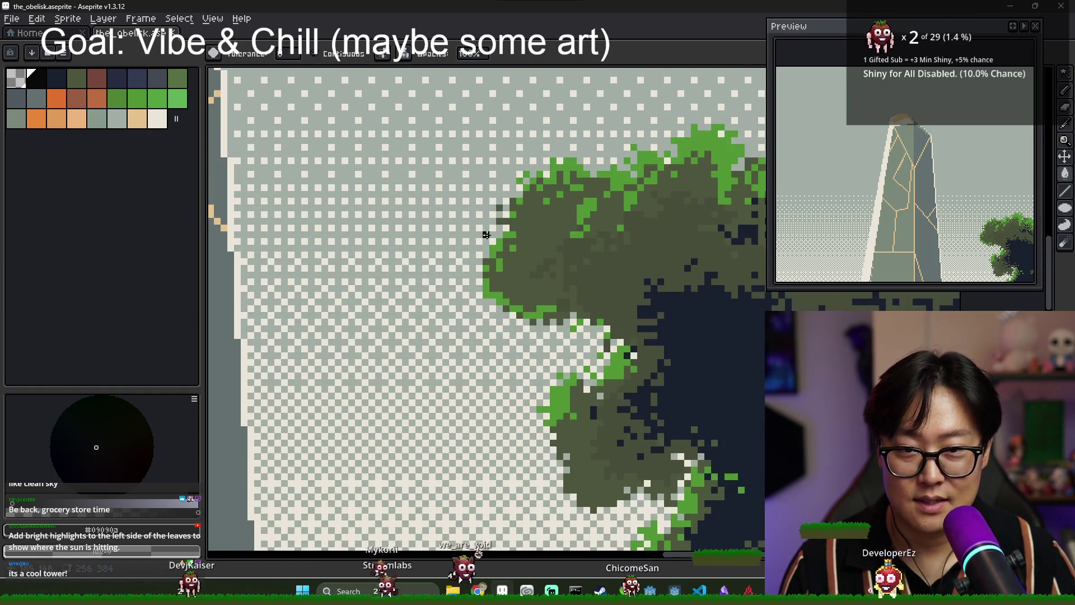
With the tan swatch and Pencil, paint highlights along the foliage's upper-left and left edges.
left_click(581, 156, "alt")
left_click(138, 119)
key("b")
scroll(520, 229, "down", 1)
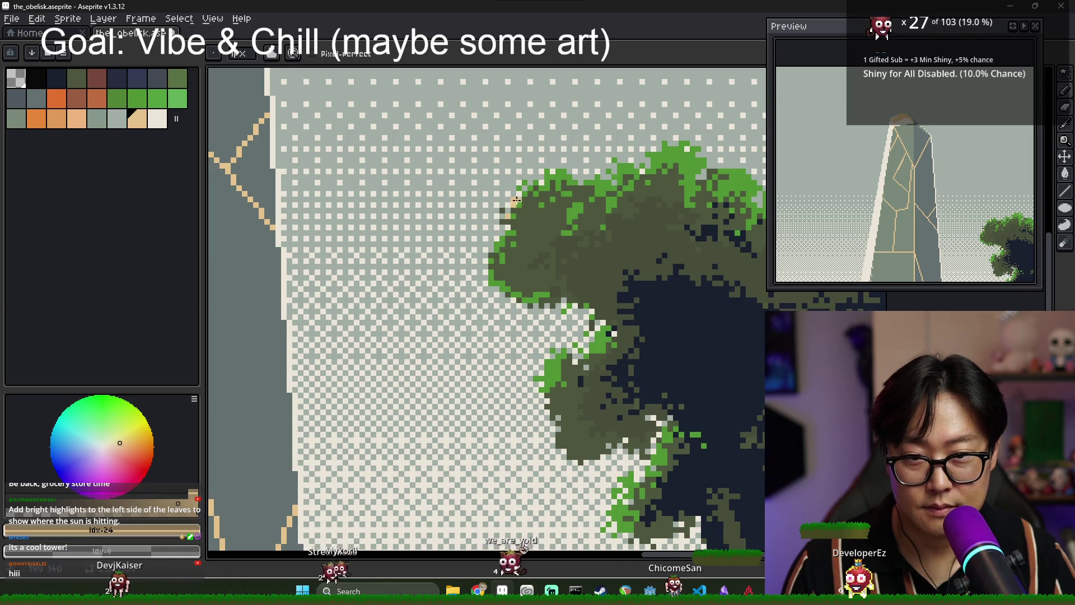
mouse_move(510, 206)
left_mouse_down()
mouse_move(560, 176)
mouse_move(599, 180)
left_mouse_up()
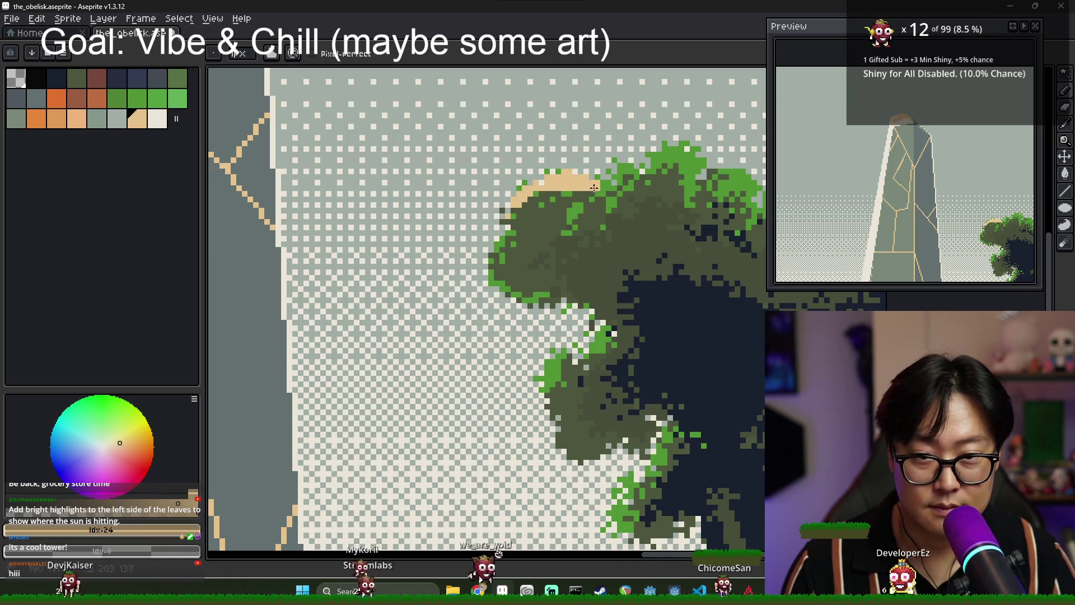
left_click_drag(503, 231, 489, 266)
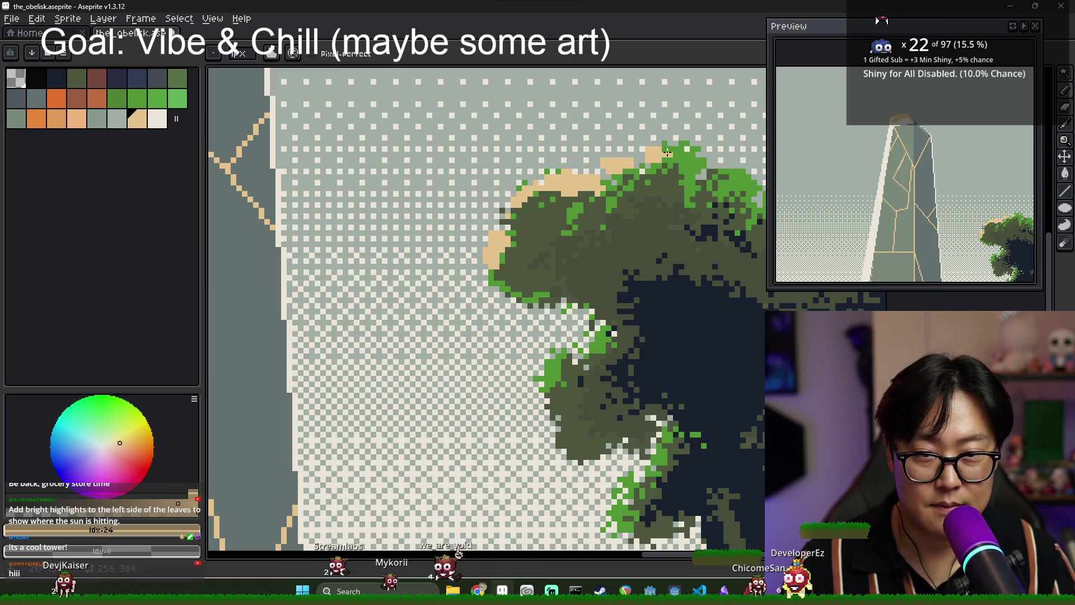
Add tan highlights on the foliage's top-right edge and the lower foliage's left edge.
left_click_drag(719, 165, 739, 183)
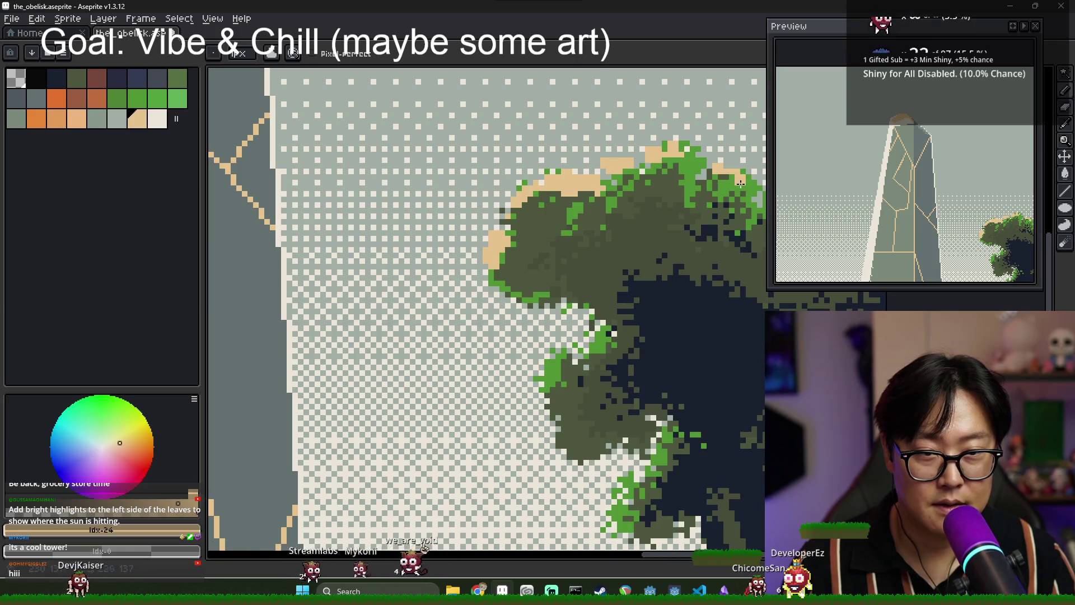
scroll(589, 321, "down", 2)
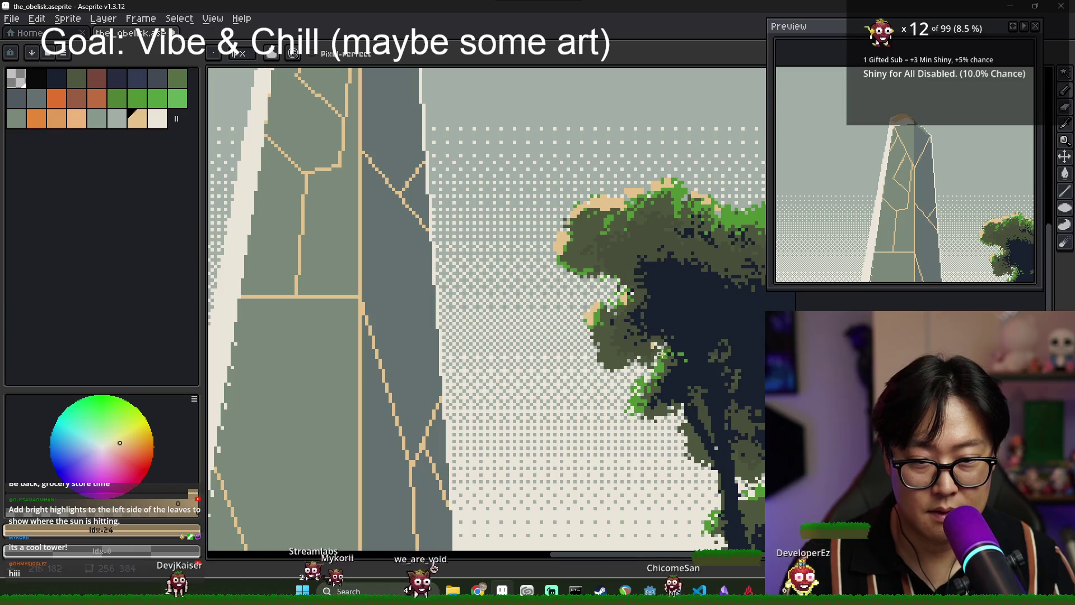
left_click_drag(658, 354, 648, 379)
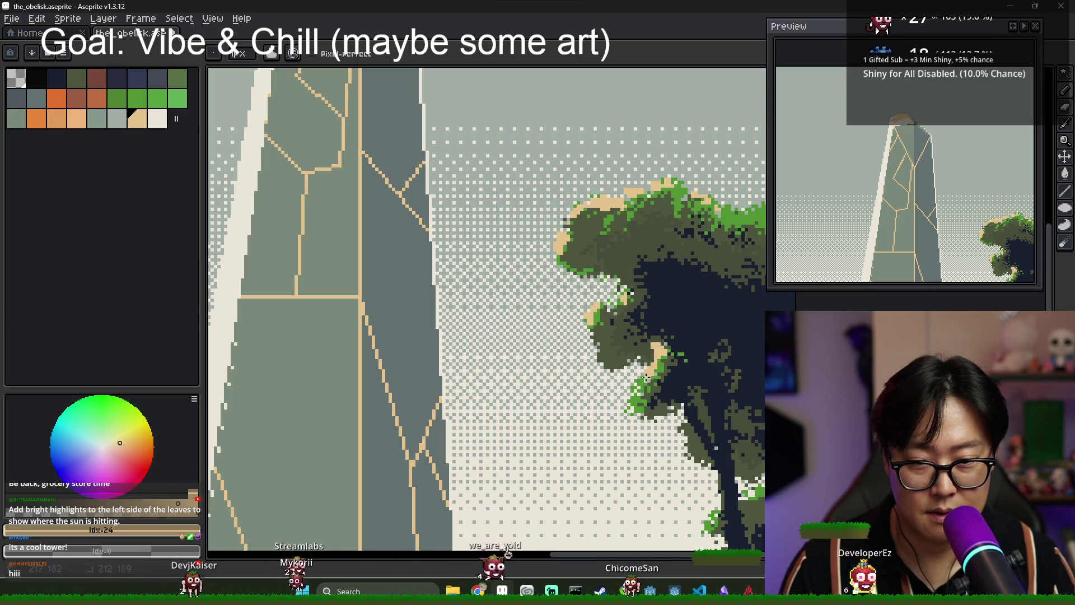
scroll(683, 313, "down", 1)
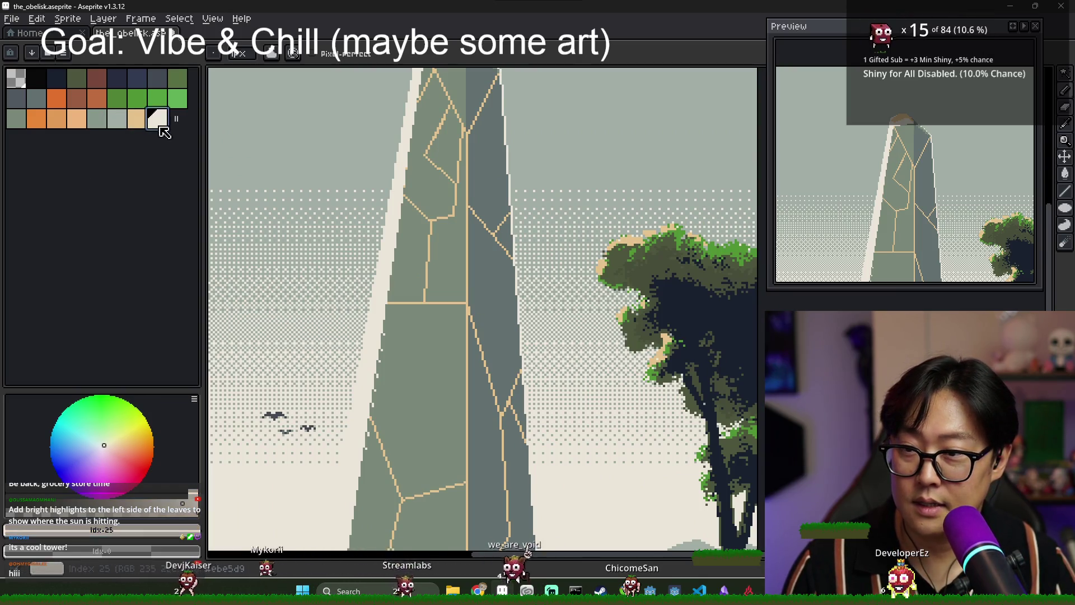
scroll(709, 307, "up", 1)
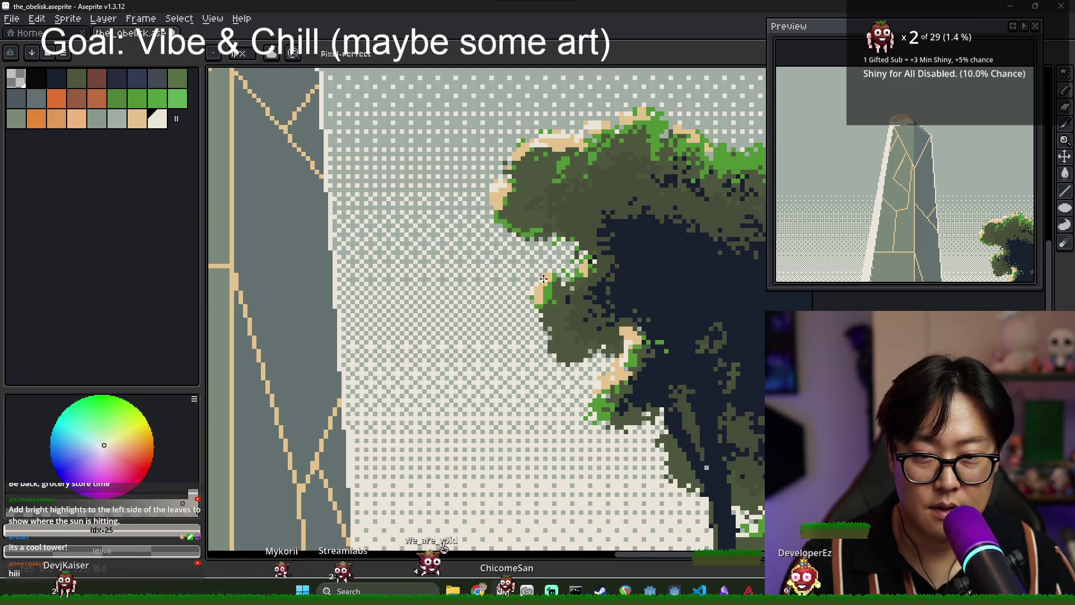
Shift the preview to the sprite's right edge and resample the tan highlight colour.
left_click_drag(892, 233, 836, 208)
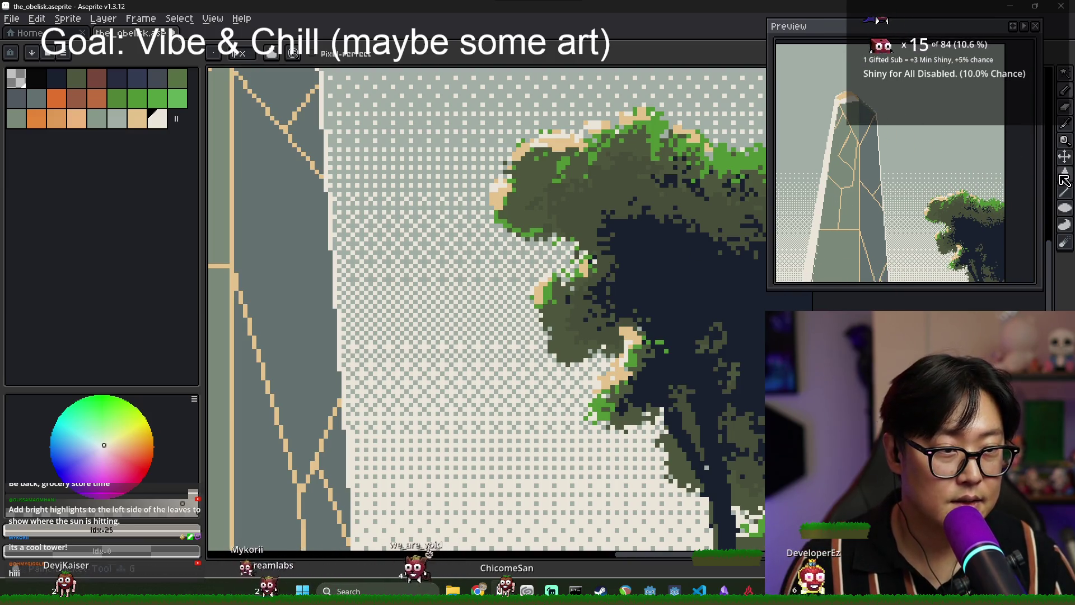
left_click(554, 139, "alt")
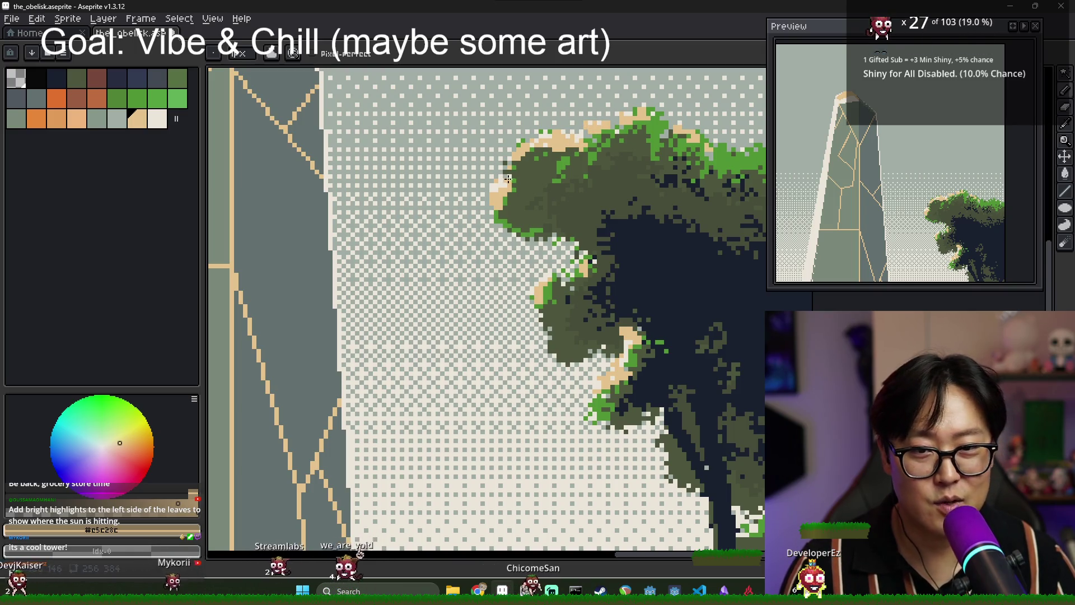
left_click(1065, 174)
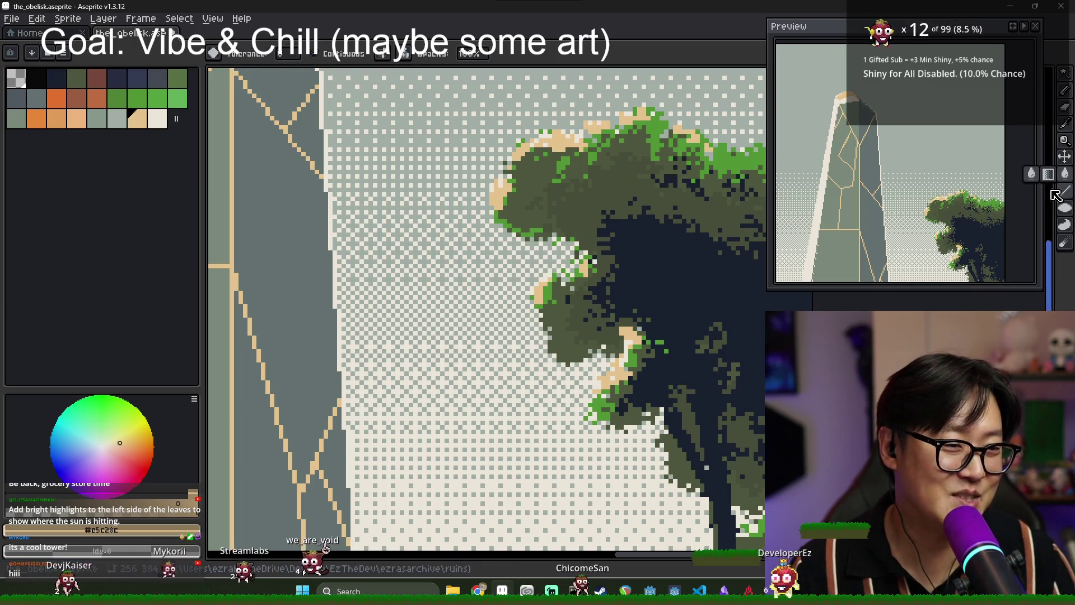
Return to the Pencil and pick a palette colour for more highlights.
key("b")
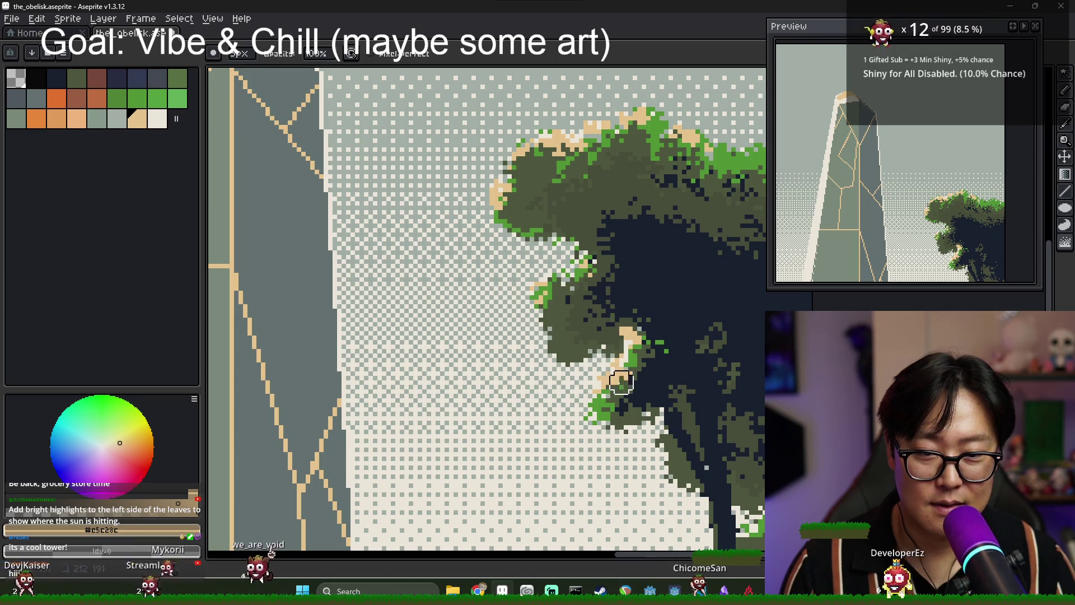
scroll(679, 383, "down", 1)
scroll(678, 383, "down", 1)
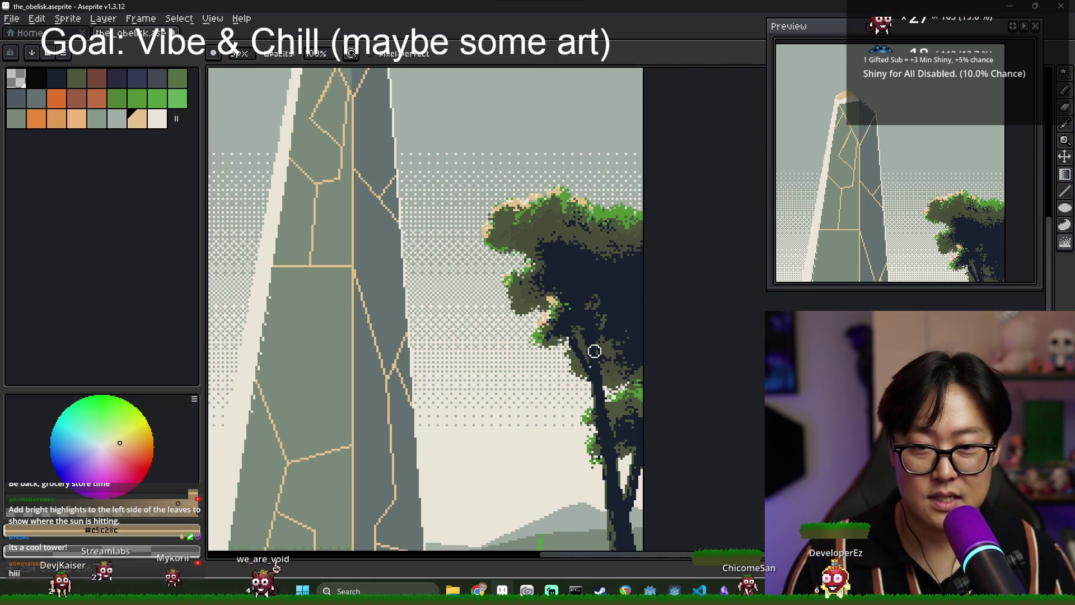
left_click(137, 119)
scroll(588, 396, "up", 3)
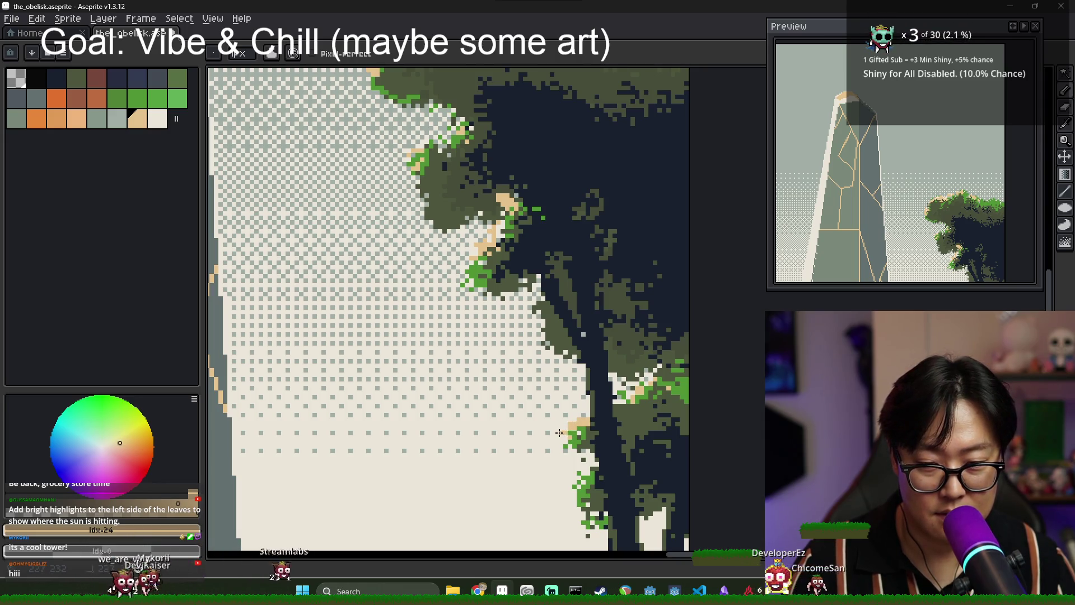
Look through the alternative tools, including Blur, without switching tool.
scroll(570, 434, "down", 2)
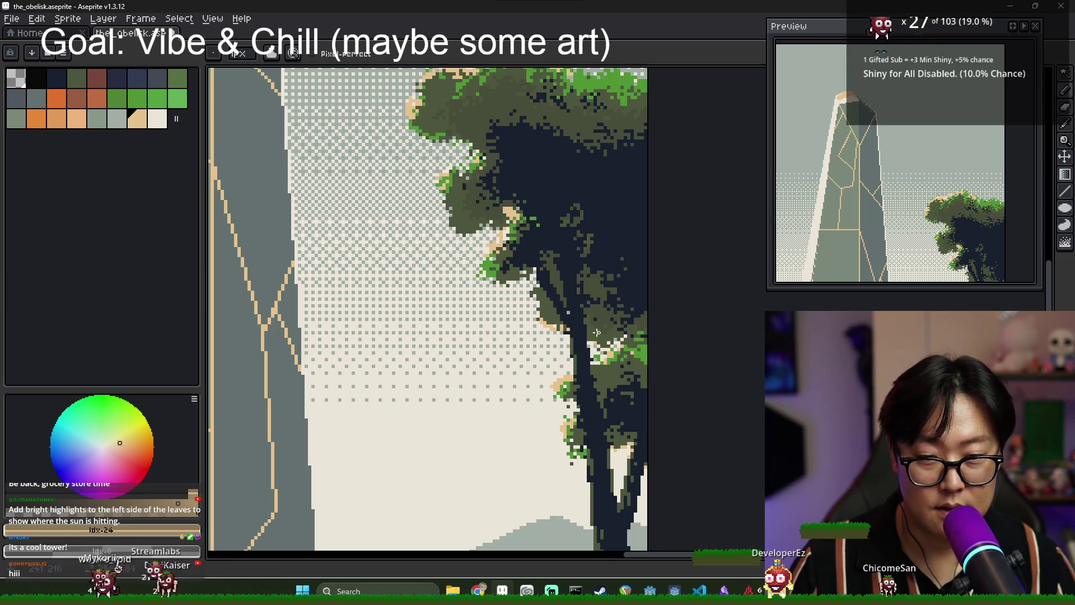
scroll(629, 335, "down", 1)
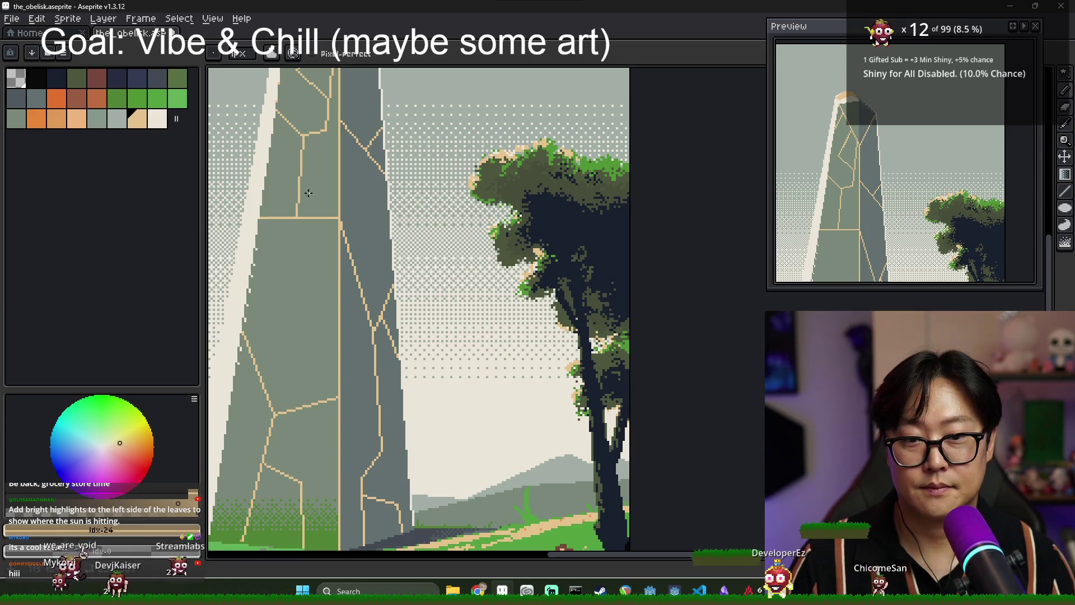
left_click_drag(1065, 242, 1032, 242)
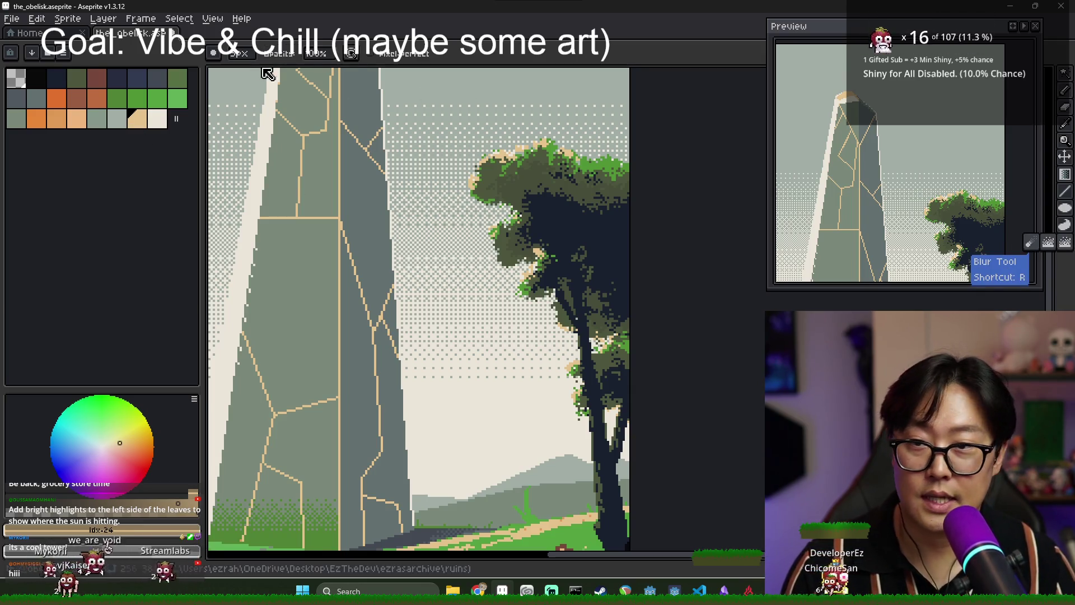
left_click_drag(580, 318, 572, 338)
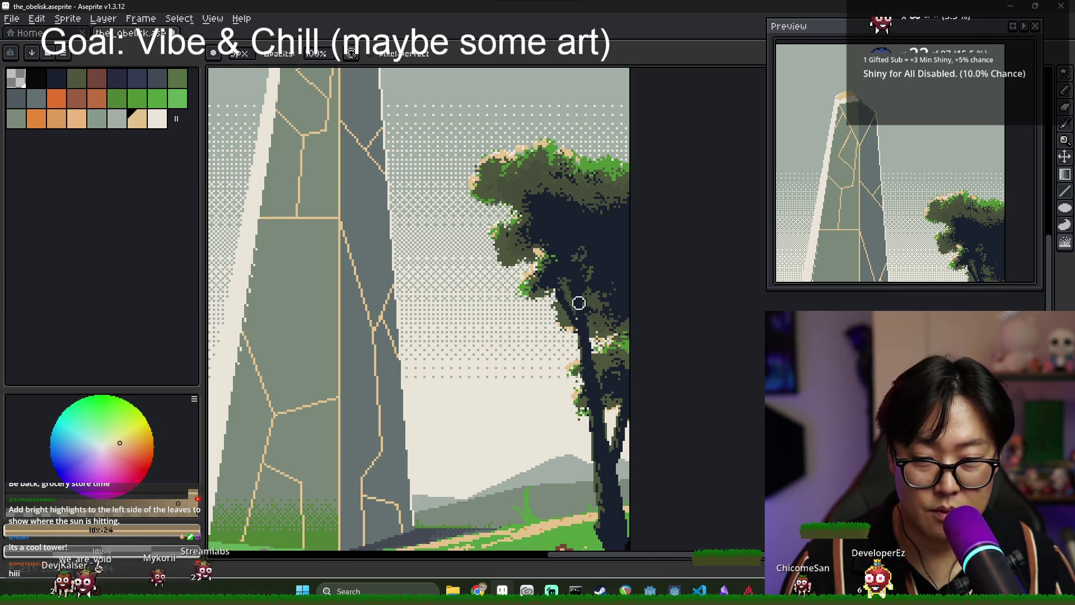
Zoom out to view the whole obelisk landscape with its tan foliage highlights.
scroll(581, 303, "down", 3)
scroll(591, 220, "up", 4)
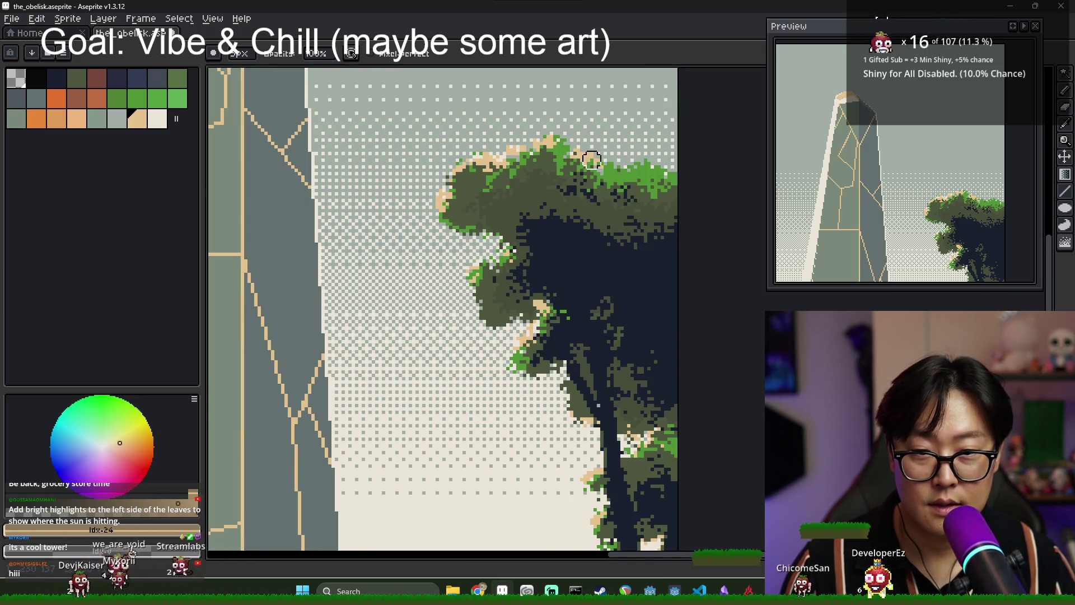
scroll(591, 160, "down", 3)
scroll(612, 211, "up", 4)
scroll(632, 199, "down", 2)
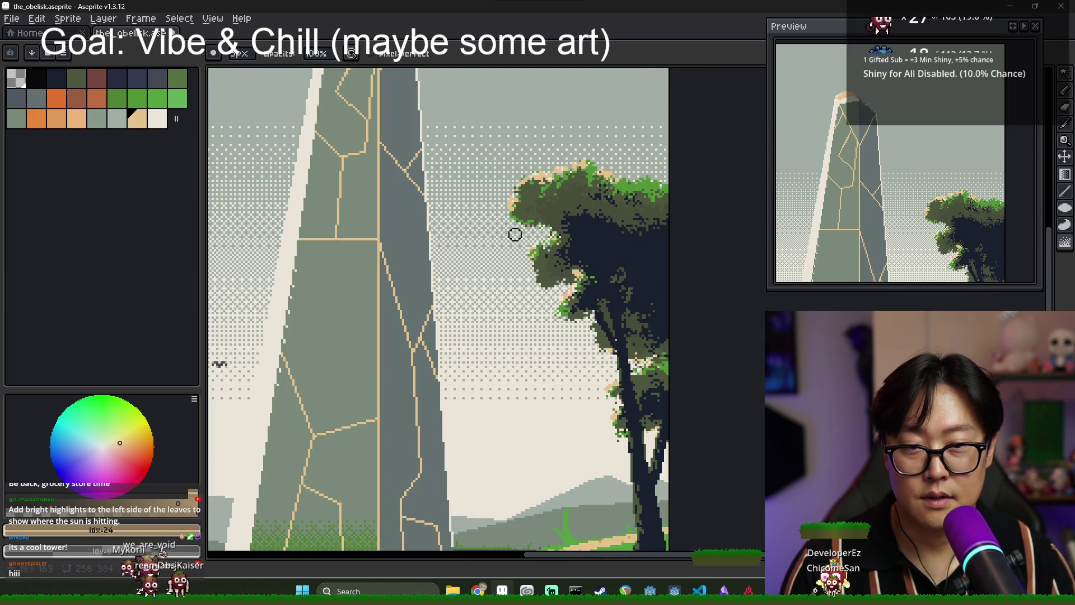
scroll(531, 226, "down", 2)
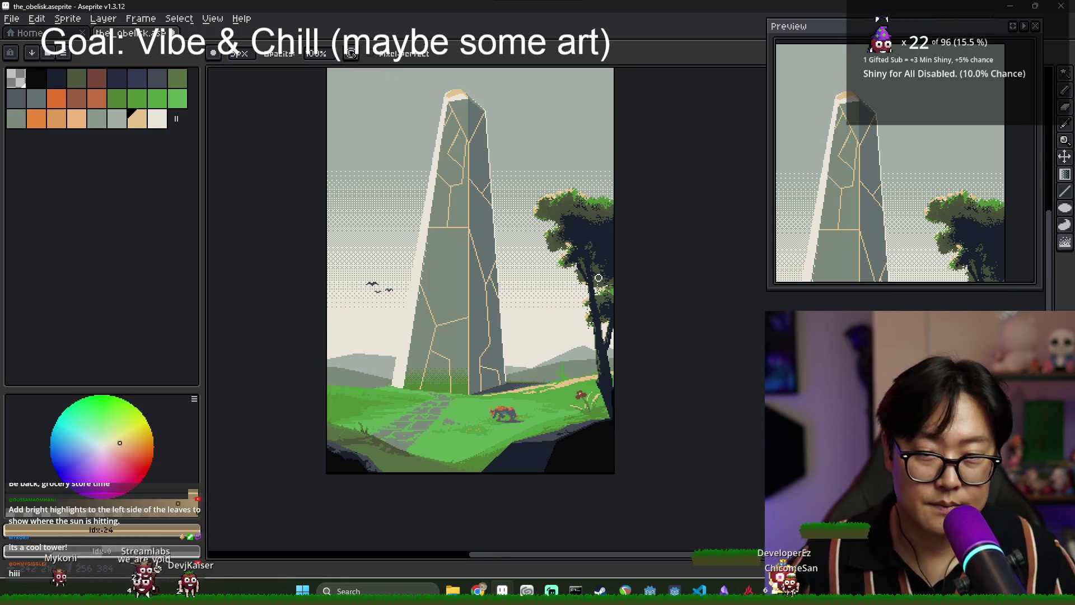
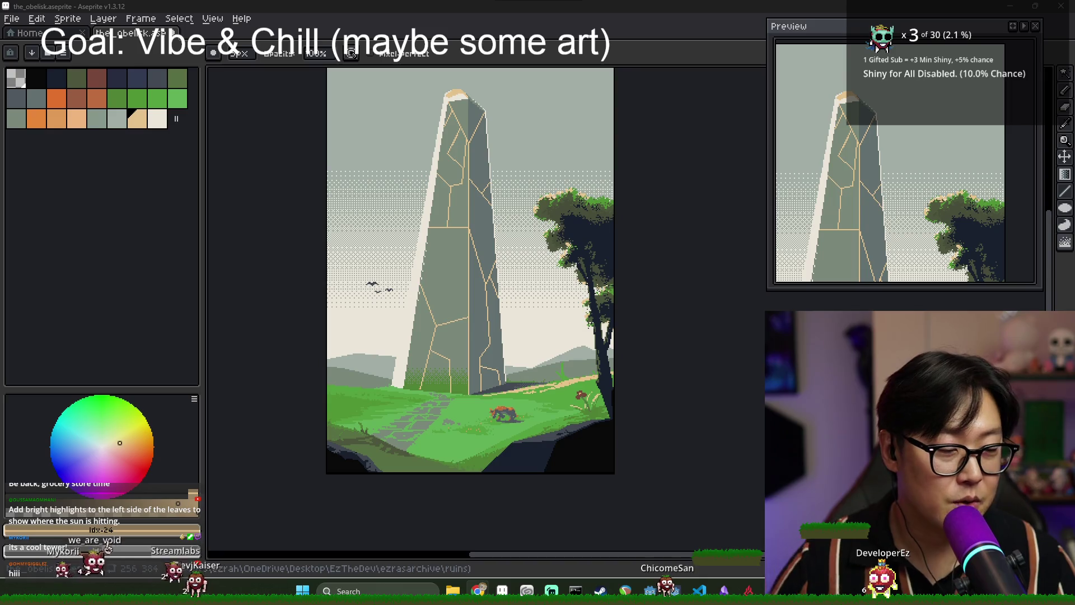
Pick the light cream colour and draw a short vertical glint line and pixel at the obelisk tip.
left_click_drag(543, 392, 566, 424)
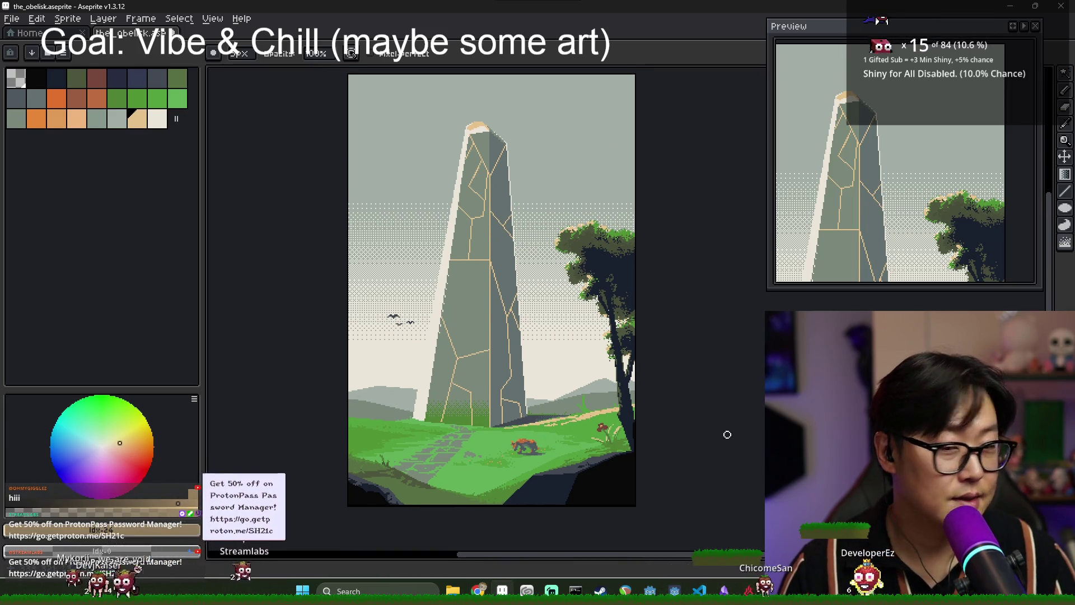
left_click_drag(727, 434, 704, 466)
mouse_move(617, 451)
left_mouse_down()
mouse_move(626, 461)
mouse_move(633, 445)
left_mouse_up()
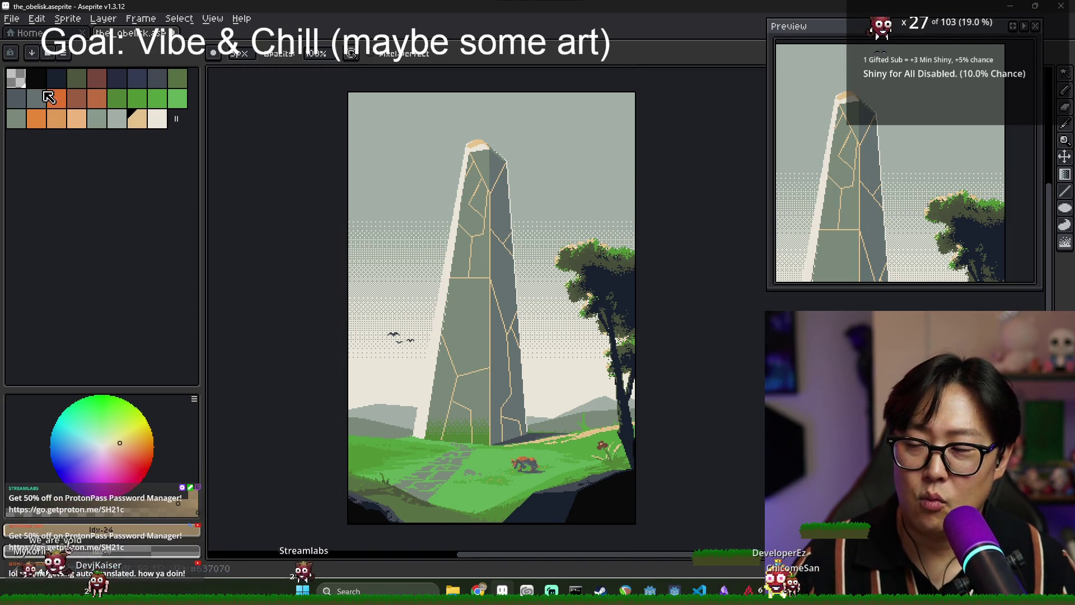
key("Tab")
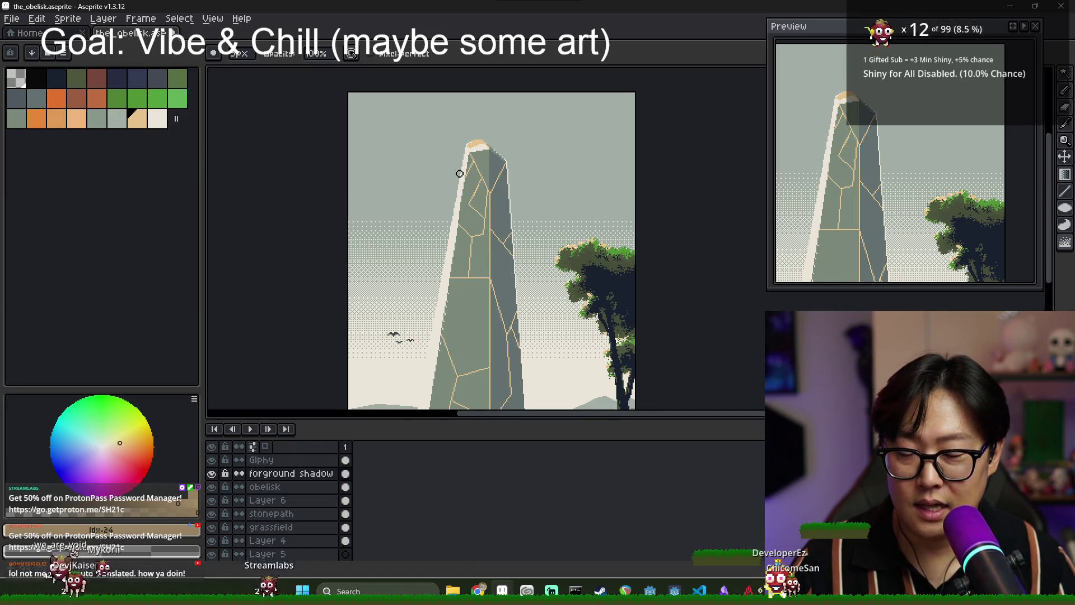
scroll(420, 147, "down", 2)
key("Tab")
scroll(429, 227, "up", 2)
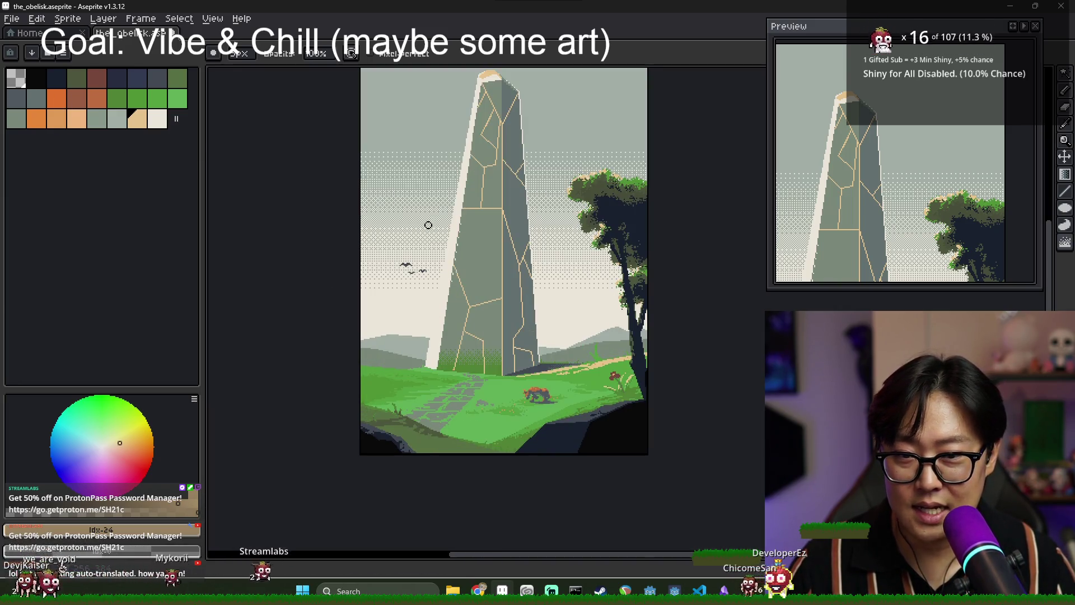
left_click_drag(371, 270, 350, 296)
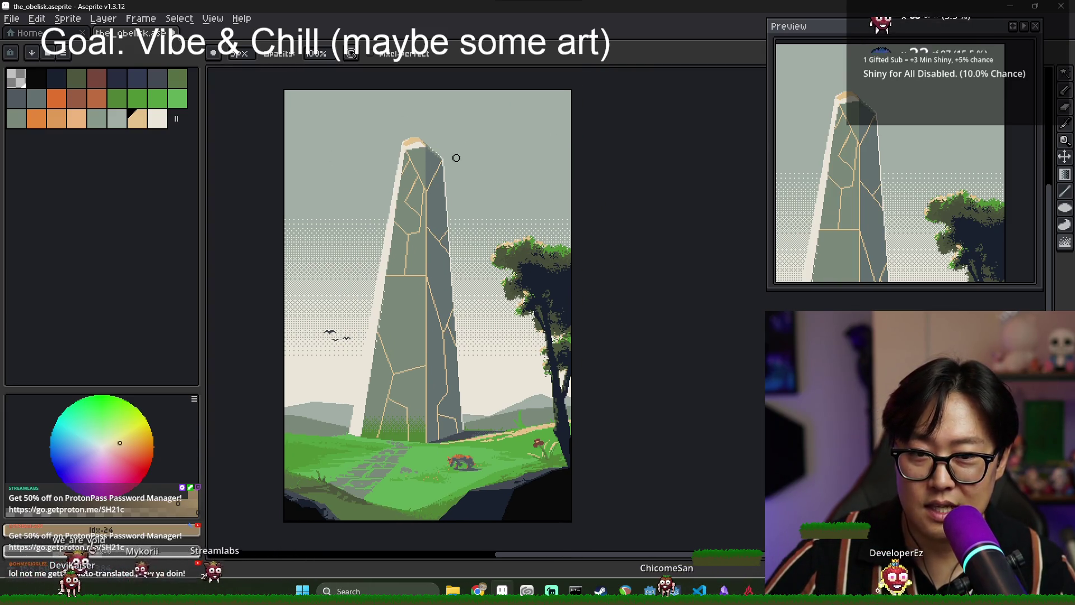
scroll(428, 164, "up", 2)
scroll(474, 145, "down", 2)
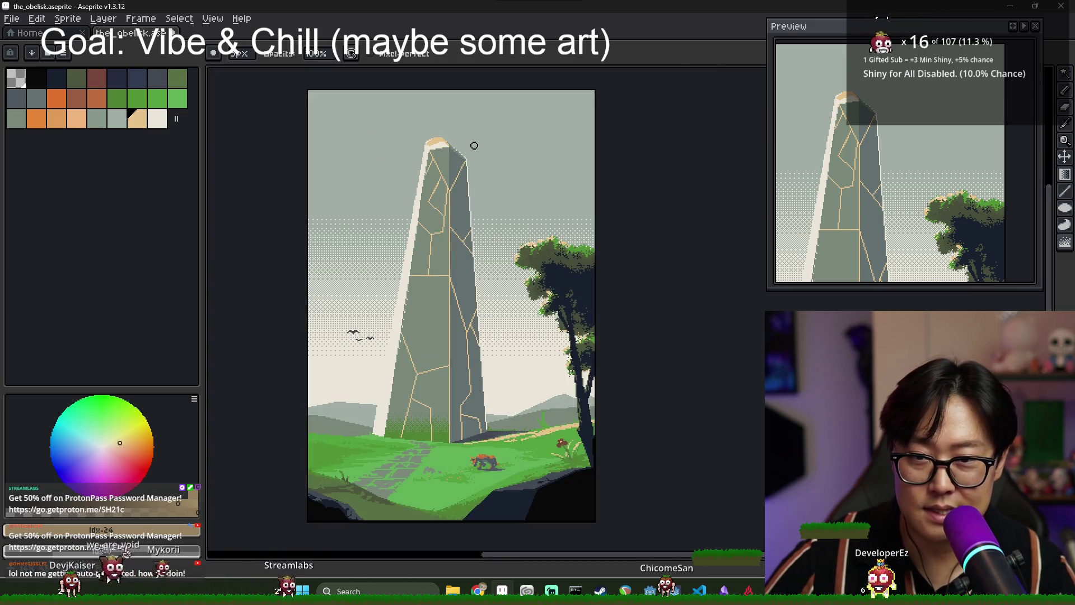
scroll(450, 161, "up", 2)
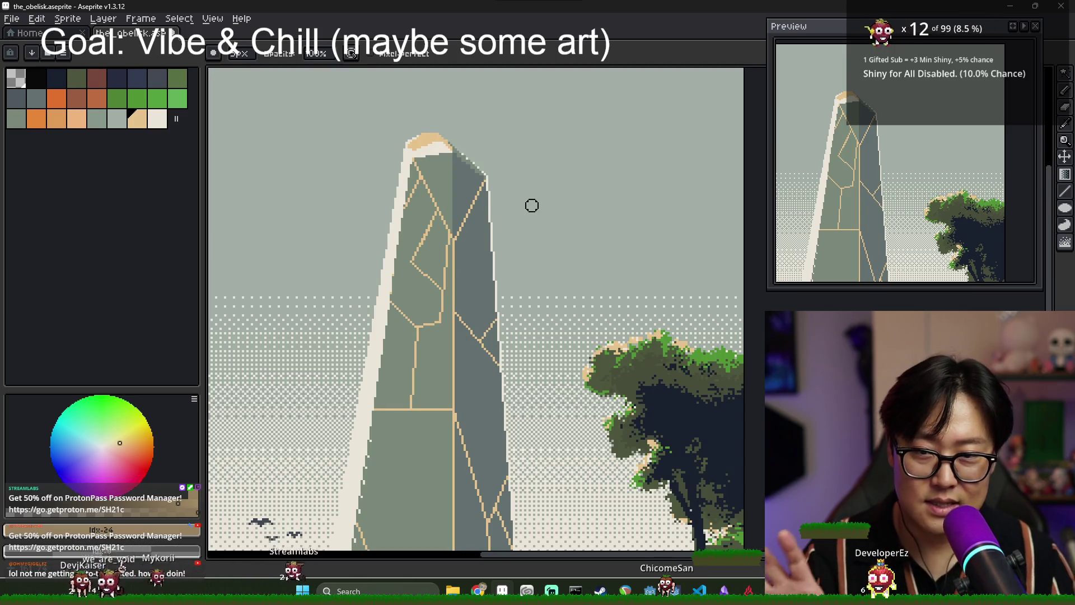
scroll(477, 202, "down", 2)
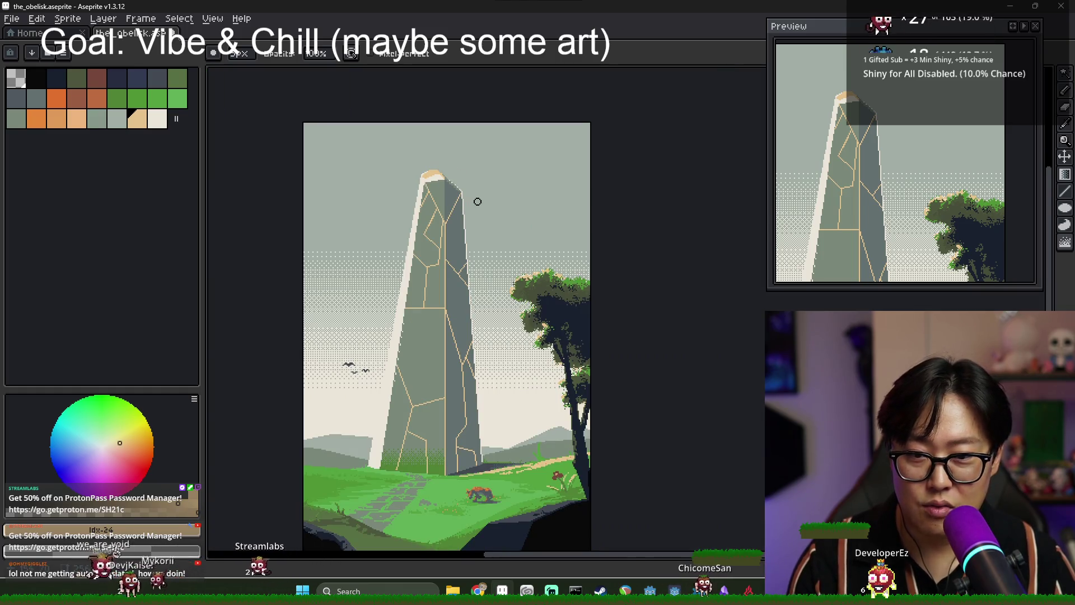
scroll(428, 183, "up", 2)
left_click(418, 177, "alt")
mouse_move(408, 173)
left_mouse_down()
mouse_move(408, 147)
mouse_move(392, 169)
left_mouse_up()
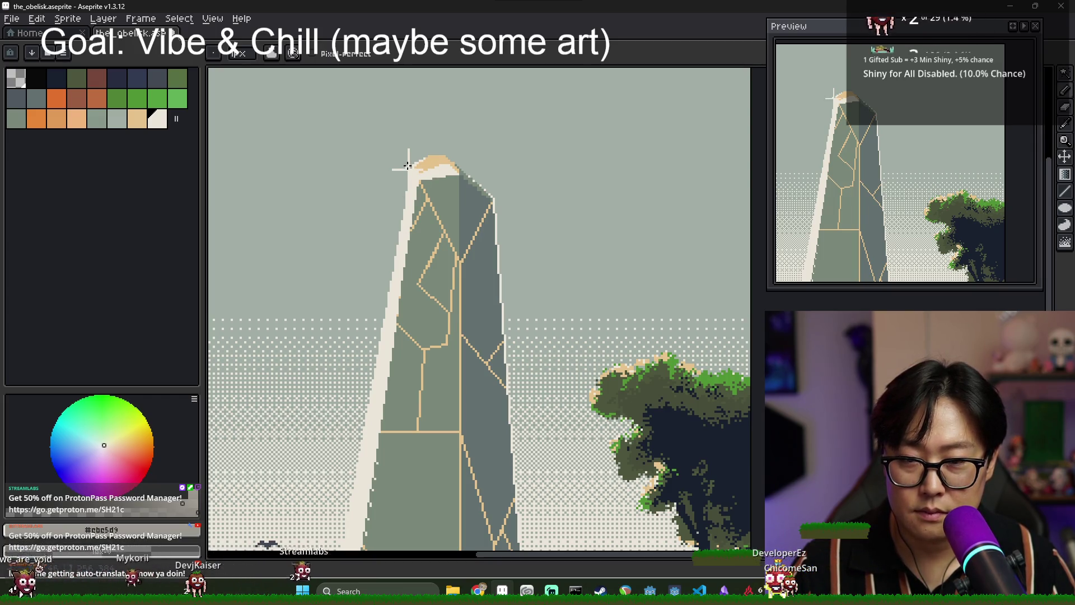
left_click(382, 170)
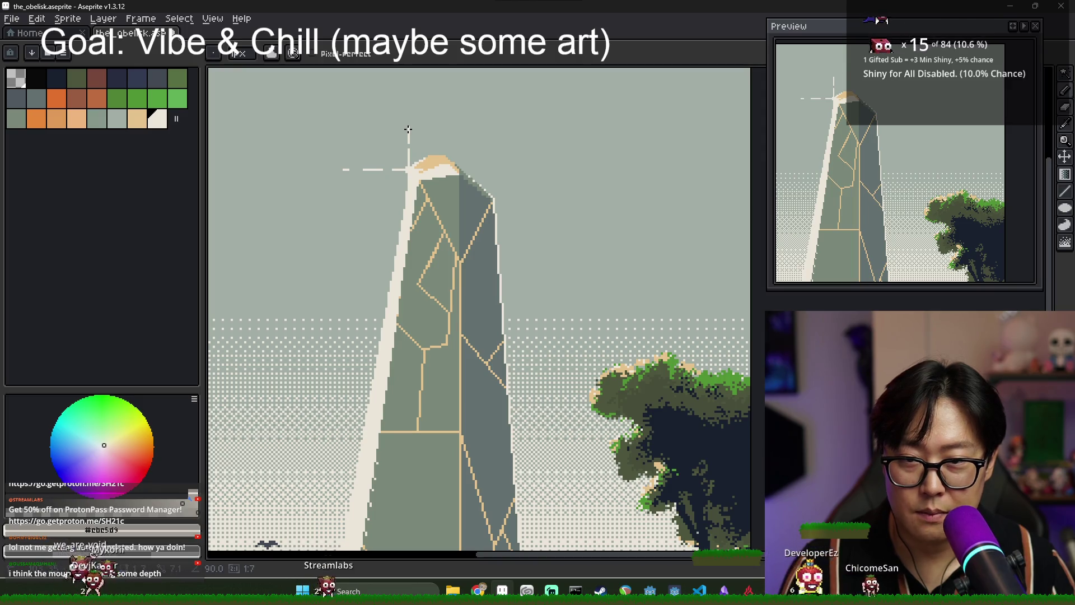
Draw a cream 1px horizontal line extending right from the obelisk tip.
scroll(436, 101, "down", 3)
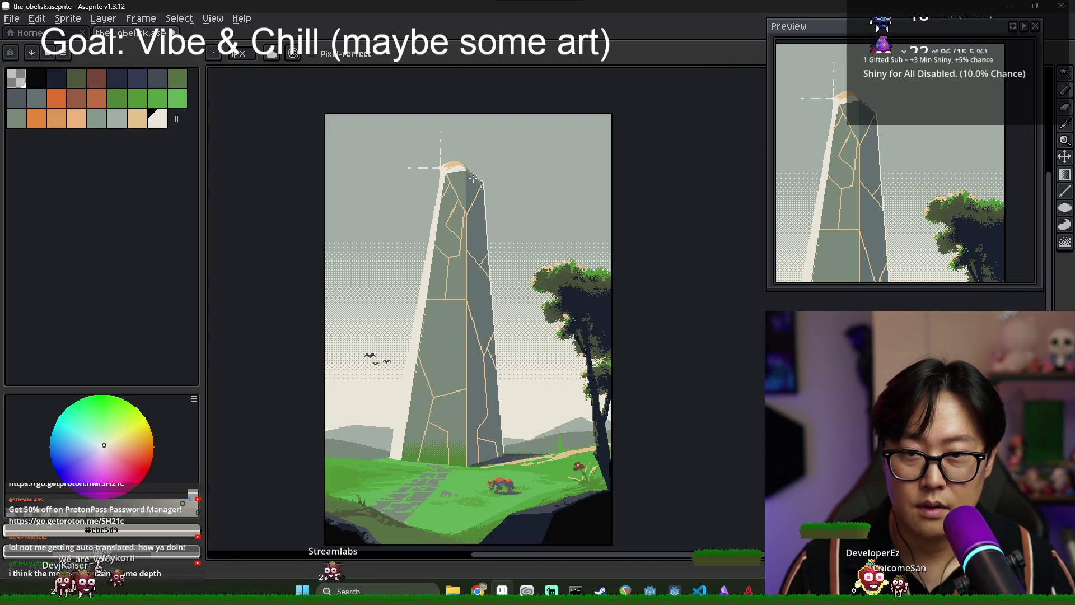
scroll(451, 170, "up", 3)
left_click_drag(446, 163, 508, 164)
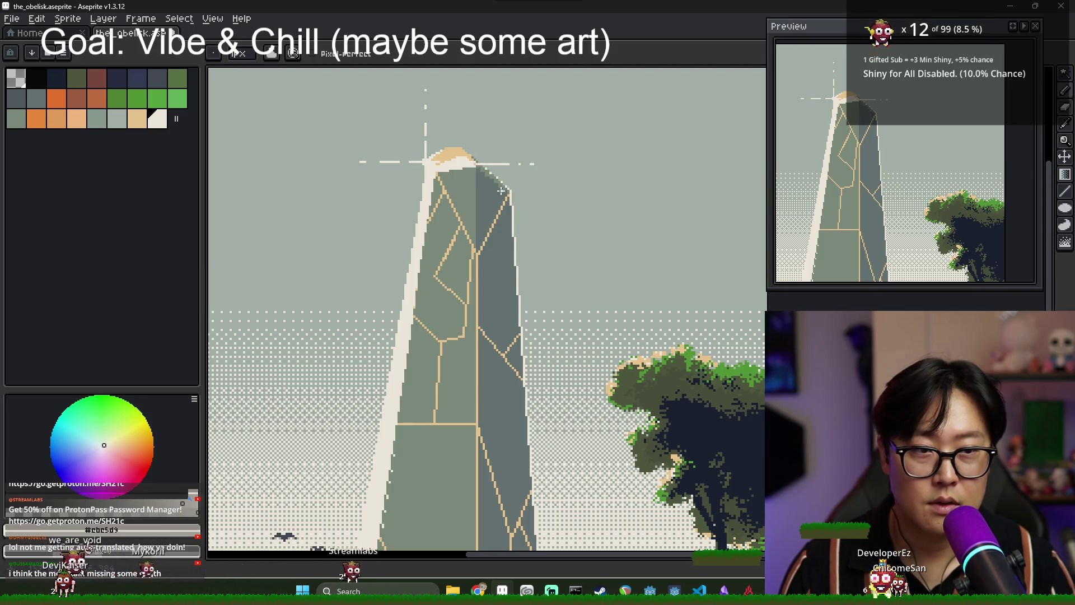
scroll(501, 191, "down", 3)
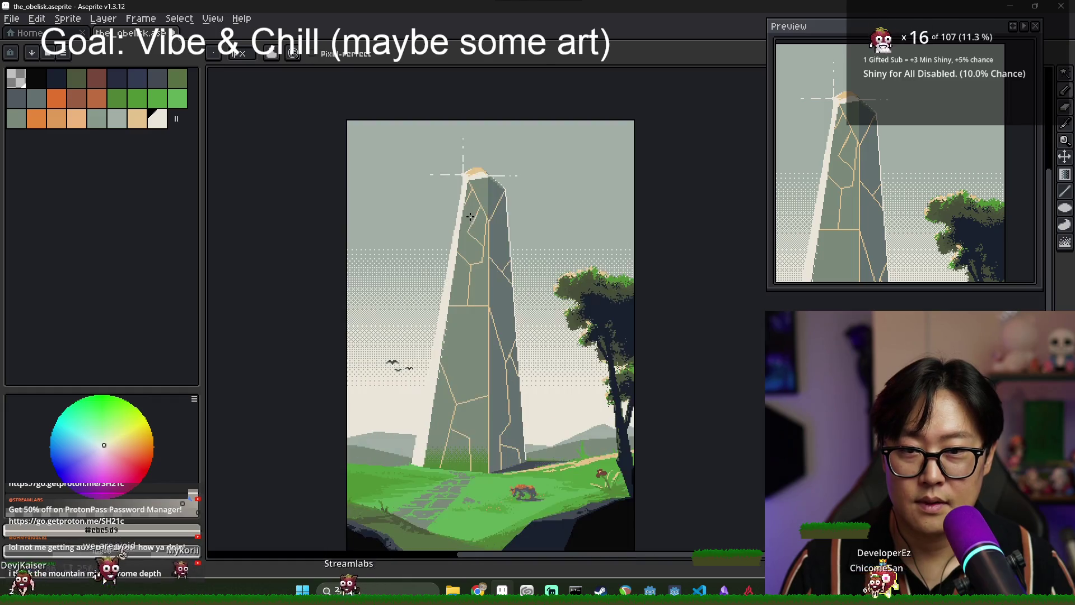
scroll(481, 220, "down", 3)
scroll(484, 234, "up", 3)
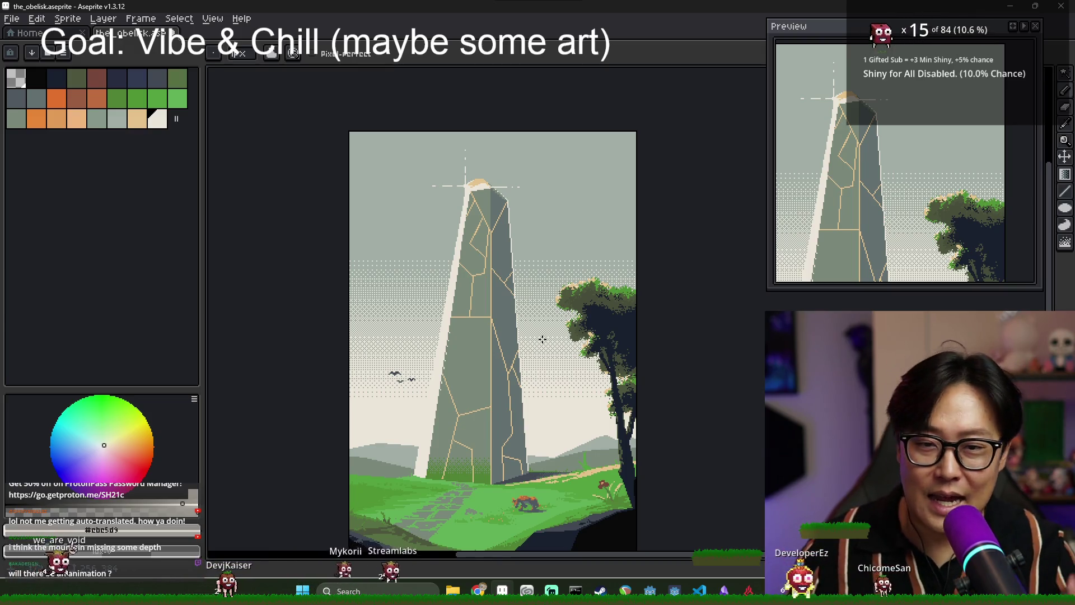
scroll(492, 262, "up", 3)
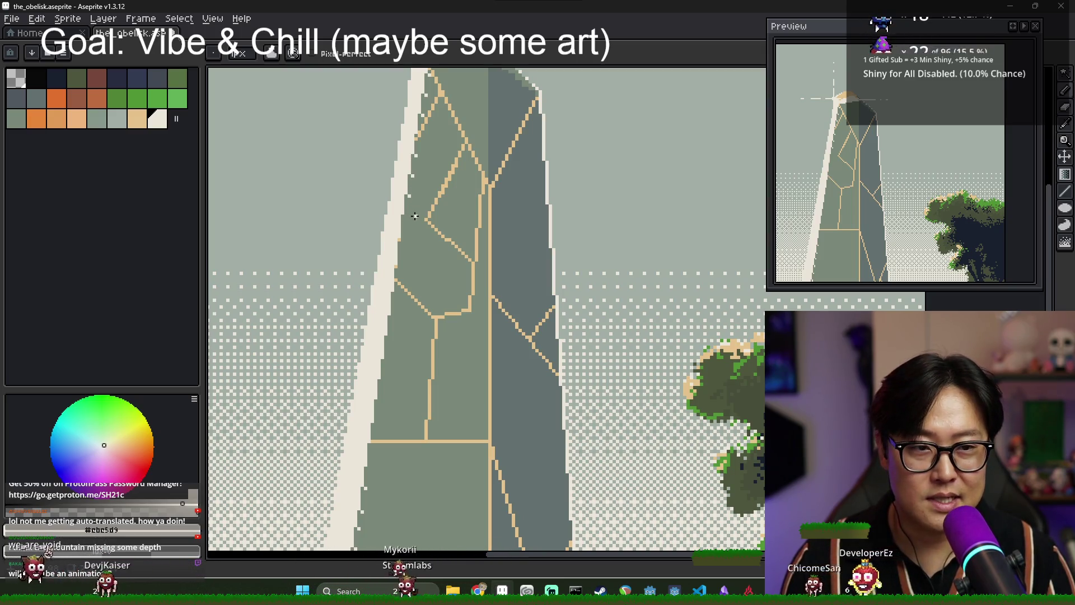
Zoom out to check the whole artwork with the new cross-shaped tip glint.
key("v")
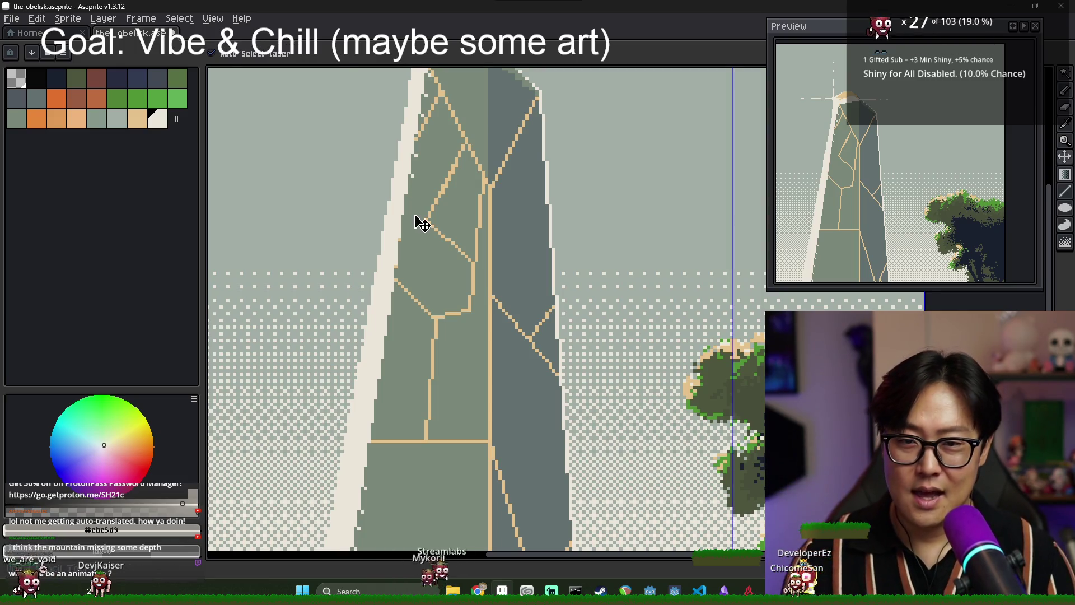
key("b")
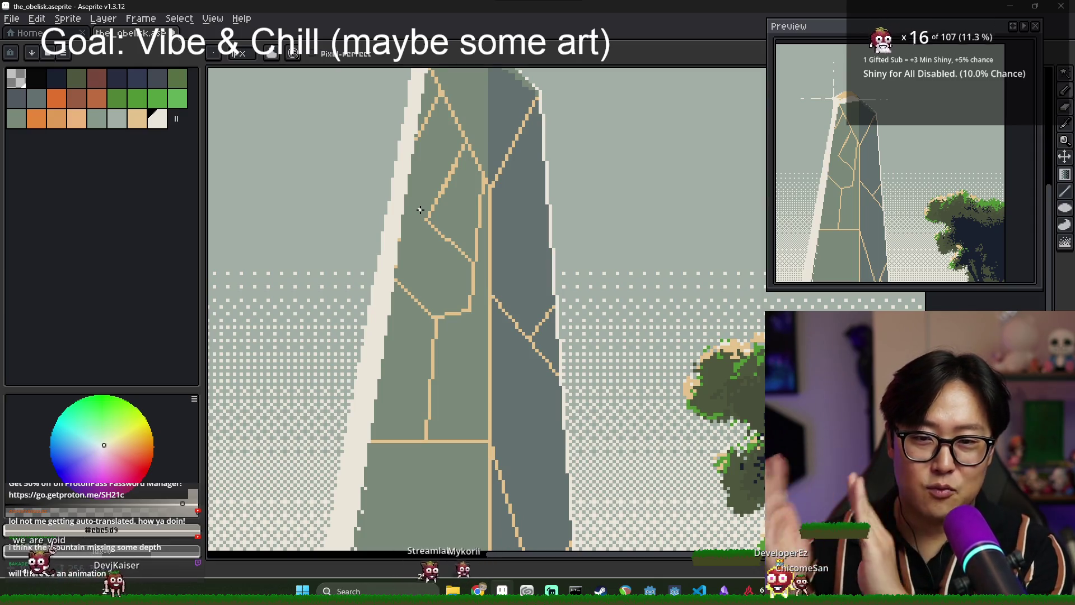
key("ctrl+0")
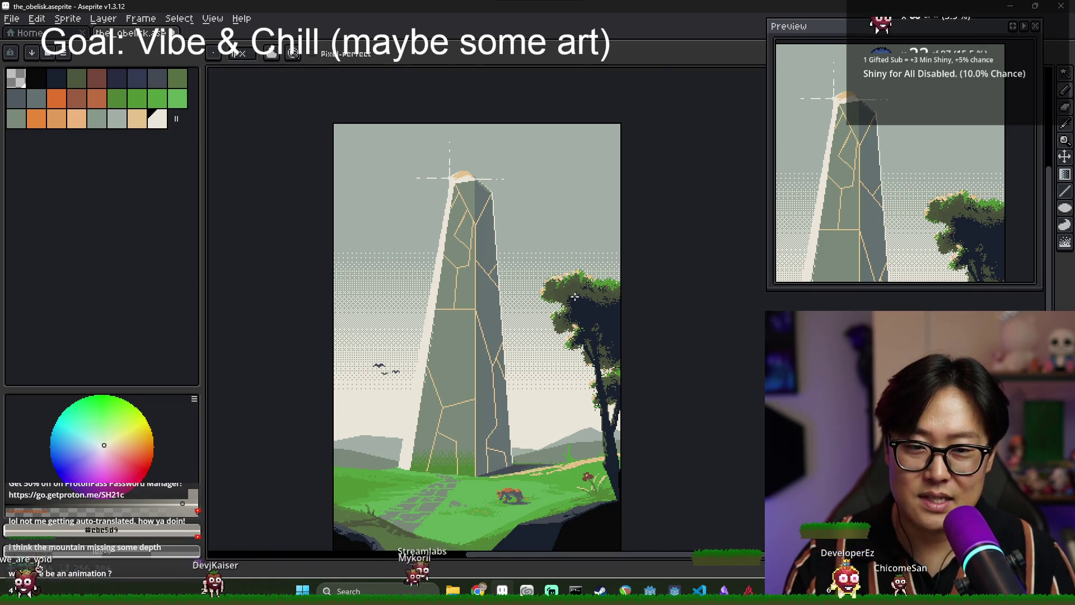
scroll(575, 296, "up", 2)
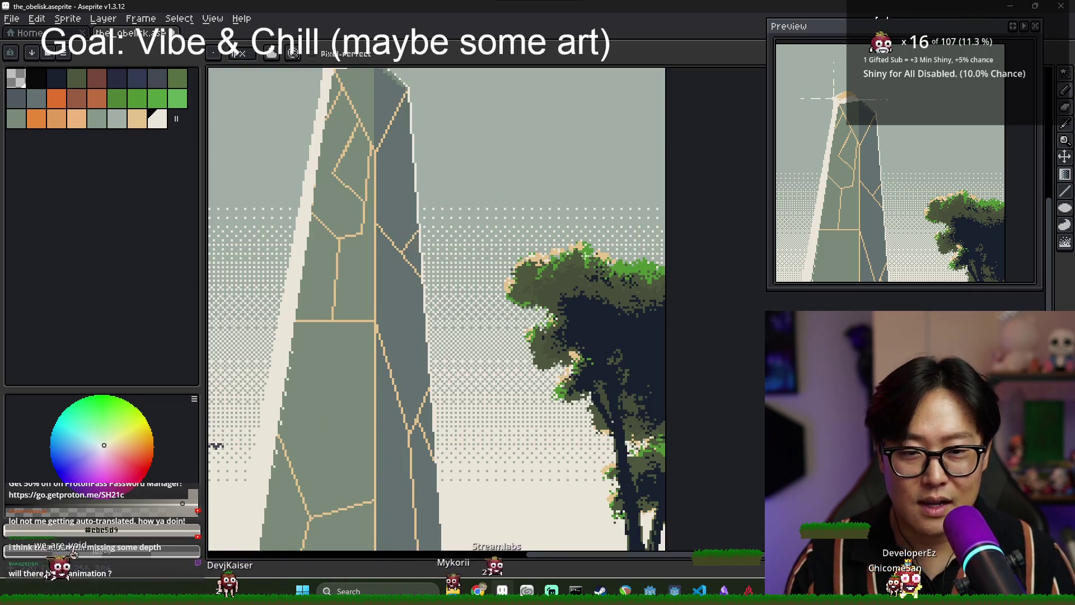
scroll(588, 263, "down", 3)
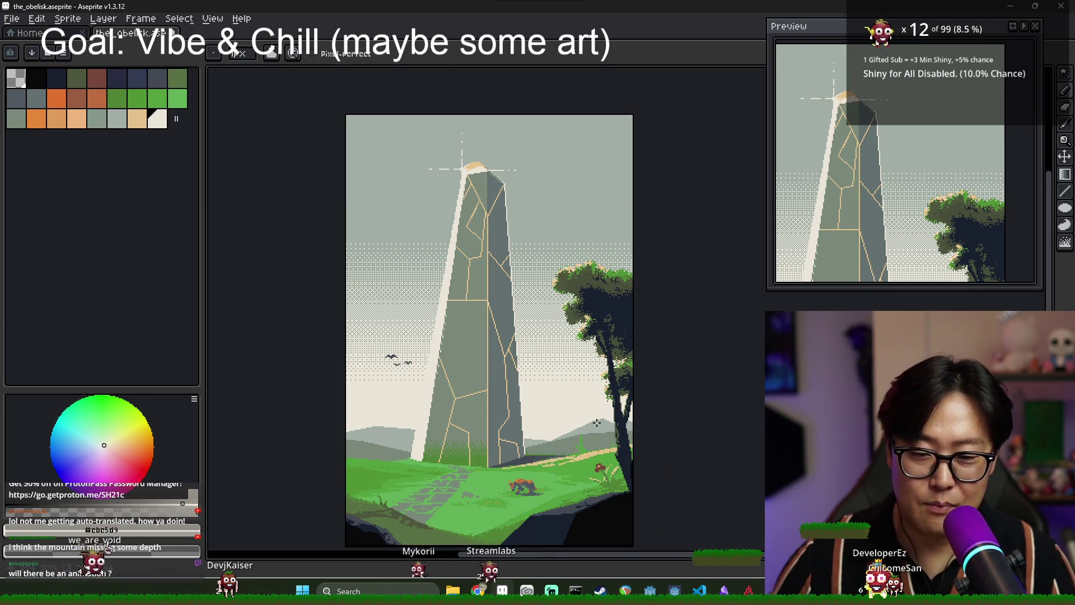
left_click_drag(515, 329, 504, 336)
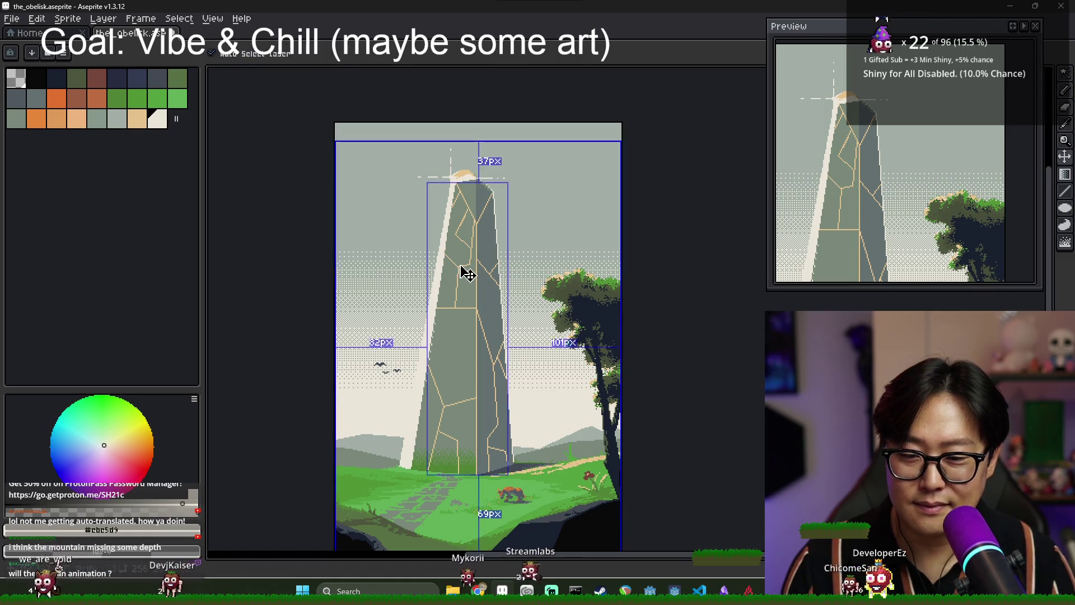
Export the obelisk at 800% over the earlier PNG and switch to the Clip Studio launcher.
left_click_drag(441, 360, 401, 306)
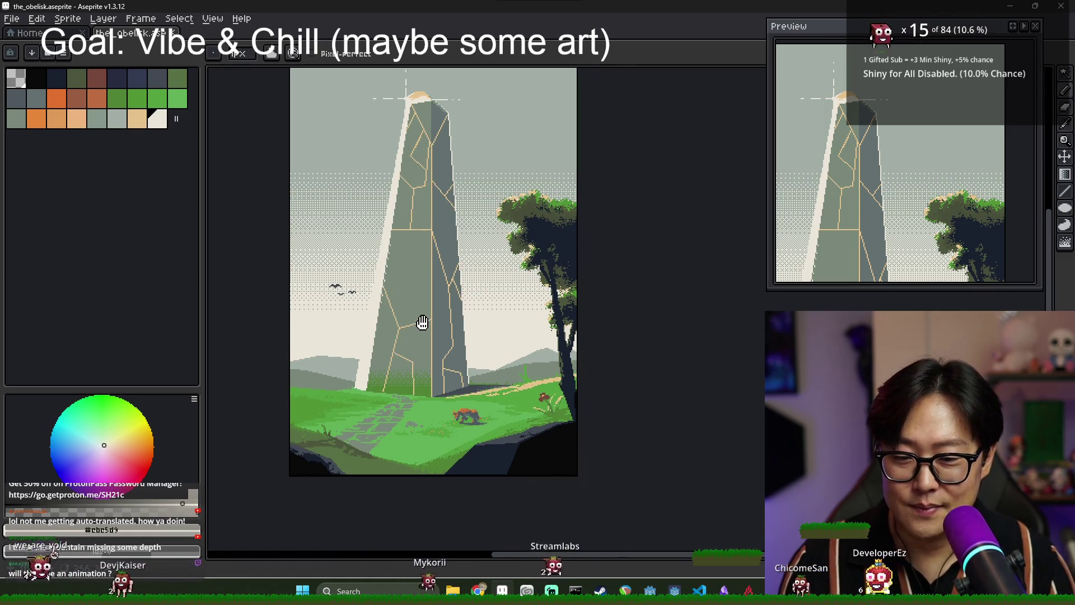
key("v")
left_click(12, 18)
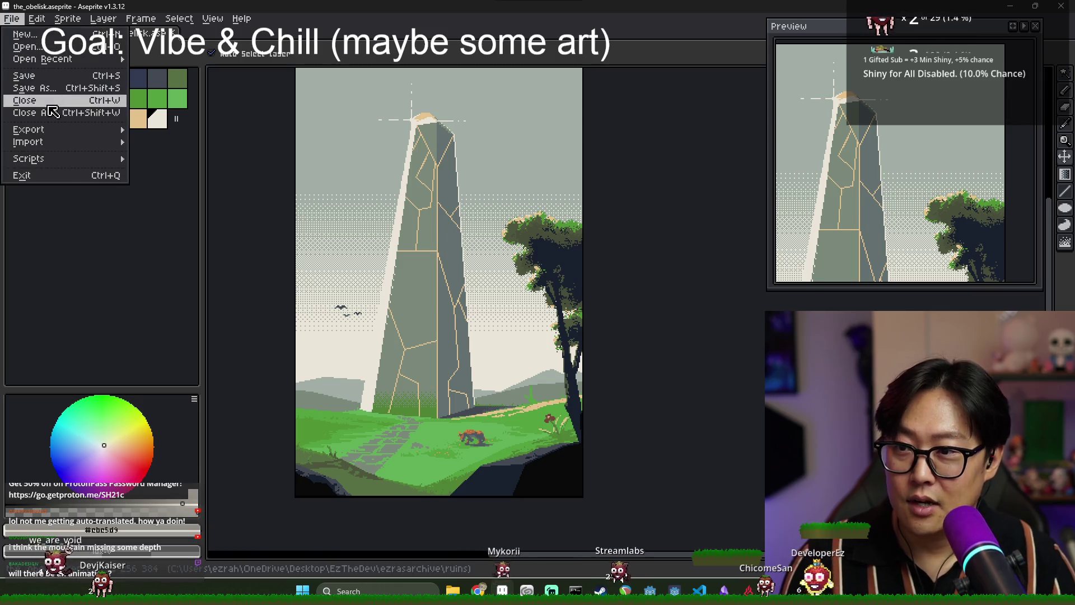
mouse_move(34, 129)
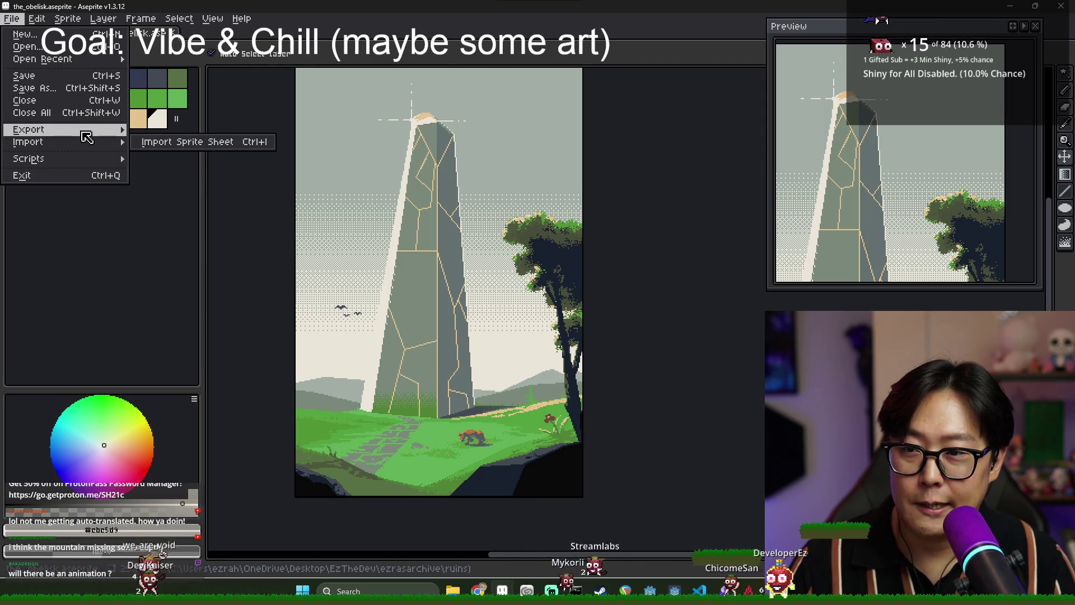
left_click(168, 129)
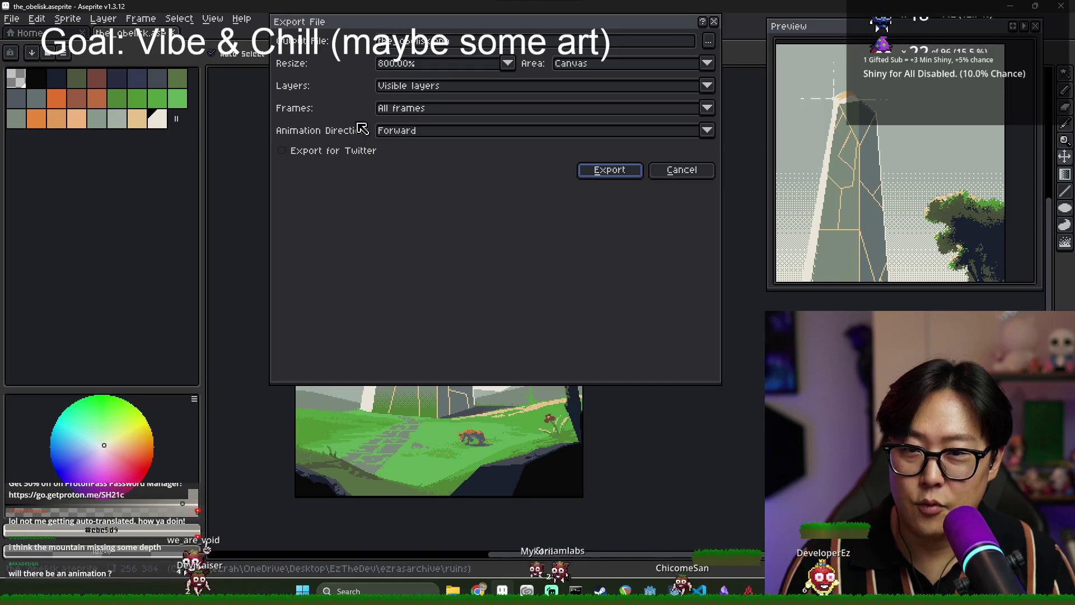
left_click(608, 169)
left_click(501, 328)
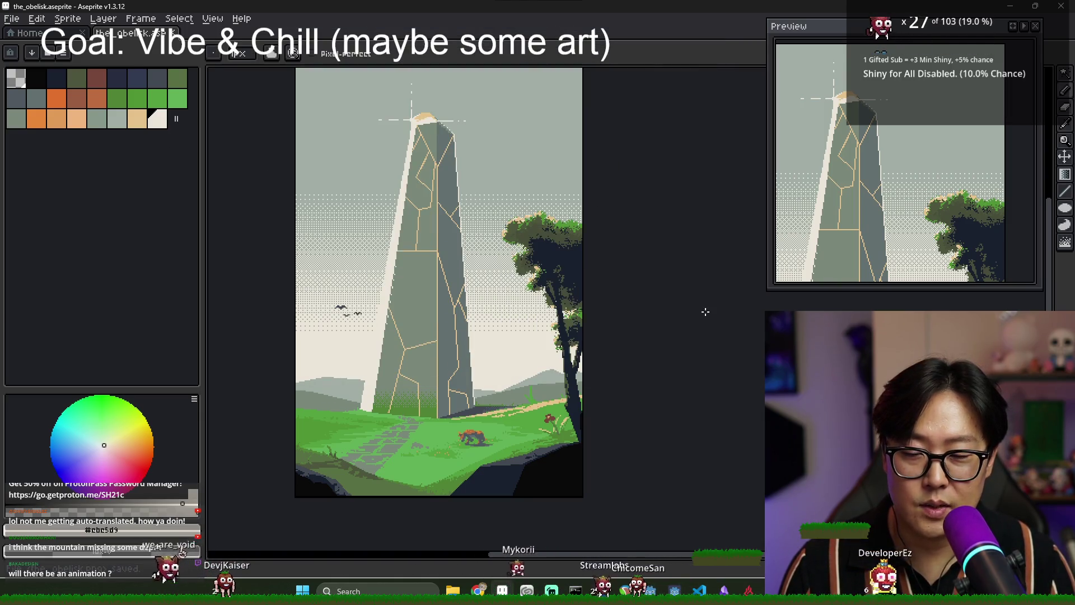
key("alt+Tab")
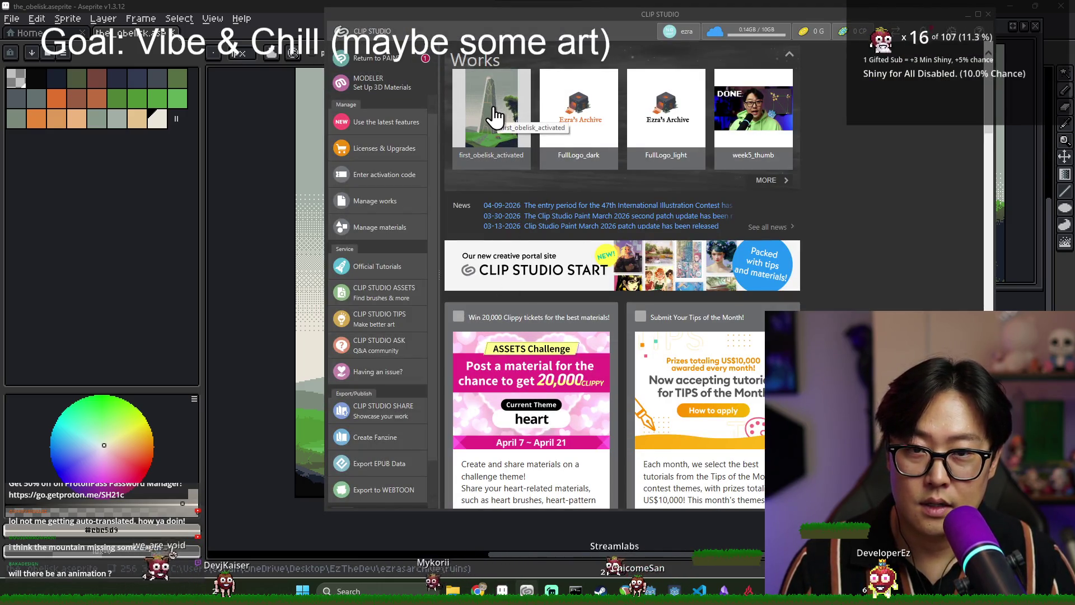
Close the old documents and create a new blank 2000x3000 illustration canvas.
left_click(381, 58)
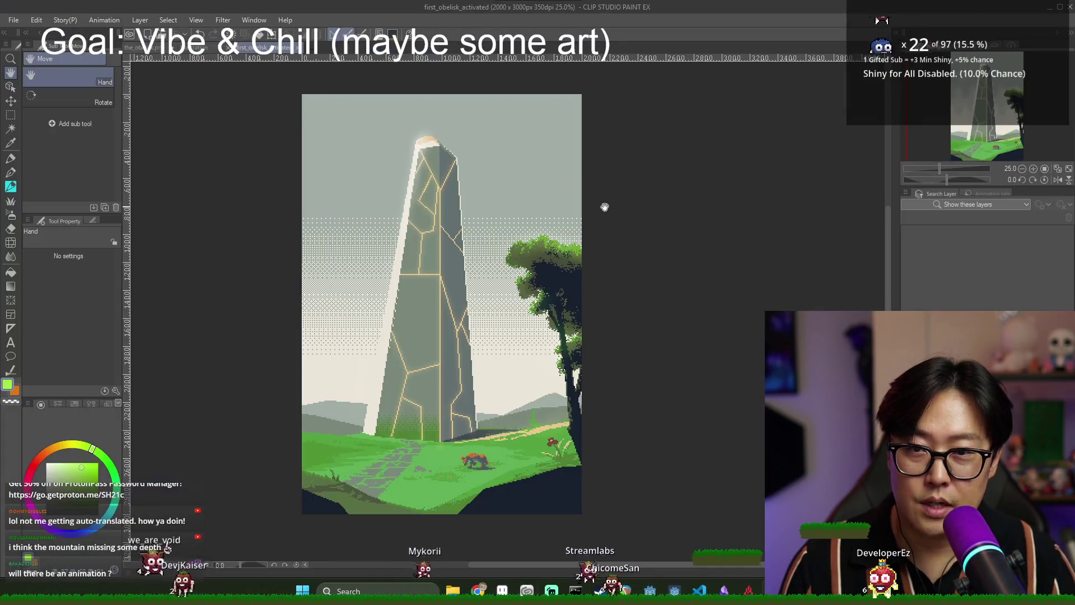
left_click(297, 49)
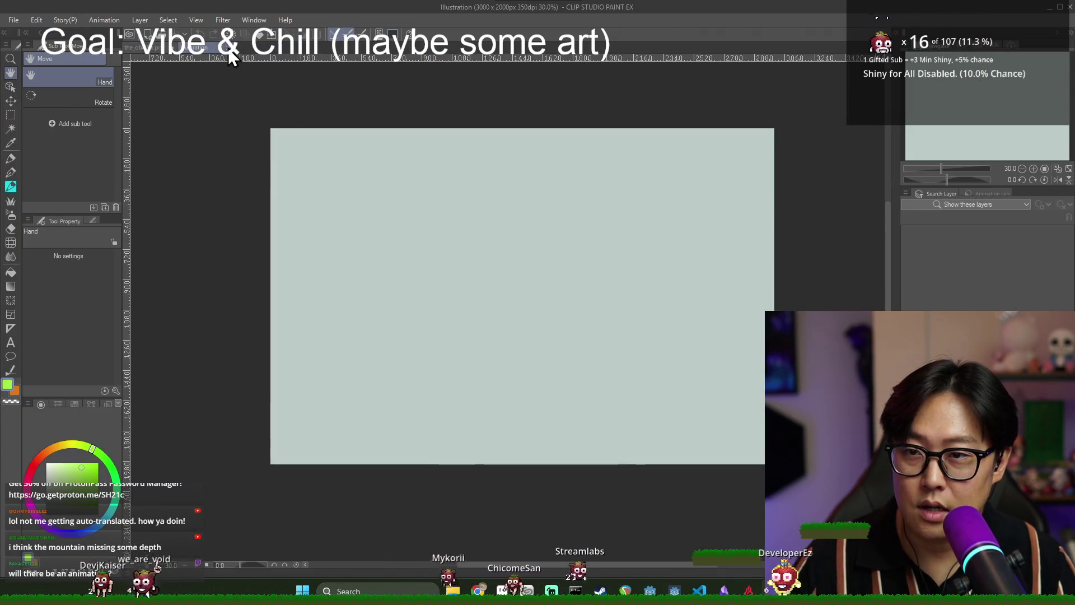
left_click(228, 48)
key("ctrl+n")
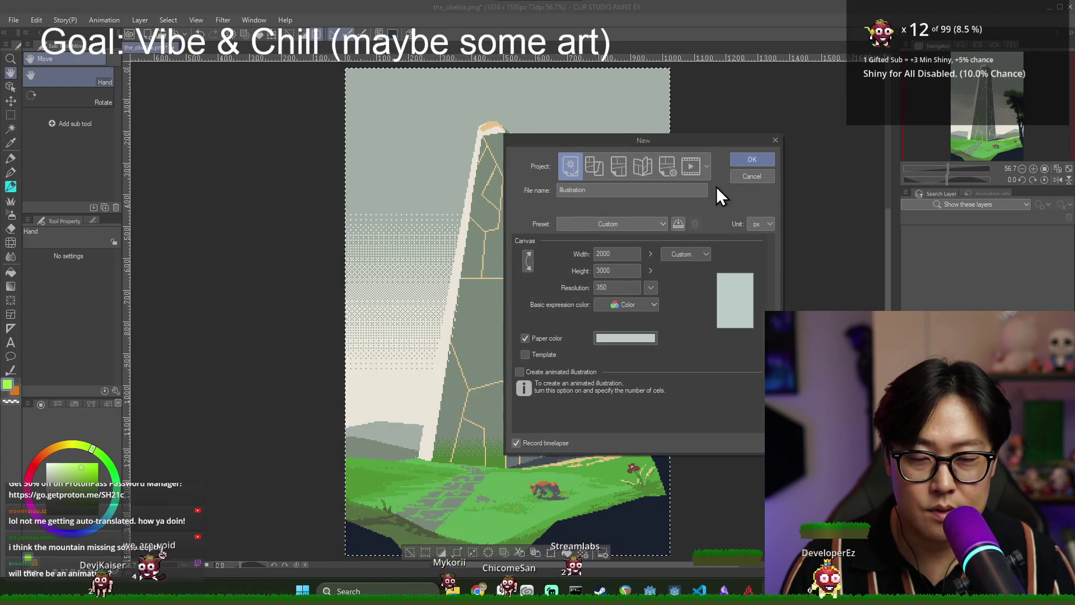
left_click(751, 160)
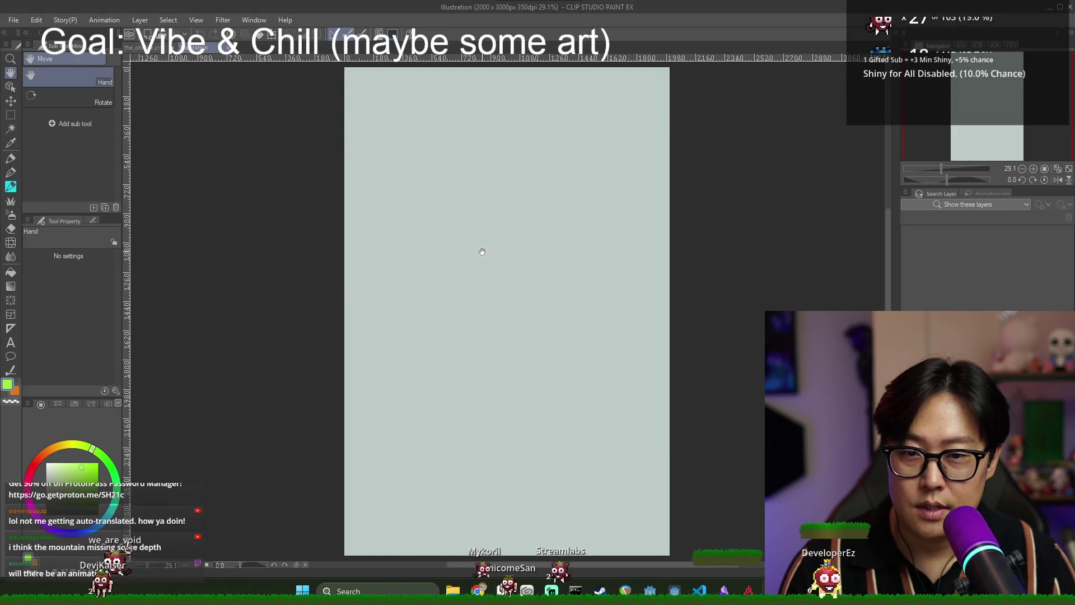
left_click(227, 48)
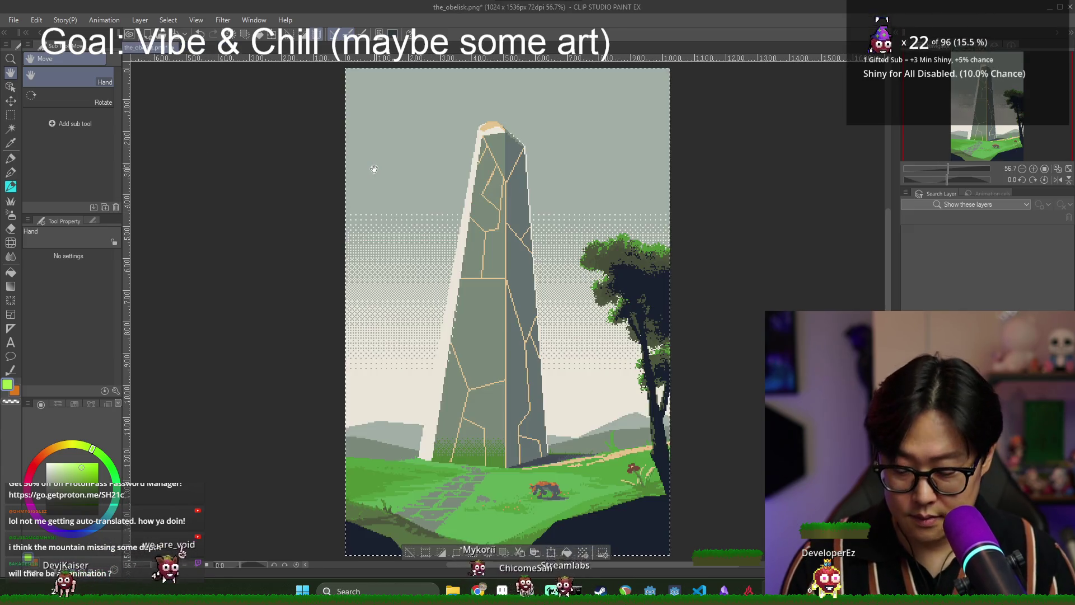
left_click(173, 49)
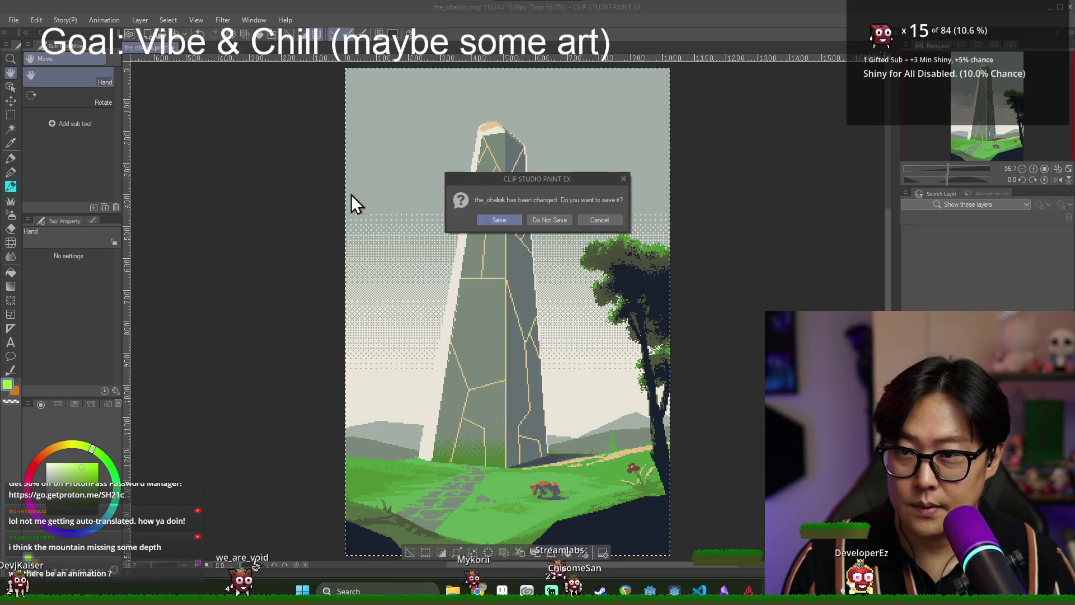
left_click(554, 219)
key("ctrl+n")
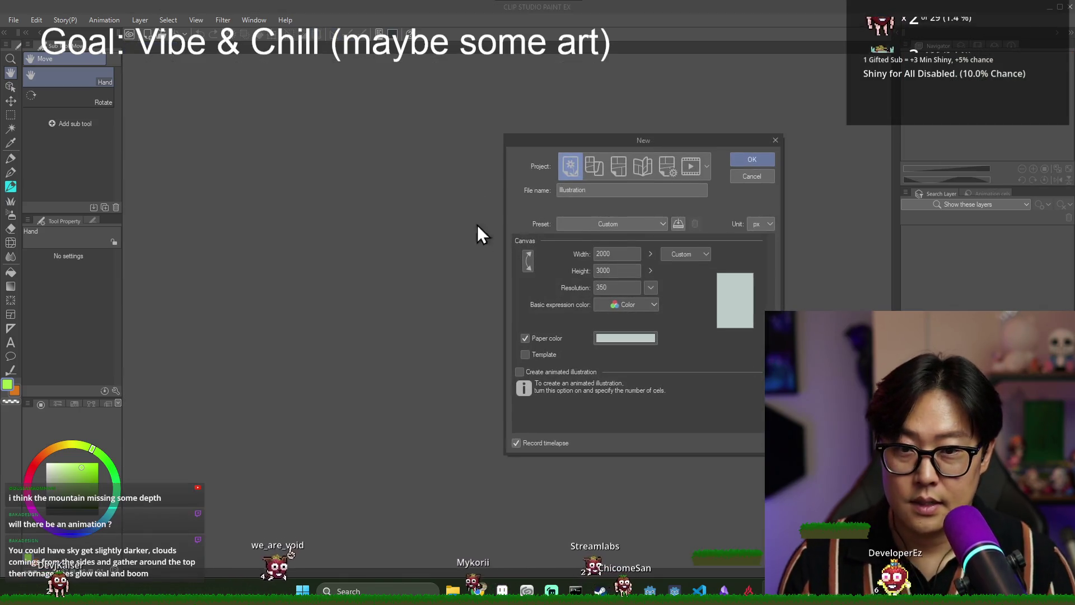
left_click(751, 161)
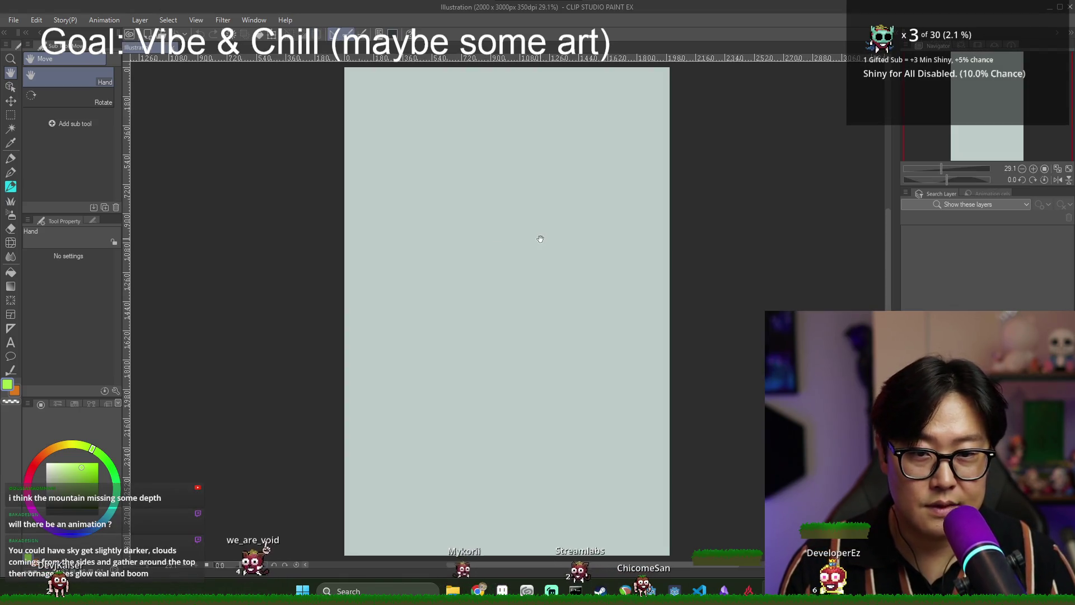
Import the_obelisk.png onto the new canvas.
left_click(14, 20)
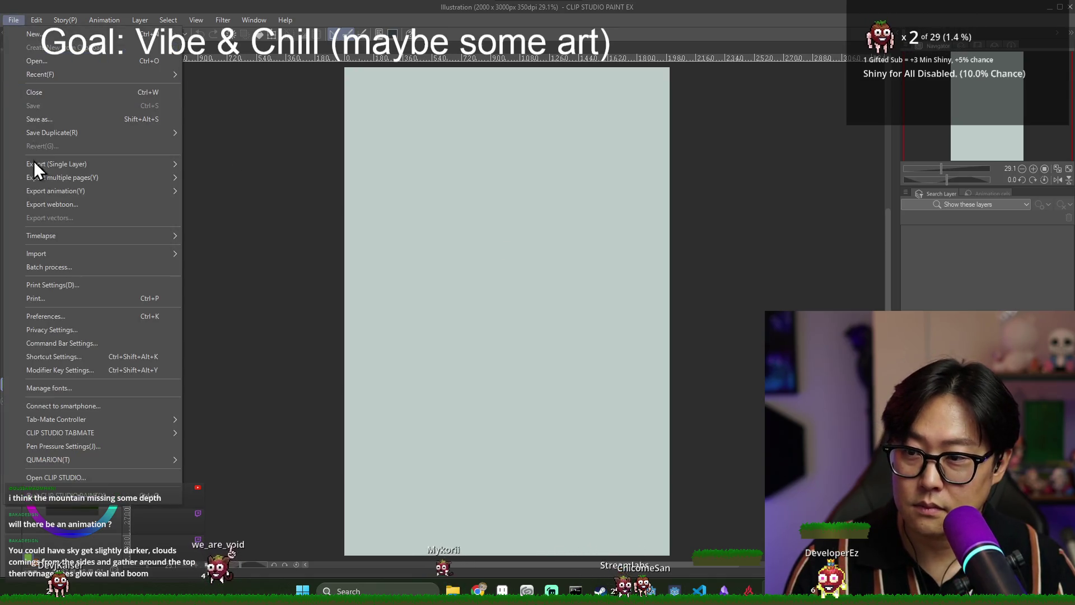
mouse_move(70, 259)
left_click(215, 256)
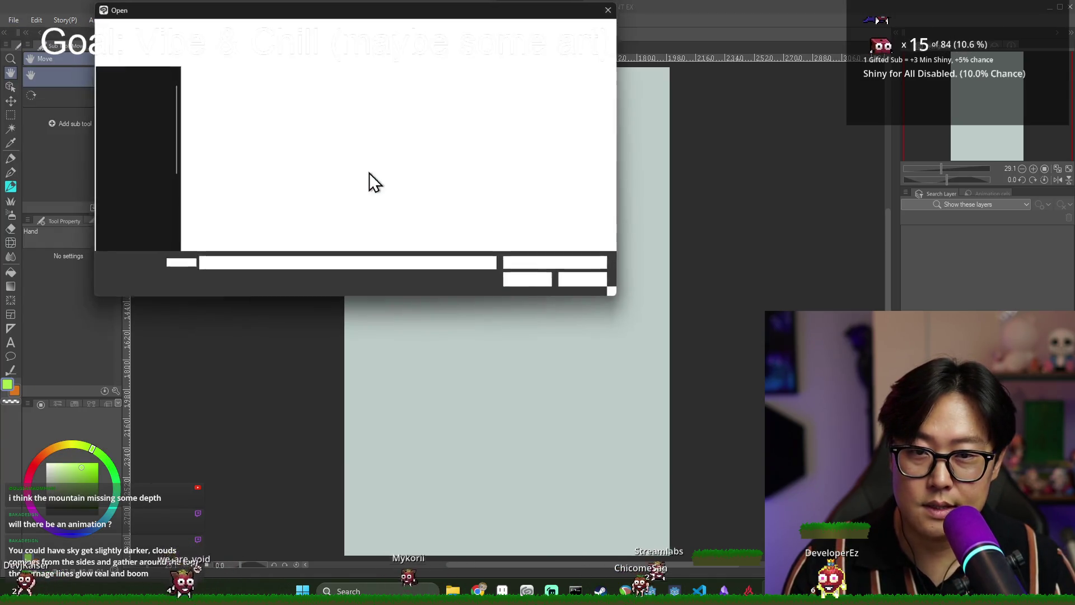
double_click(264, 105)
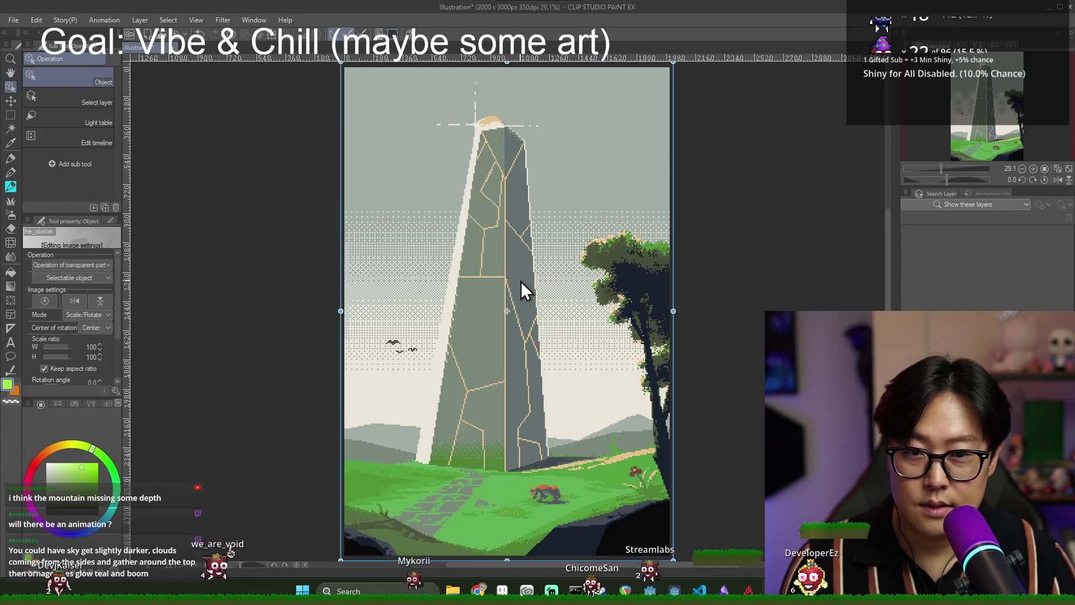
Try scaling and moving the imported image, undoing back to its original 100% placement.
scroll(559, 271, "down", 1)
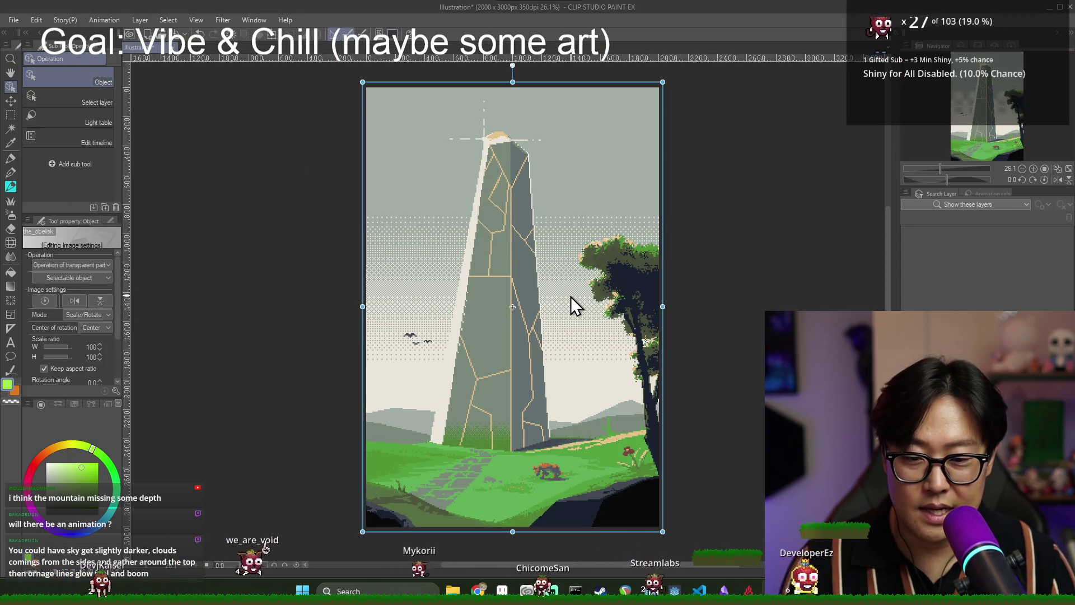
mouse_move(662, 82)
left_mouse_down()
mouse_move(602, 126)
mouse_move(684, 89)
left_mouse_up()
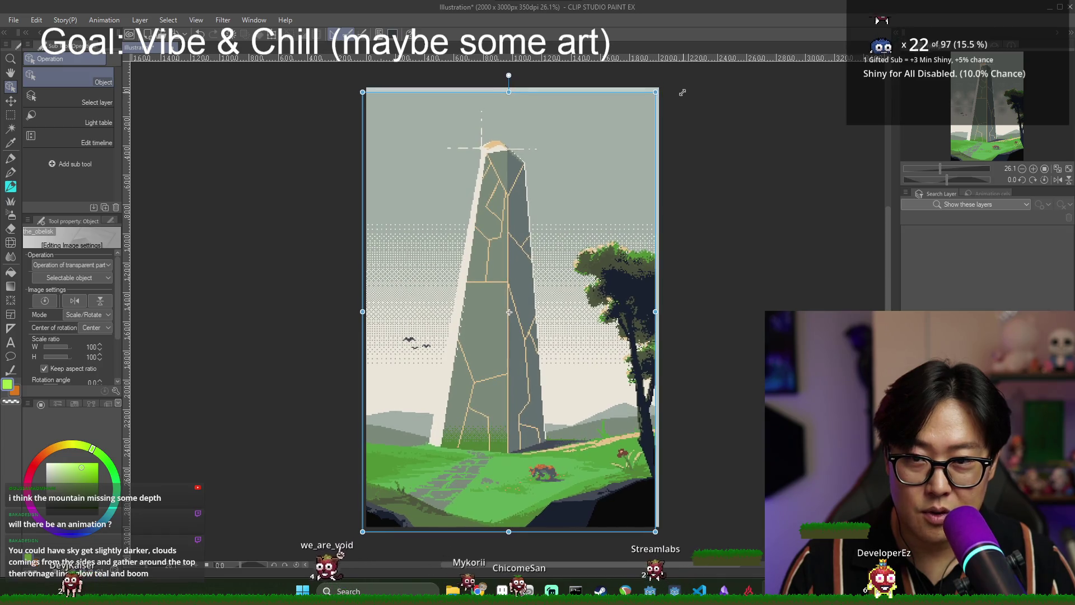
scroll(445, 110, "up", 3)
key("ctrl+z")
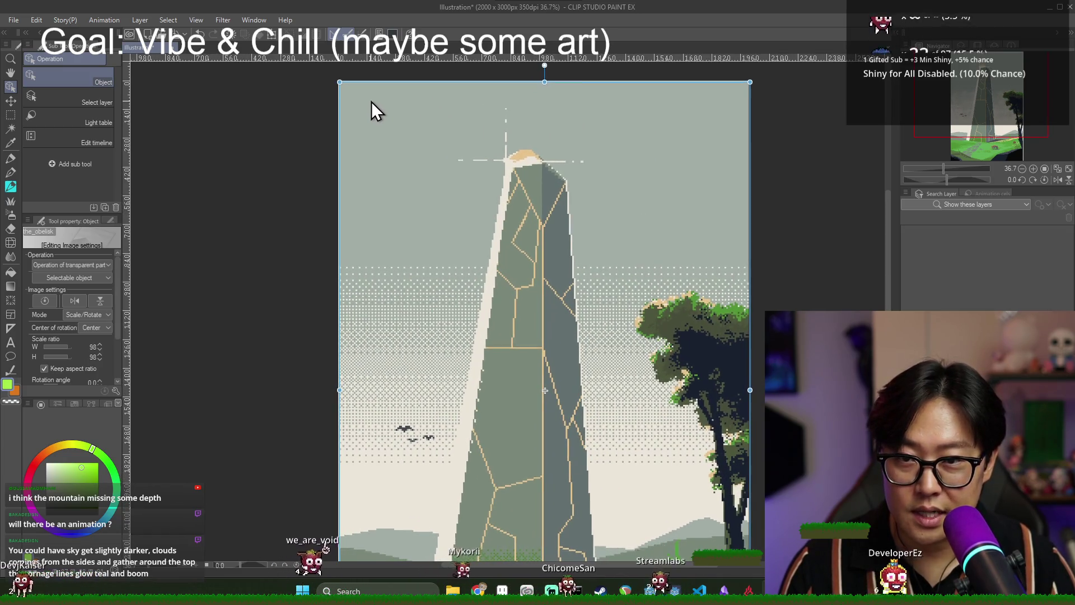
scroll(605, 173, "down", 1)
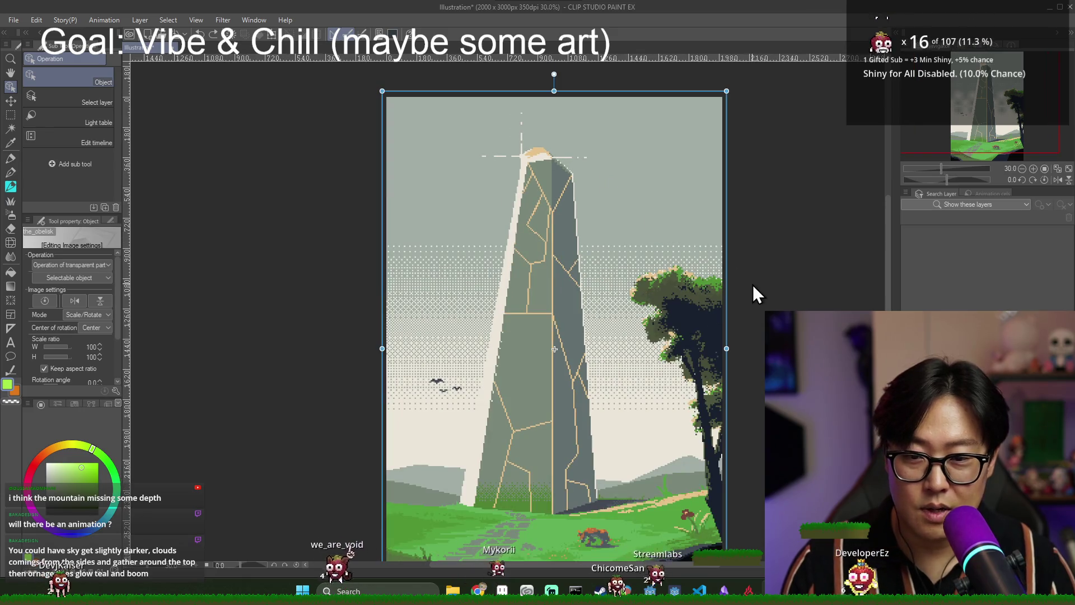
scroll(728, 341, "down", 2)
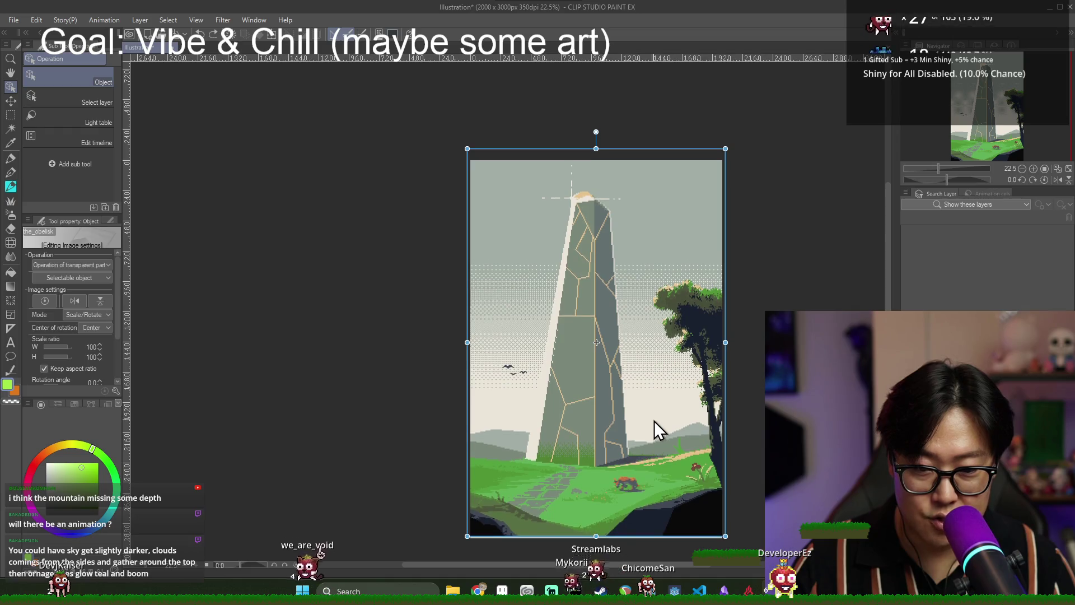
left_click_drag(655, 424, 653, 429)
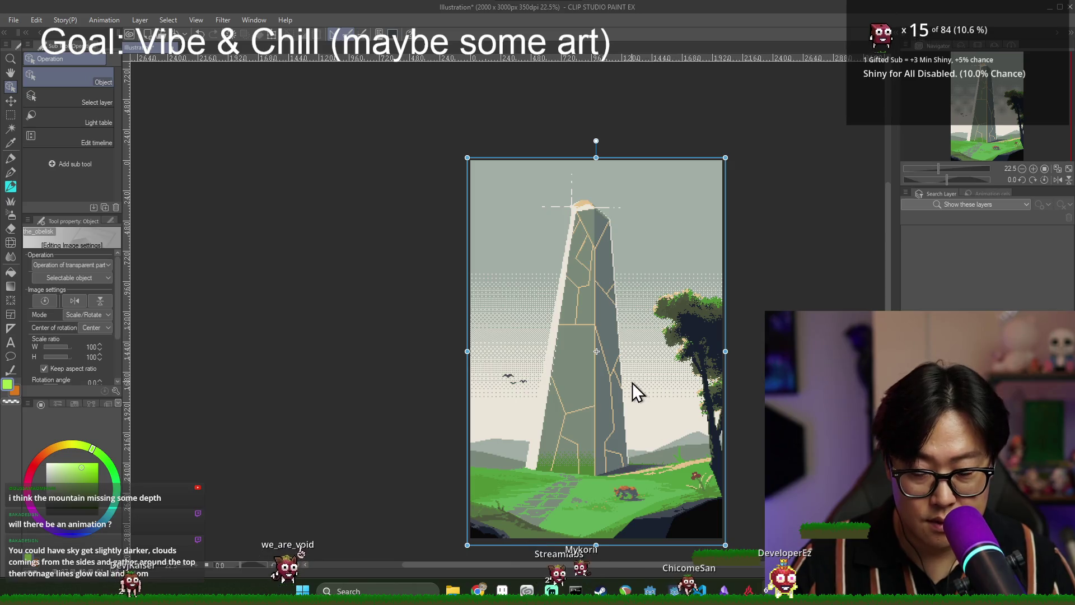
key("ctrl+z")
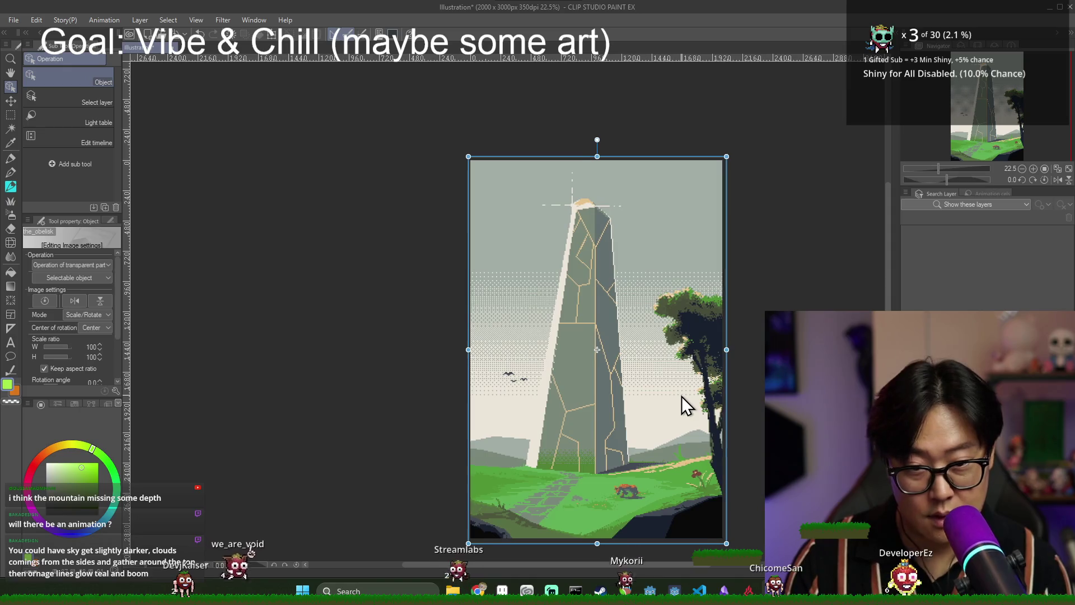
key("ctrl+z")
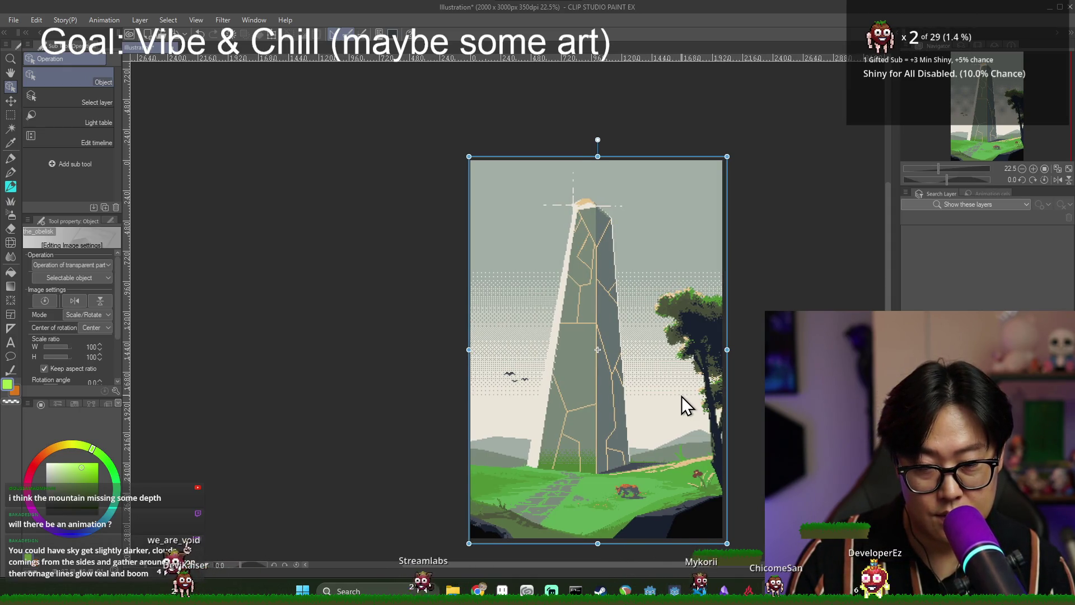
Nudge the obelisk image with the arrow keys to align it, then commit the placement.
key("Right")
key("Left")
key("Left")
key("Left")
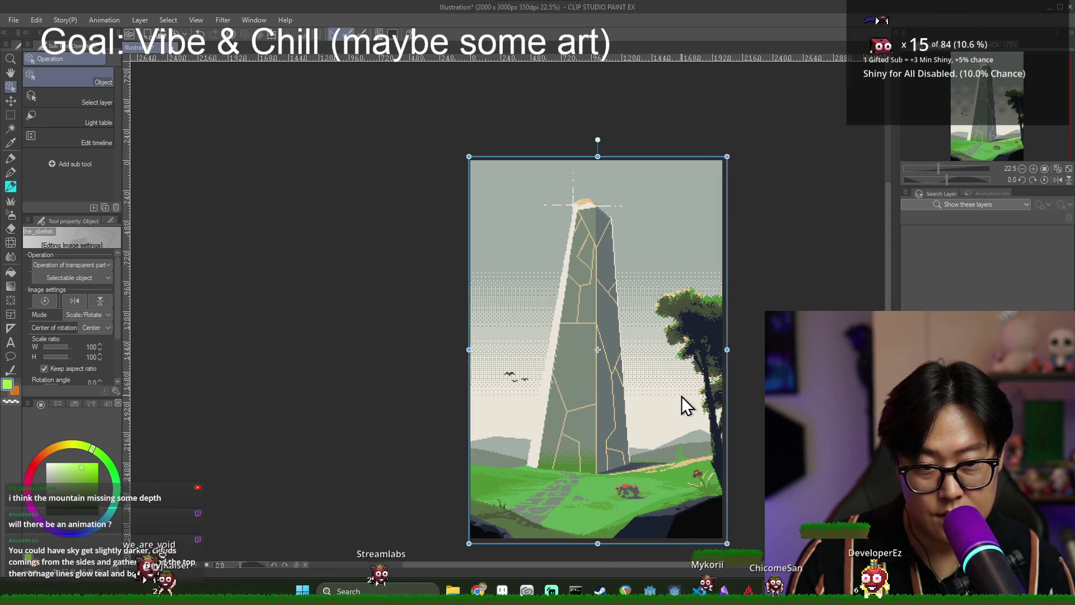
key("Down")
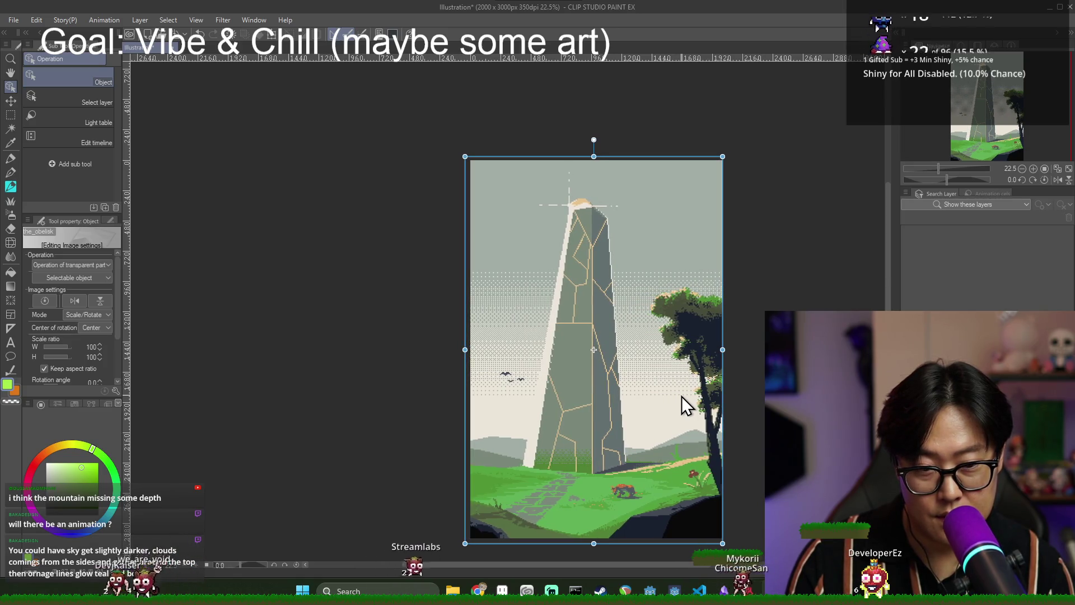
key("Right")
key("Up")
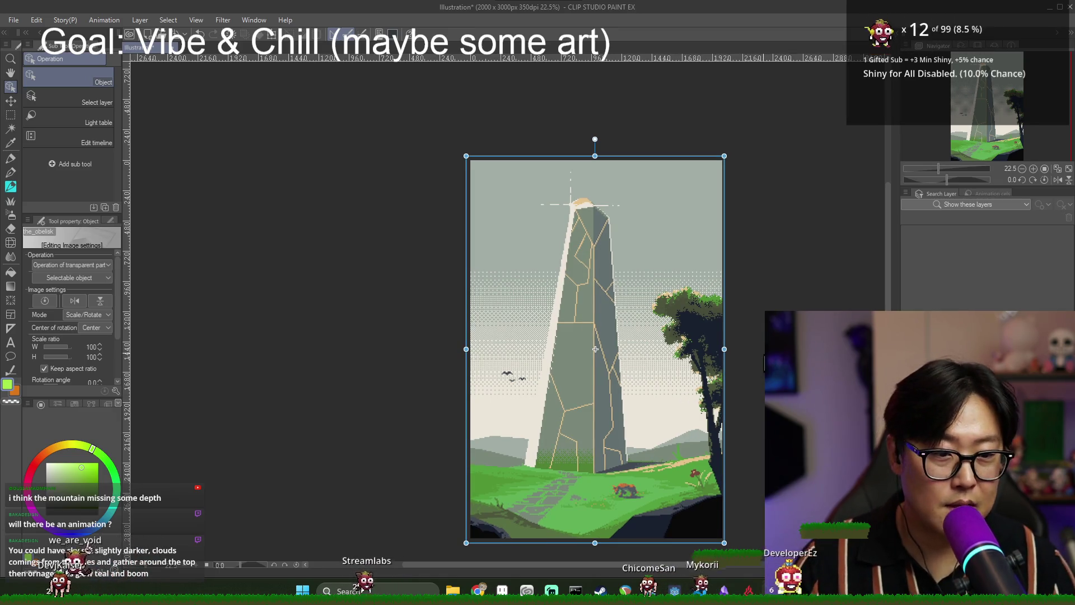
key("Return")
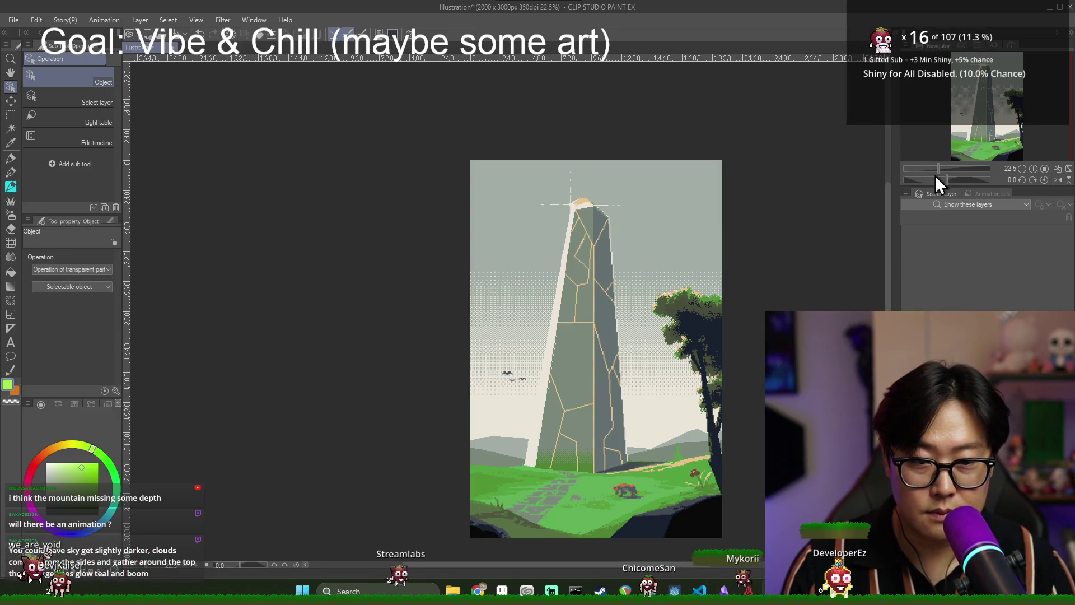
Inspect the tan crack lines on the obelisk and select the obelisk image layer's contents.
scroll(583, 298, "up", 8)
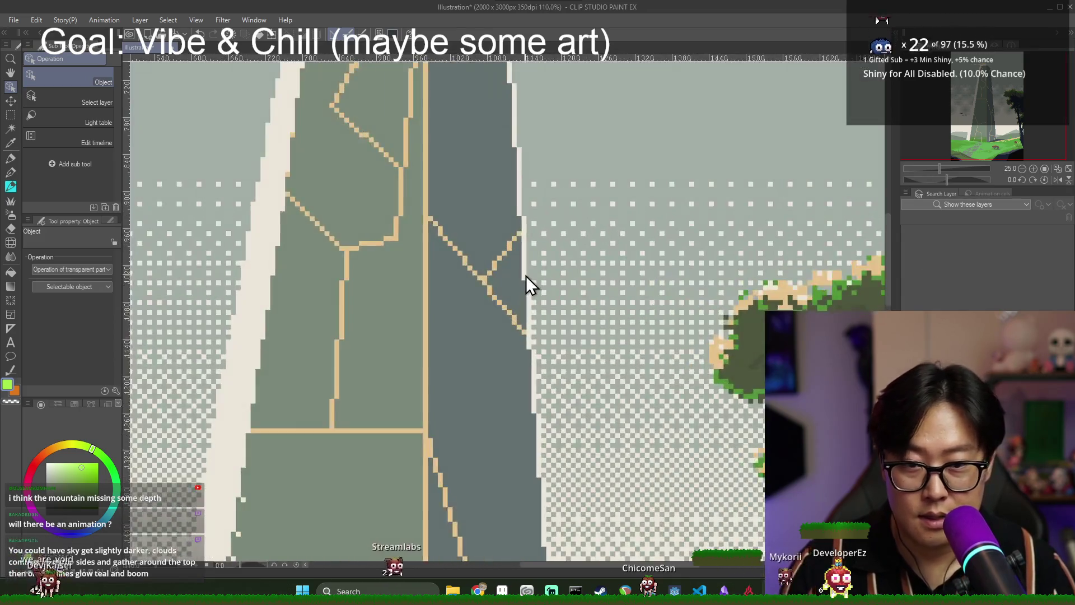
scroll(526, 274, "down", 8)
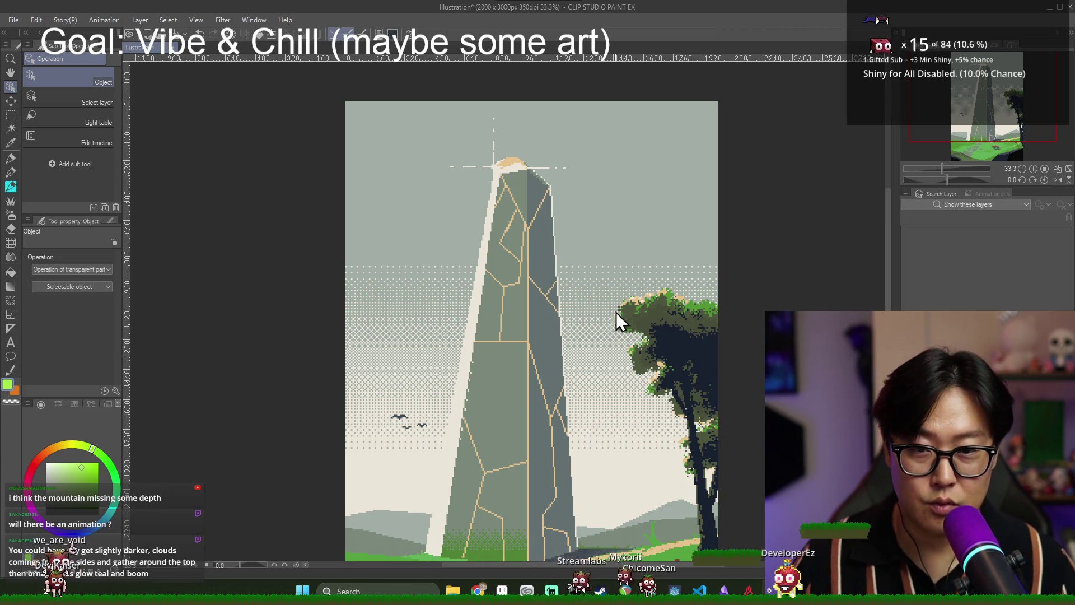
scroll(670, 263, "down", 2)
scroll(674, 286, "up", 1)
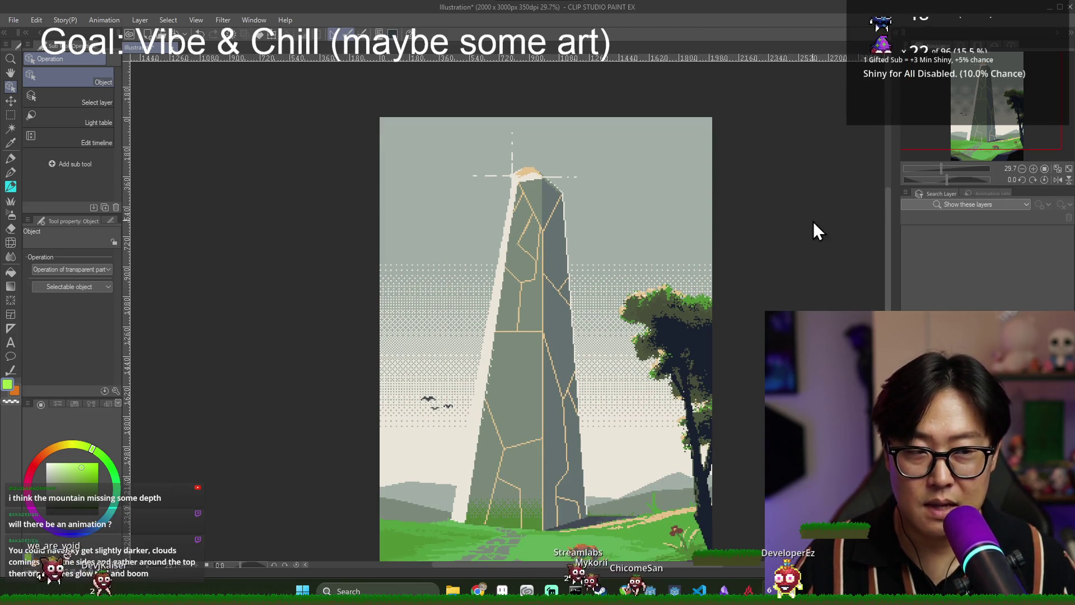
scroll(648, 280, "down", 2)
scroll(649, 285, "up", 1)
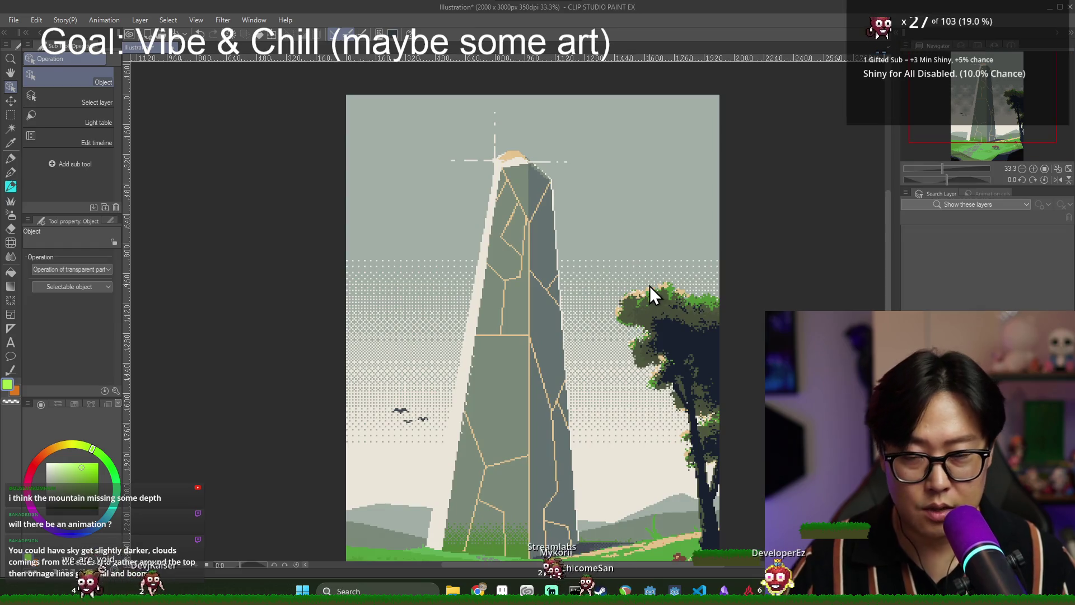
scroll(649, 287, "down", 1)
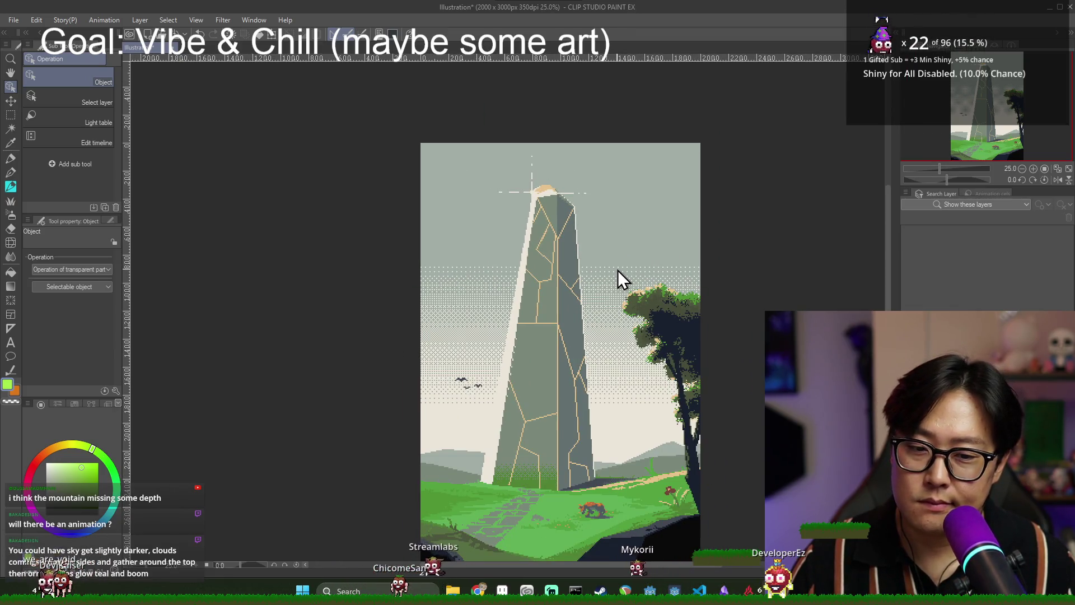
scroll(619, 270, "up", 1)
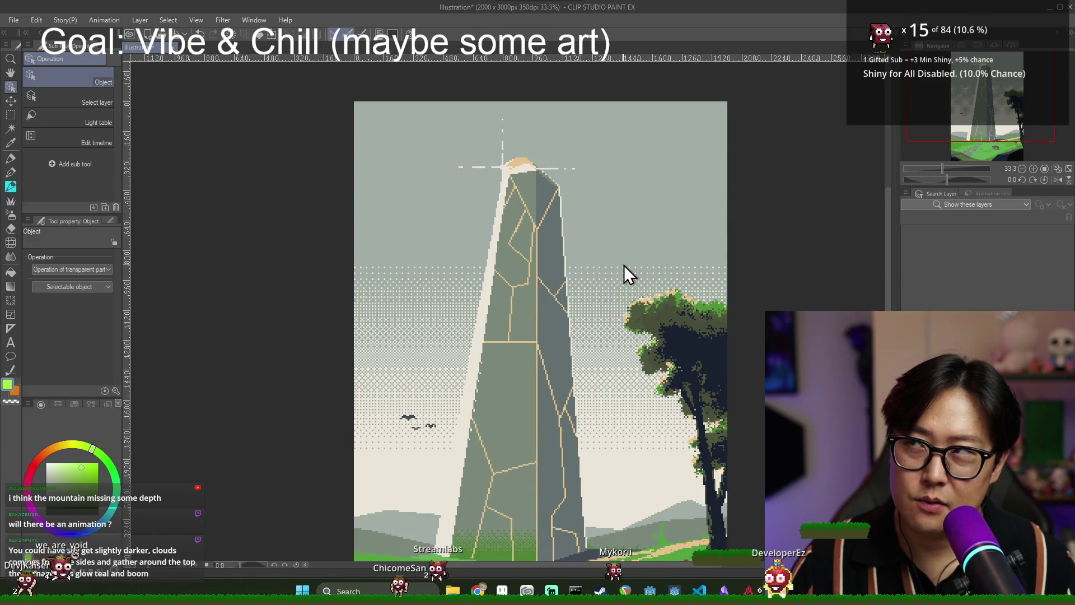
scroll(623, 268, "down", 1)
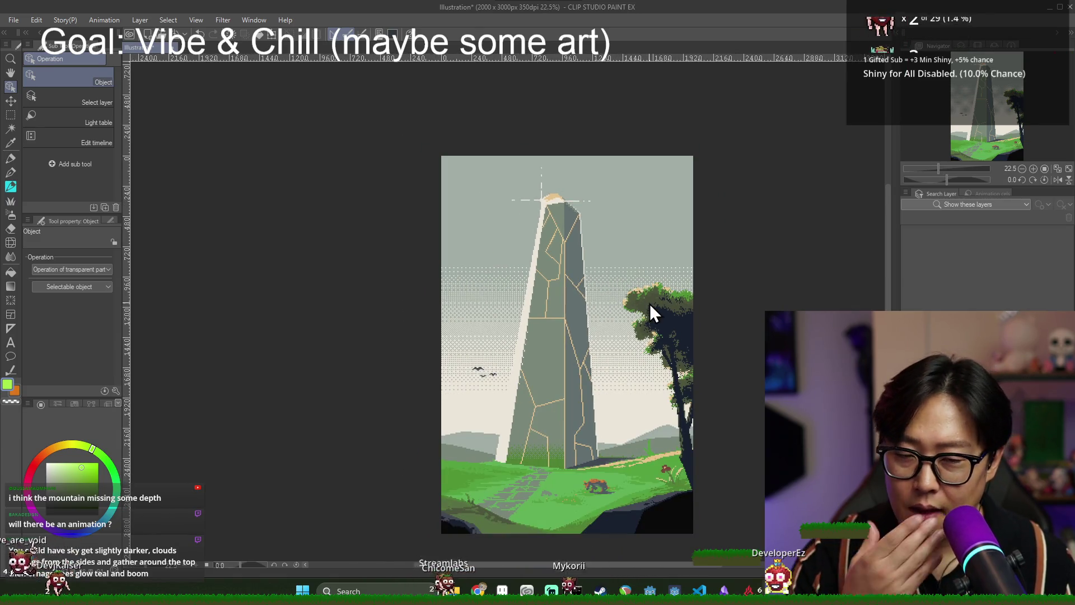
scroll(637, 286, "up", 1)
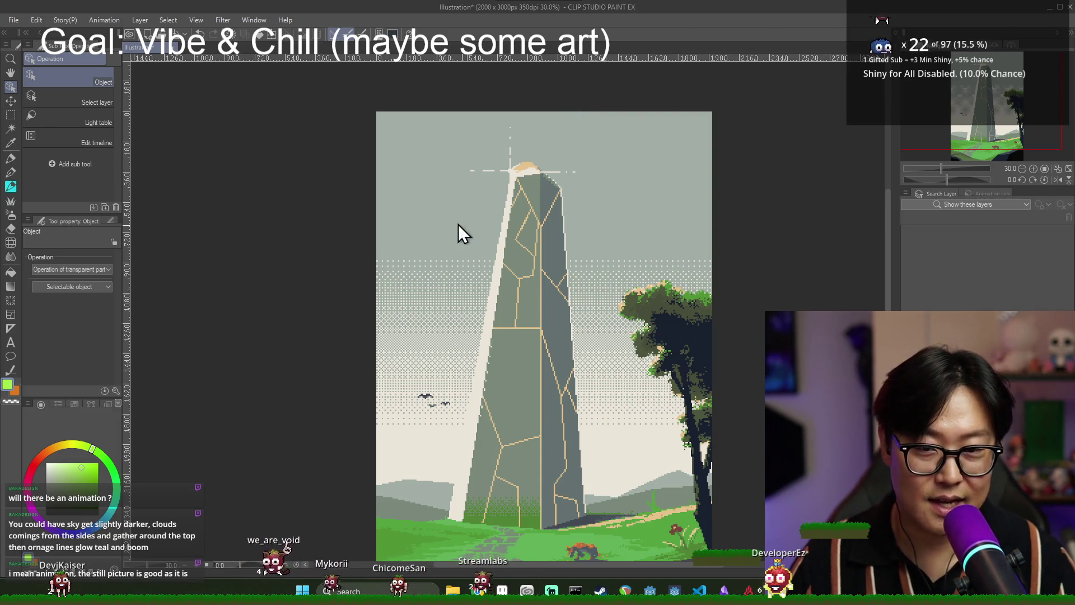
left_click(456, 205)
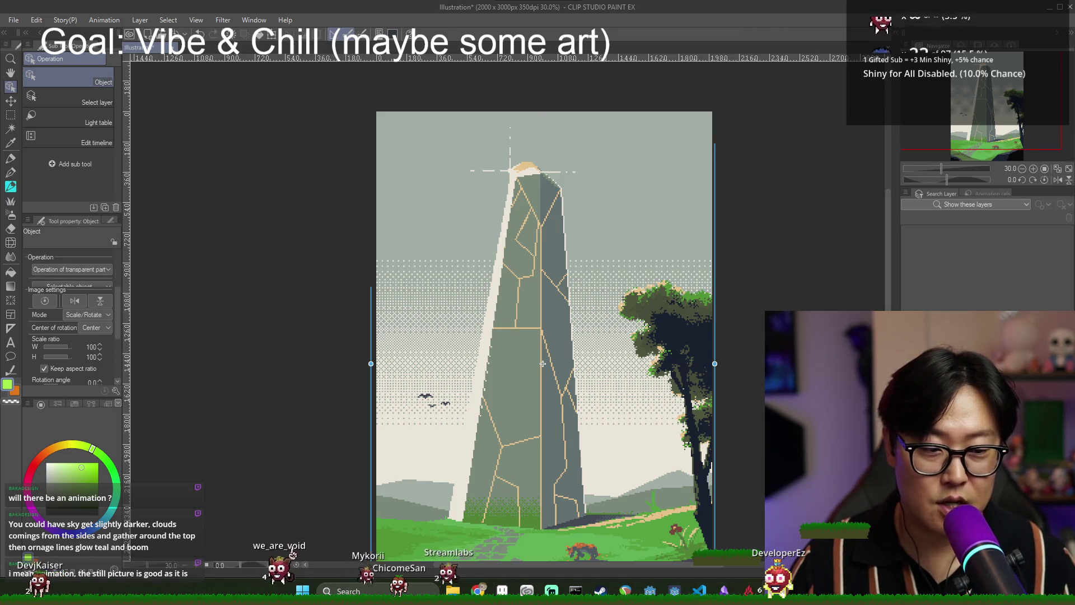
Choose the Soft airbrush with the pale tan crack colour, slightly hue-shifted, undoing a test stroke.
left_click(12, 215)
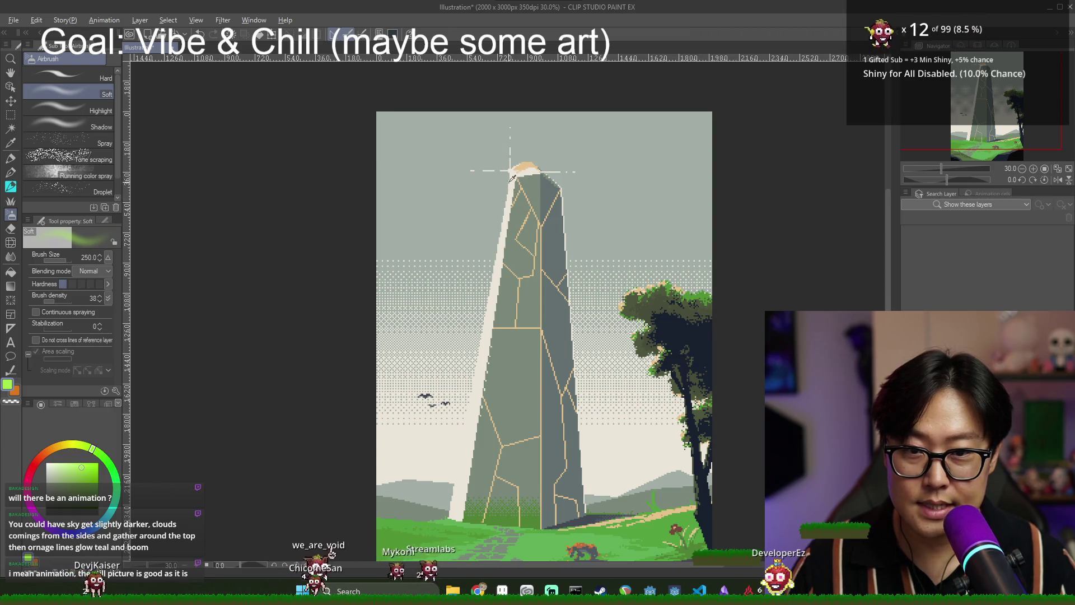
key("alt")
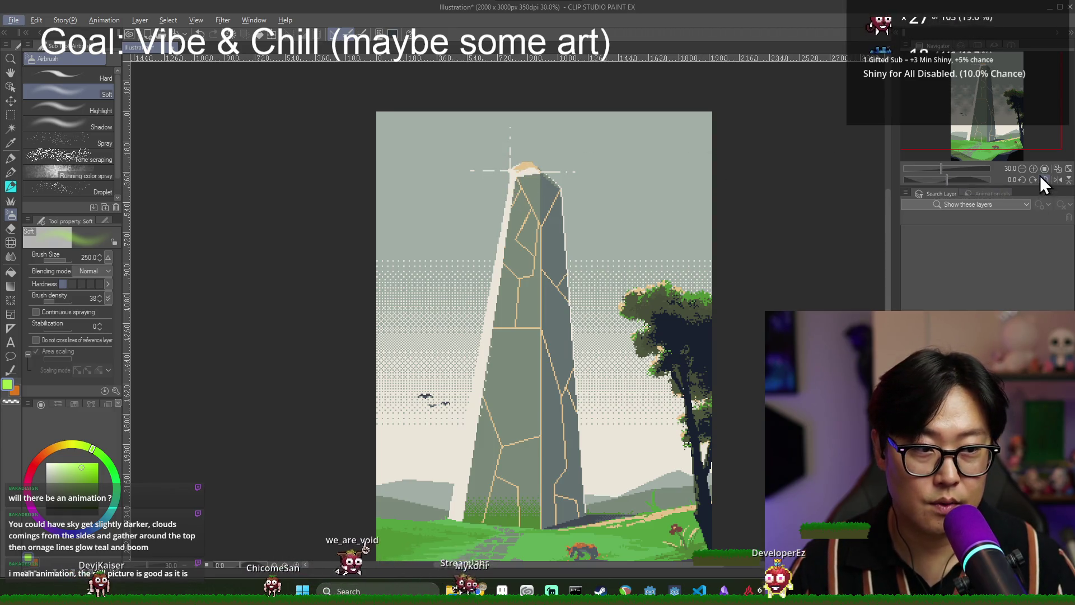
left_click(1033, 168)
left_click(1033, 168)
left_click(1033, 168)
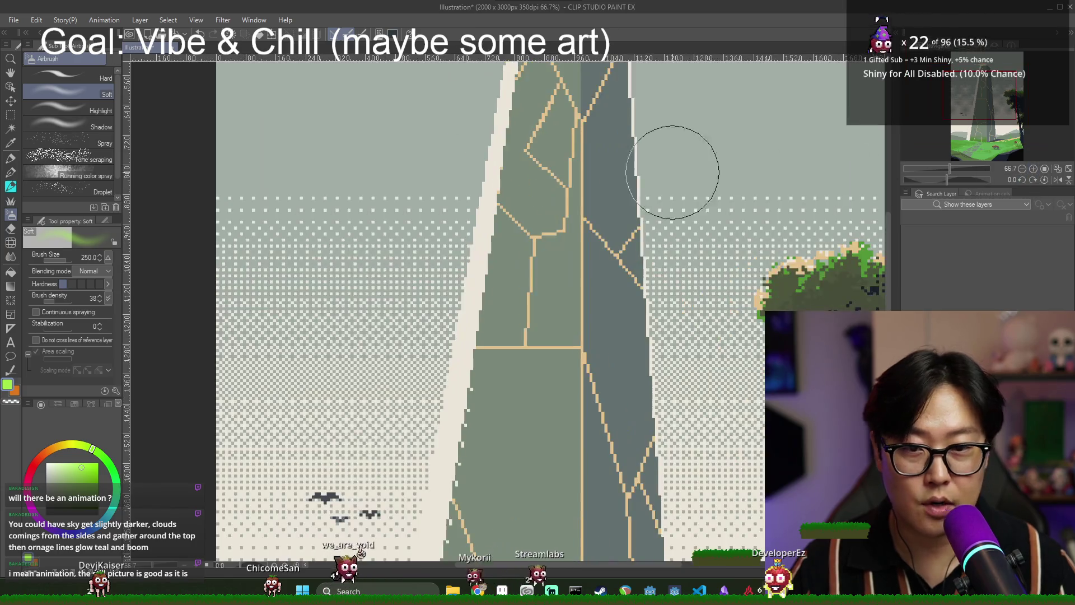
left_click(570, 208, "alt")
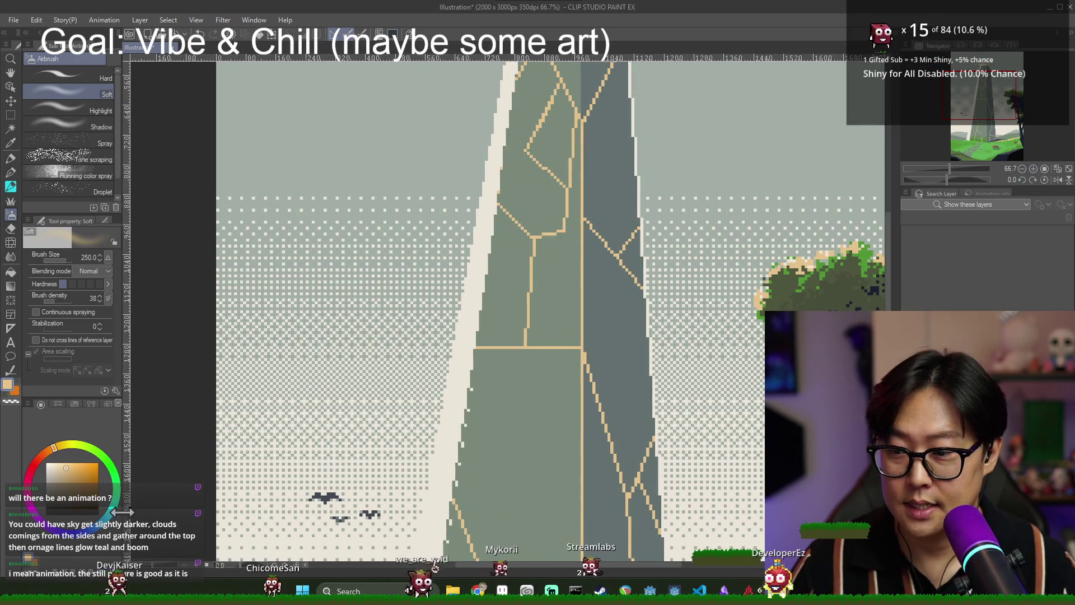
left_click(59, 451)
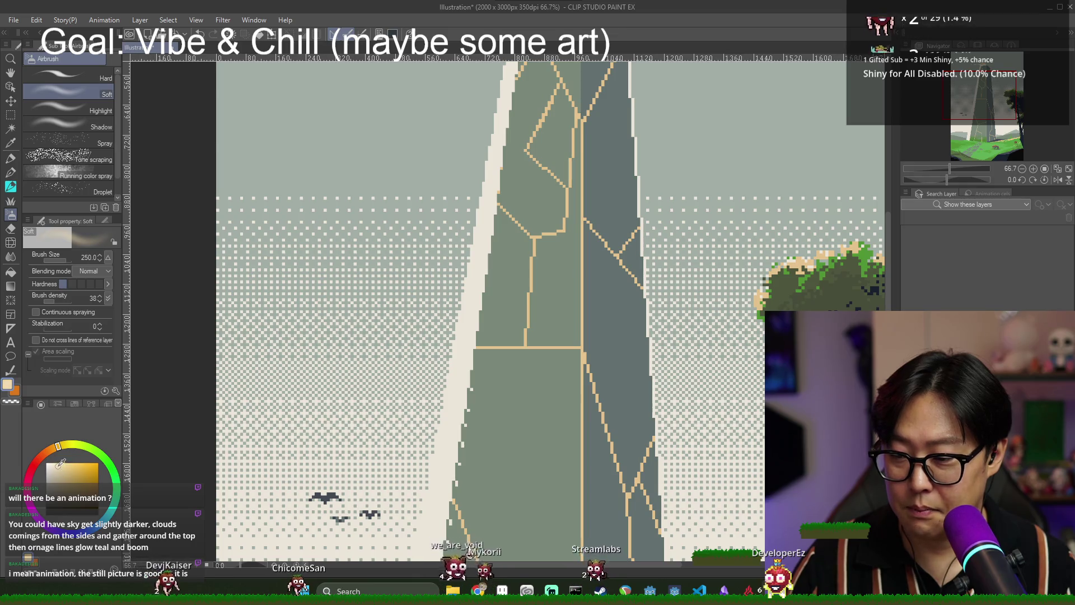
left_click_drag(527, 213, 546, 168)
key("ctrl+z")
Try size-100 glow strokes along the tower's cracks, then undo them.
left_click(1025, 168)
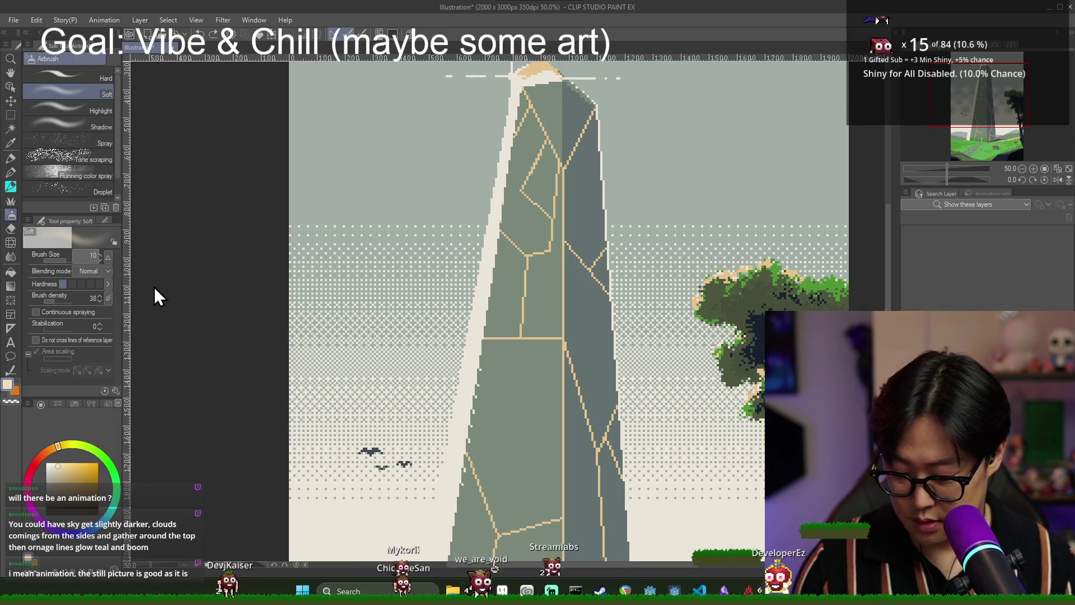
type("100")
key("Return")
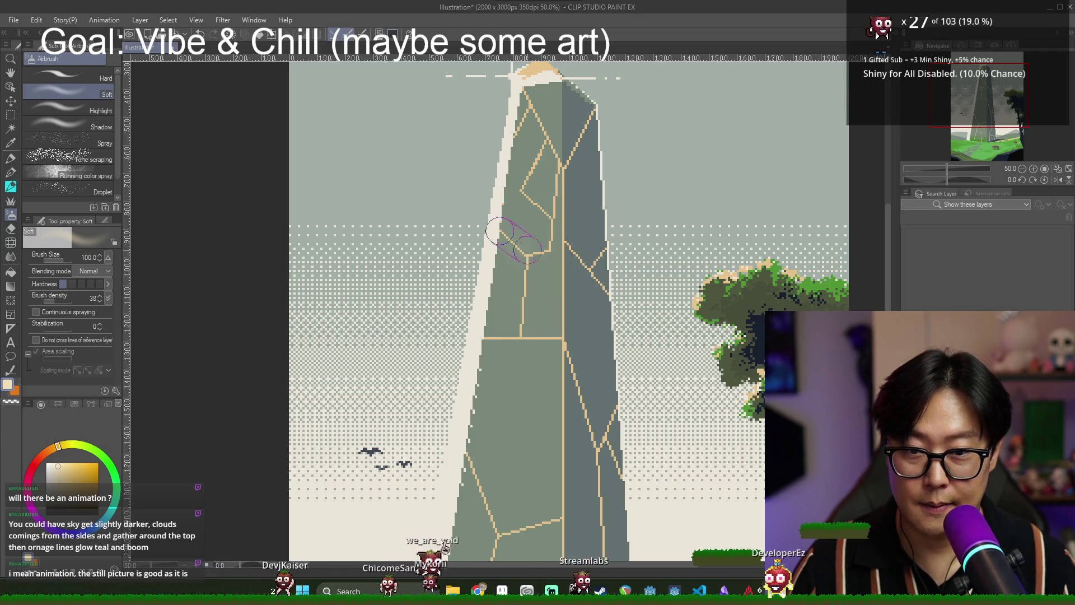
left_click_drag(493, 227, 524, 255)
left_click(520, 337, "shift")
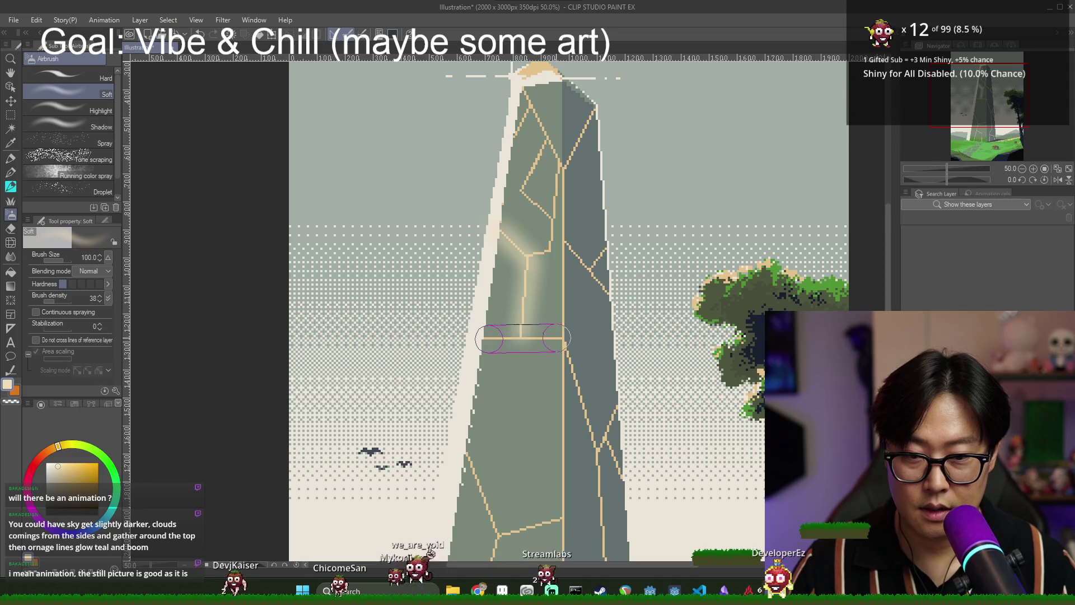
left_click(554, 339, "shift")
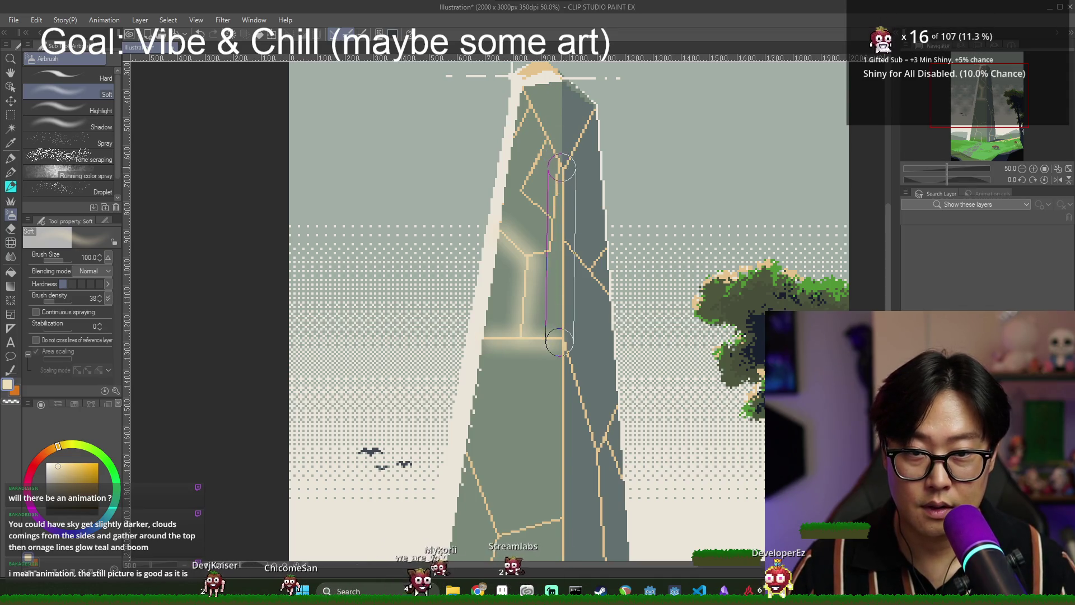
left_click(562, 168, "shift")
key("ctrl+z")
key("ctrl+z")
key("ctrl+z")
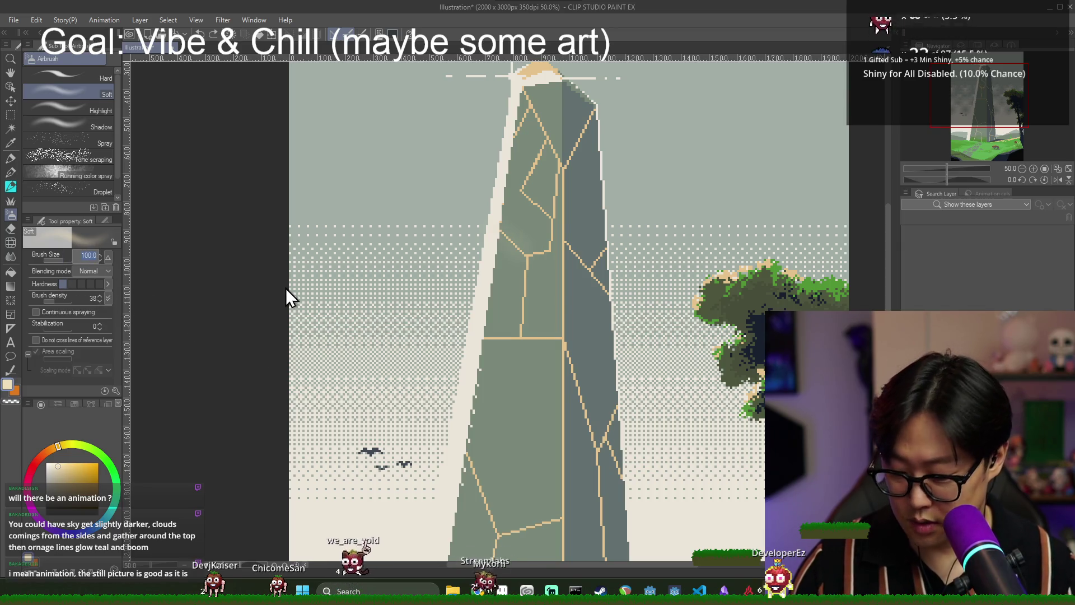
Set the airbrush size to 30, then settle on 50.
type("30")
key("Return")
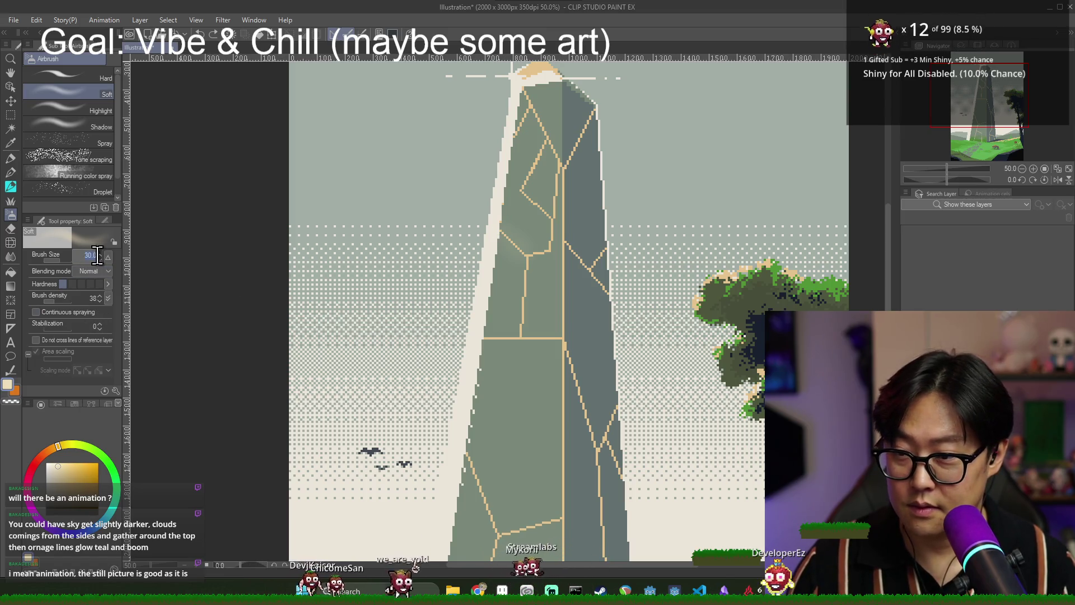
type("50")
key("Return")
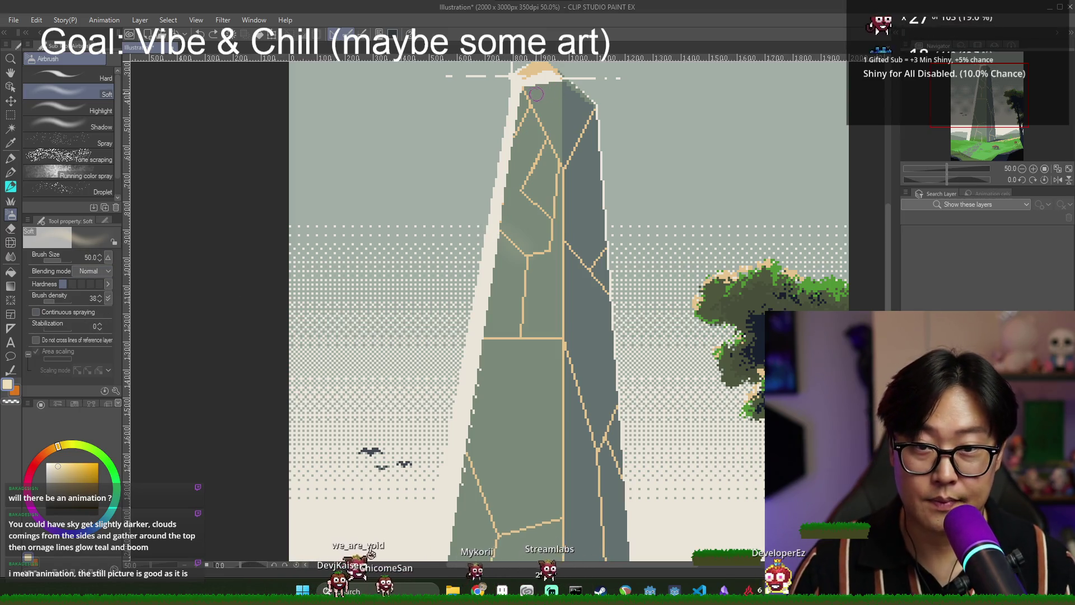
Trace soft glow along the upper and left-face cracks from the tip down to the horizontal line.
left_click(561, 168, "shift")
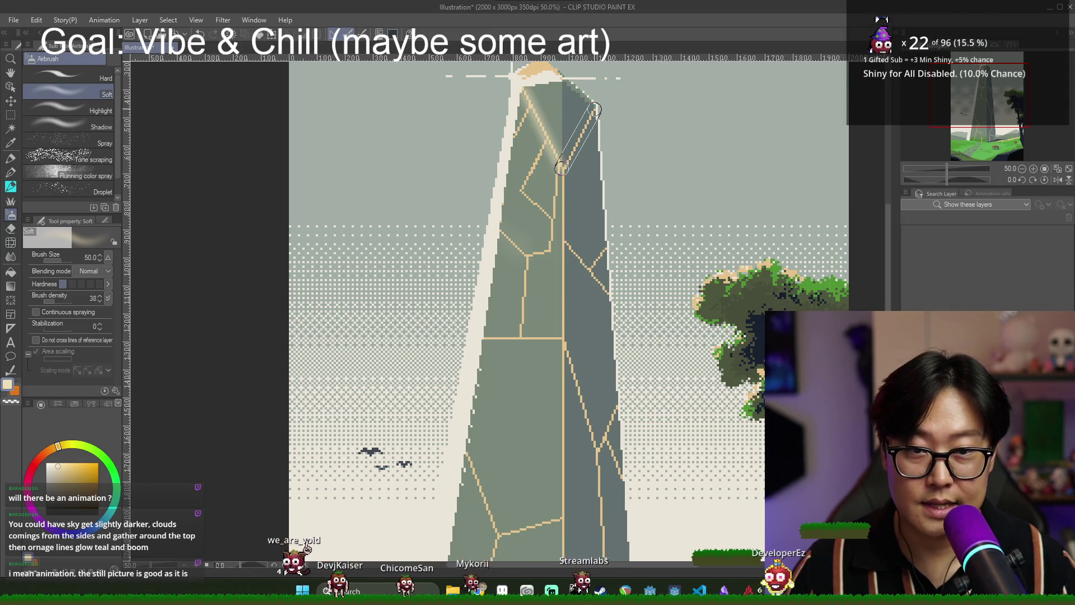
left_click(596, 110, "shift")
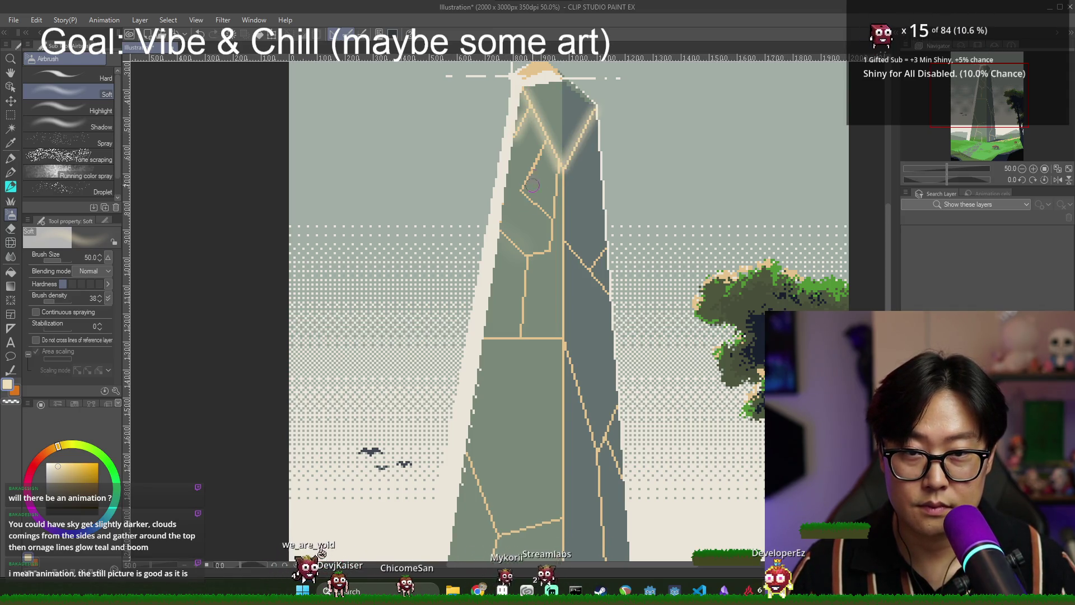
left_click(525, 192, "shift")
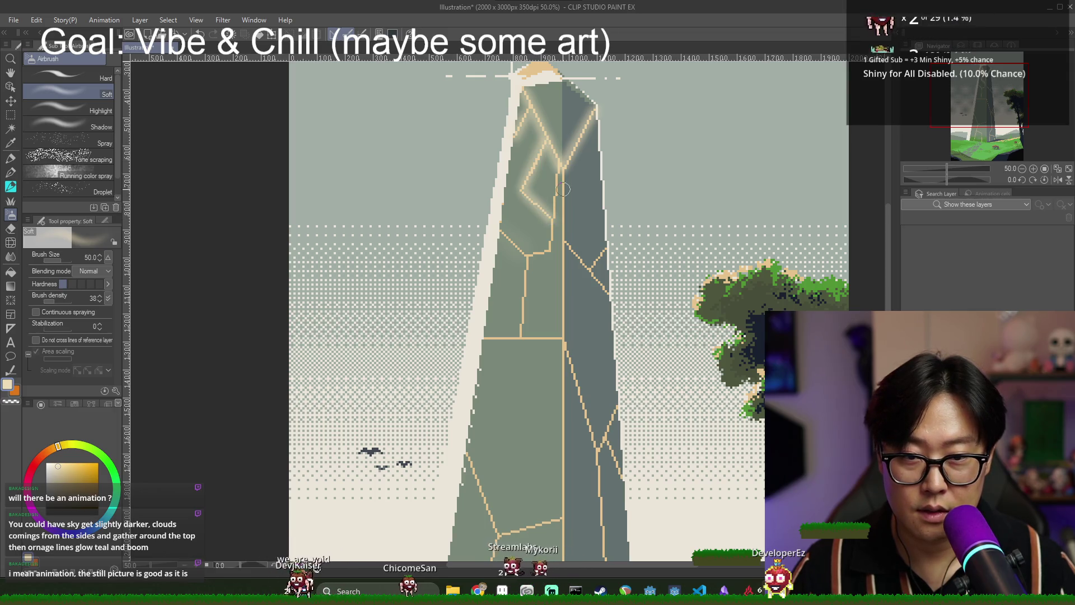
left_click(550, 231, "shift")
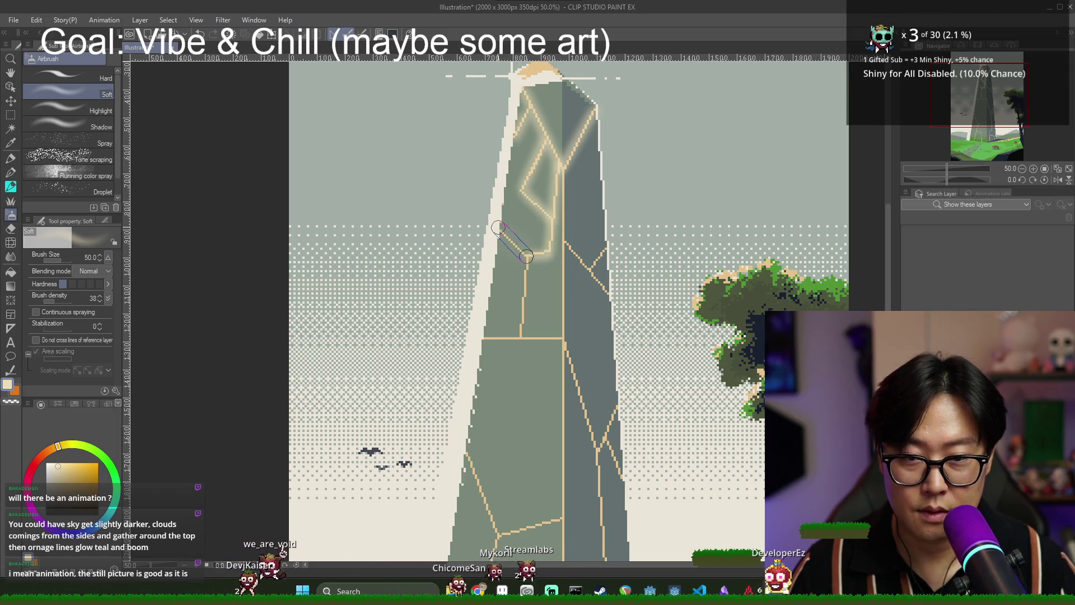
left_click(522, 338, "shift")
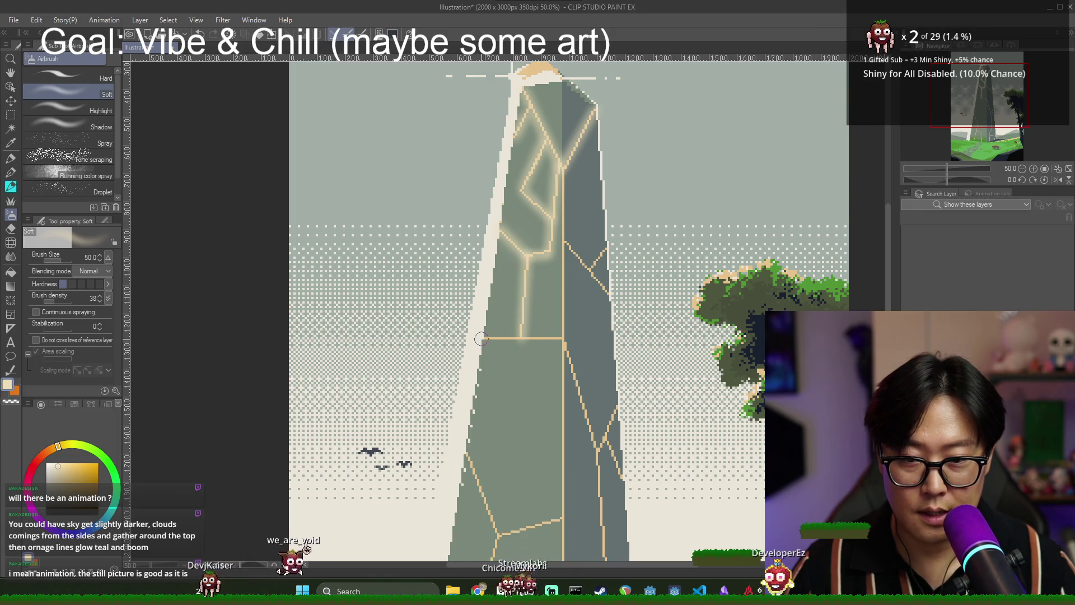
left_click(567, 335, "shift")
Glow the diagonal and branching cracks down to the tower's base.
left_click_drag(987, 108, 954, 143)
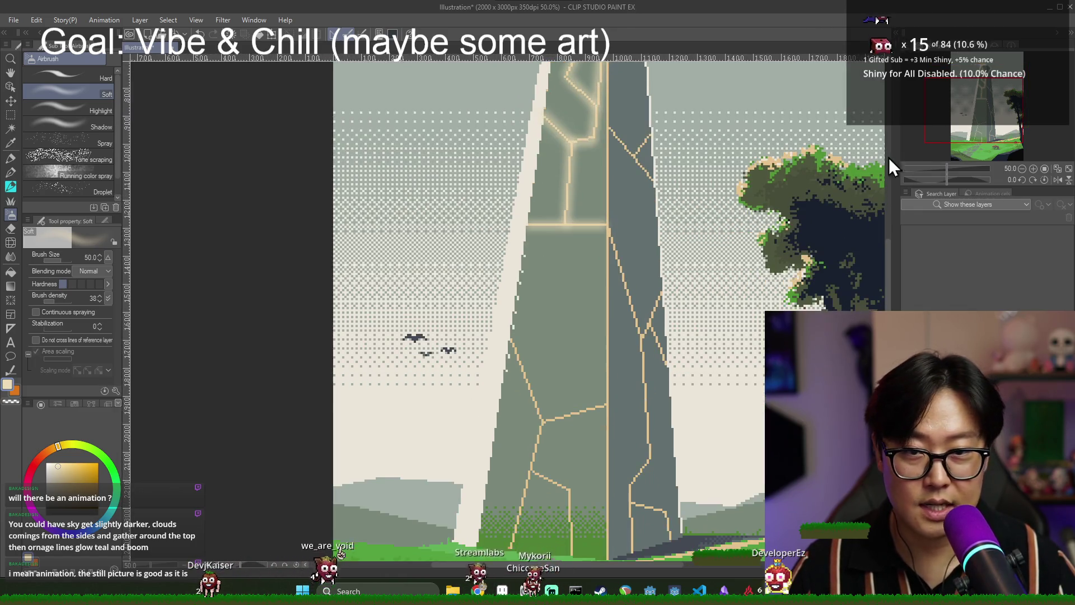
left_click(542, 423, "shift")
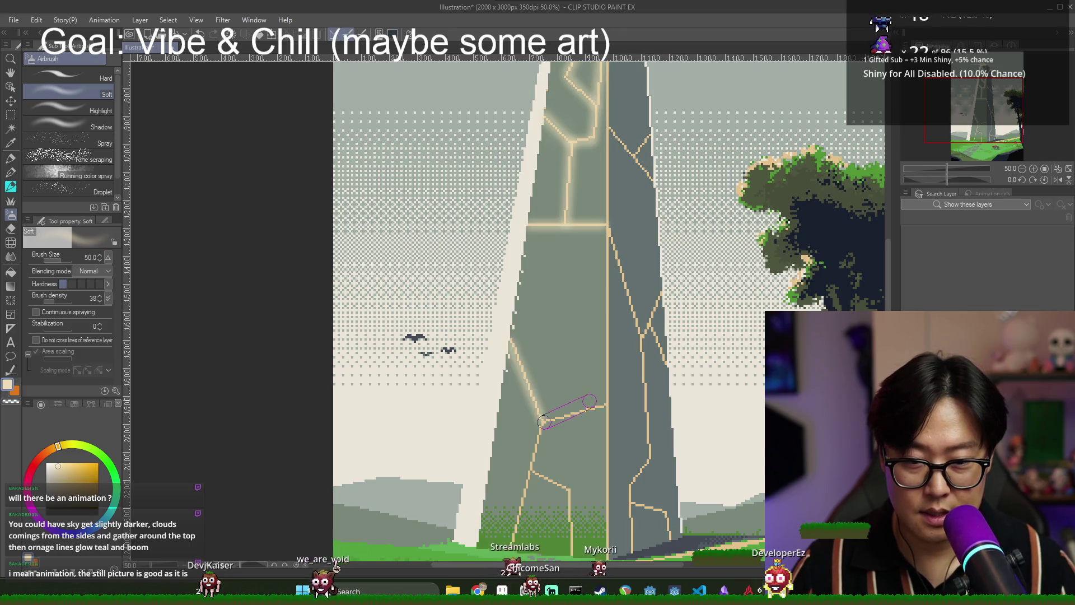
left_click(609, 405, "shift")
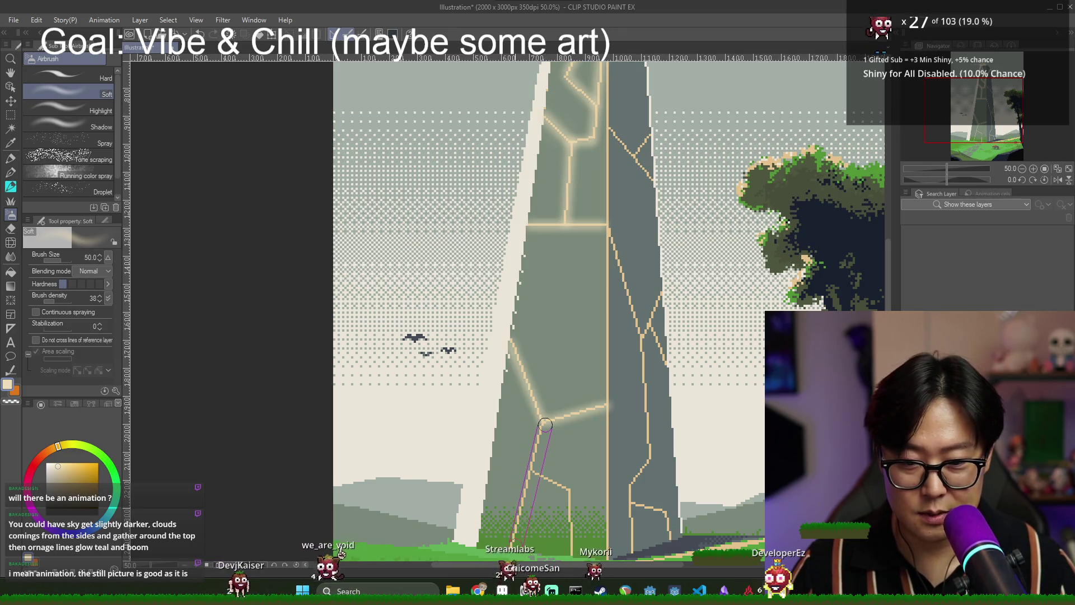
left_click(533, 470, "shift")
left_click(572, 491, "shift")
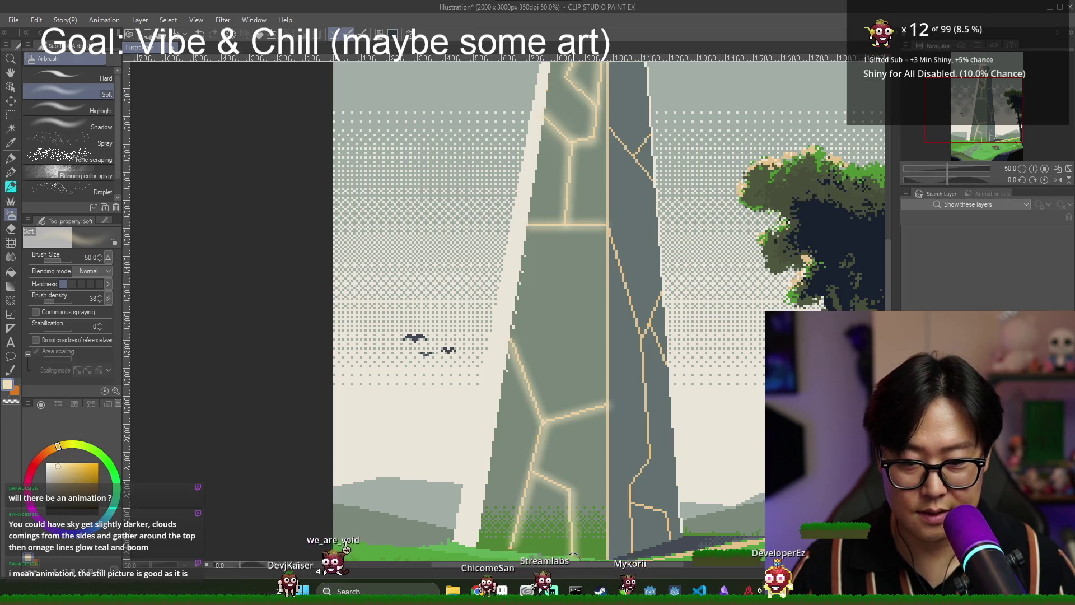
Glow the tower's vertical centre line and the cracks on its right face.
mouse_move(1005, 129)
left_mouse_down()
mouse_move(1002, 115)
mouse_move(901, 194)
left_mouse_up()
left_click(669, 410, "shift")
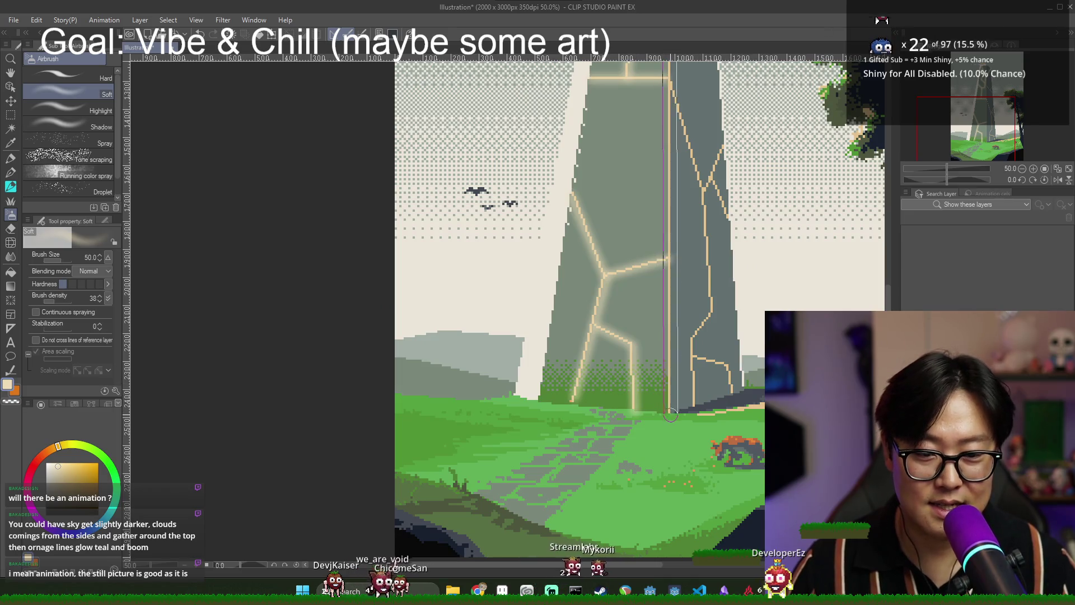
left_click(669, 410, "shift")
left_click(695, 336, "shift")
left_click(711, 312, "shift")
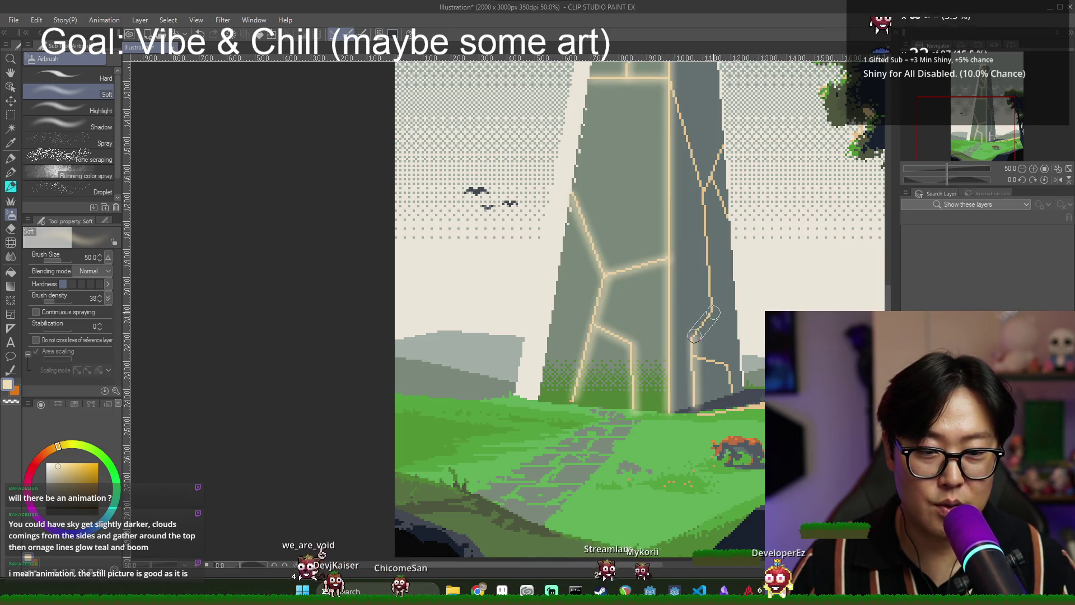
Extend the glow up the remaining right-face crack lines.
left_click_drag(1013, 118, 1017, 112)
left_click(665, 245, "shift")
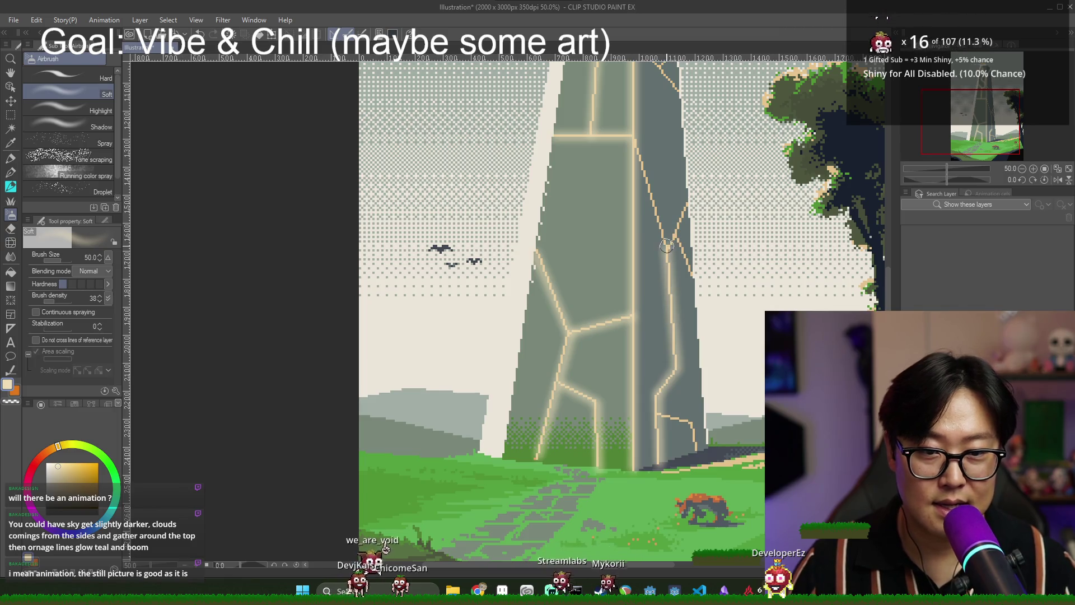
left_click(637, 141, "shift")
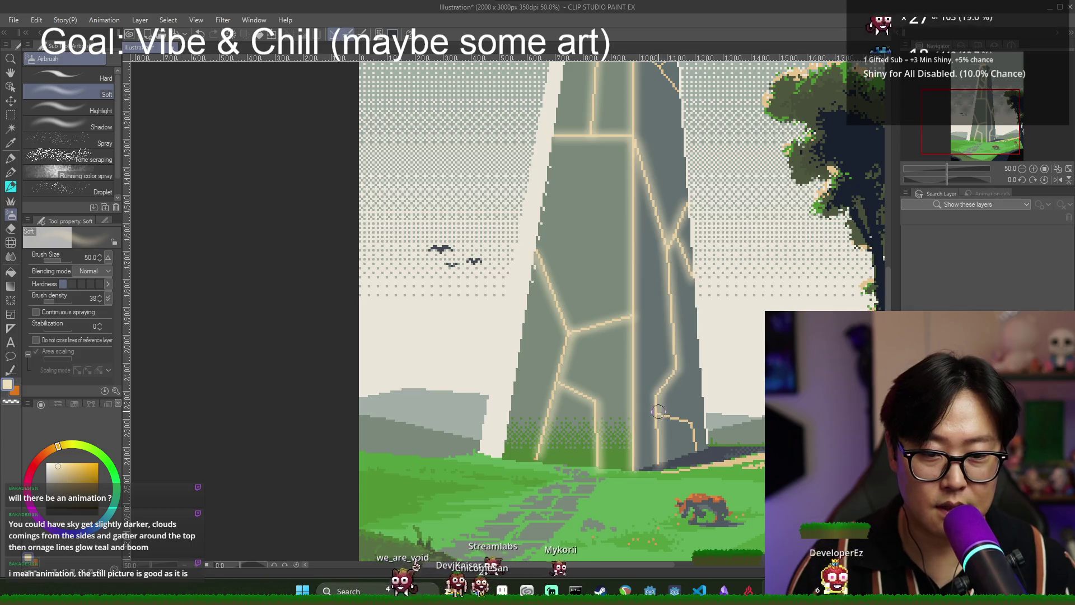
left_click_drag(999, 144, 1006, 127)
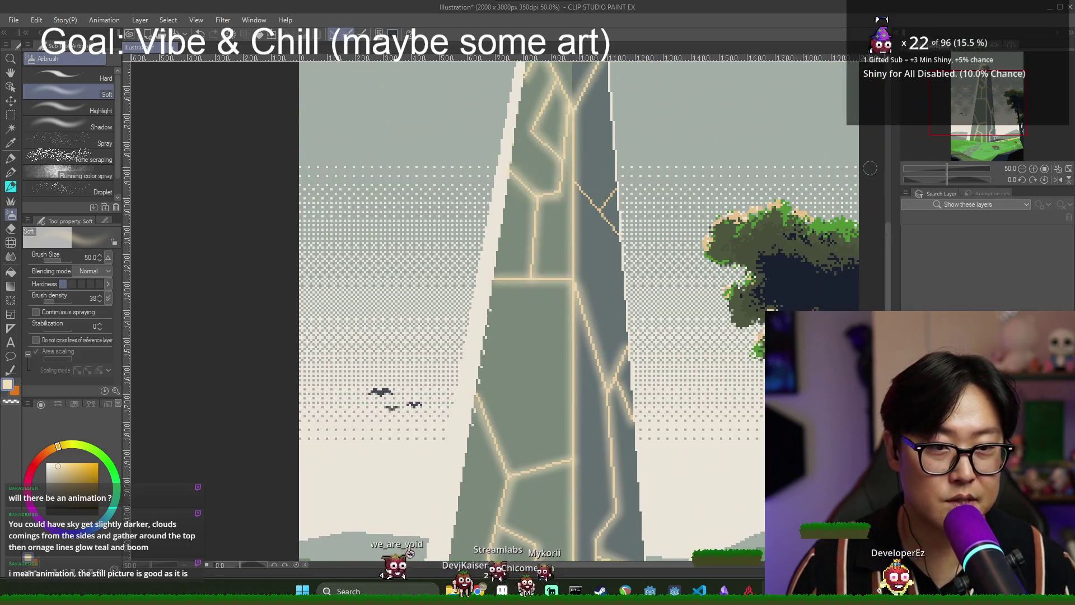
left_click(621, 237, "shift")
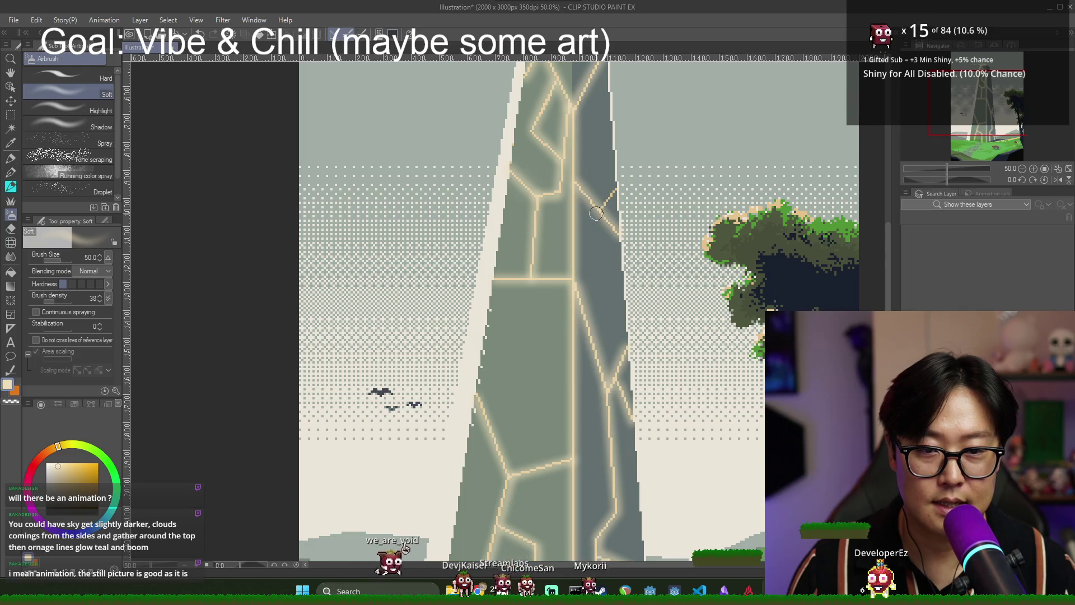
mouse_move(961, 149)
left_mouse_down()
mouse_move(955, 138)
mouse_move(955, 172)
left_mouse_up()
key("e")
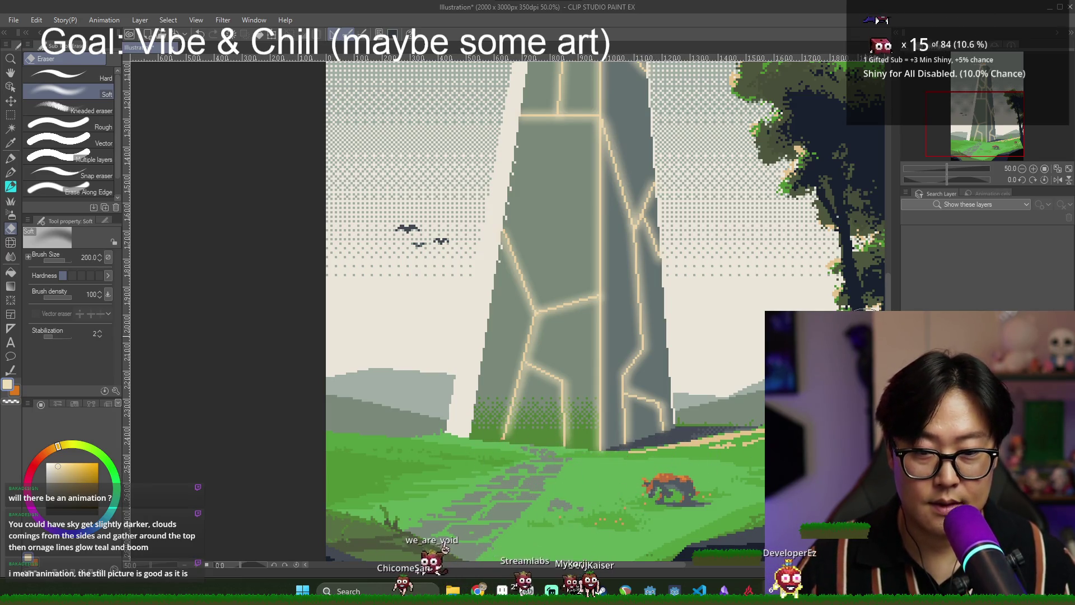
Zoom out to 33.3% to show the whole tower and open the Filter > Blur menu.
mouse_move(992, 137)
left_mouse_down()
mouse_move(979, 117)
mouse_move(978, 127)
left_mouse_up()
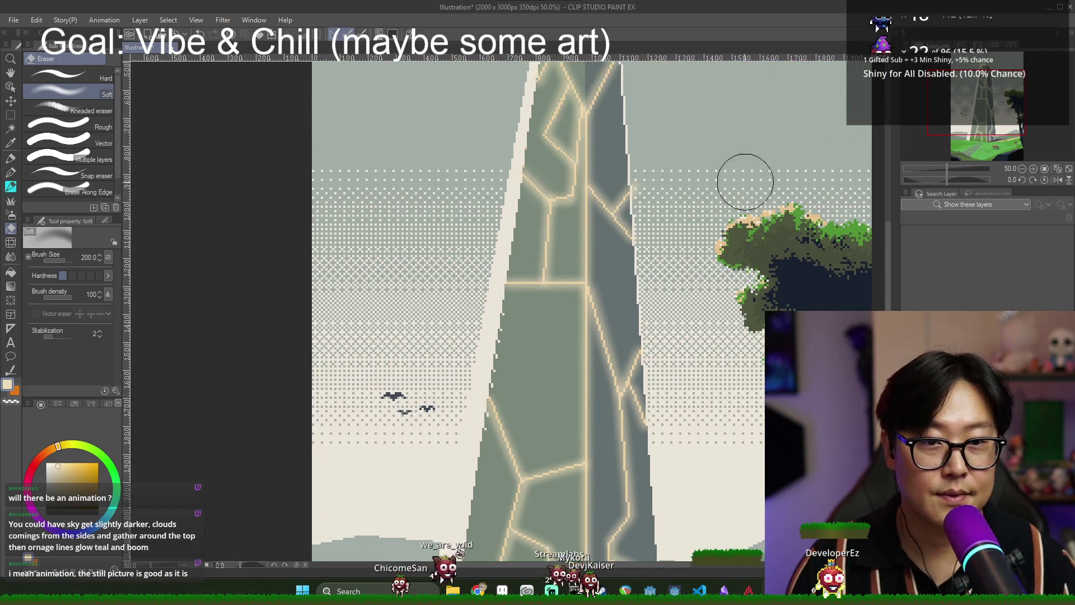
left_click(1023, 169)
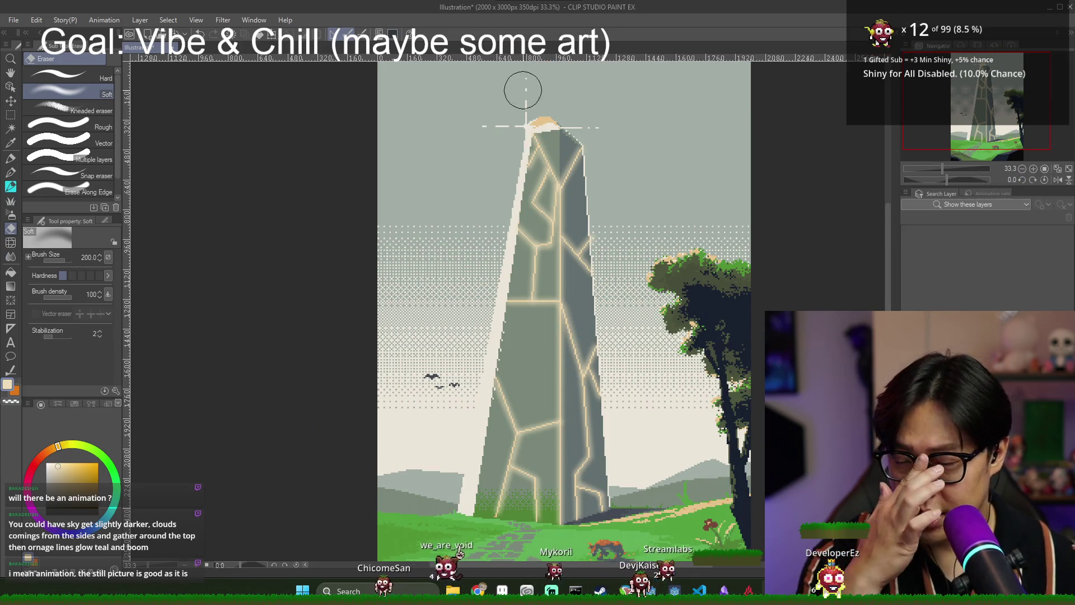
left_click(254, 19)
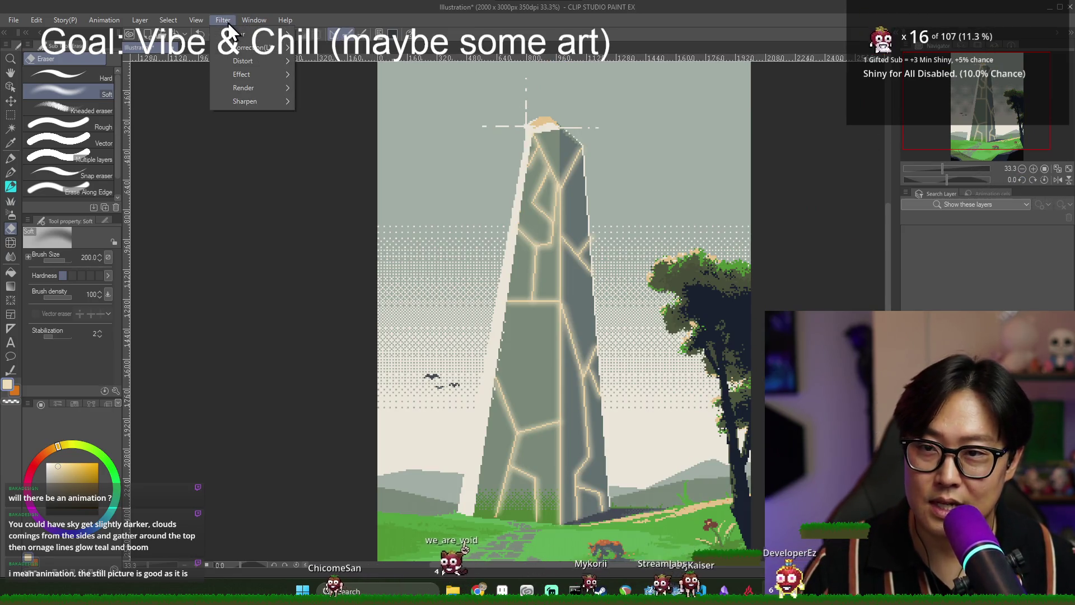
mouse_move(239, 34)
left_click(317, 50)
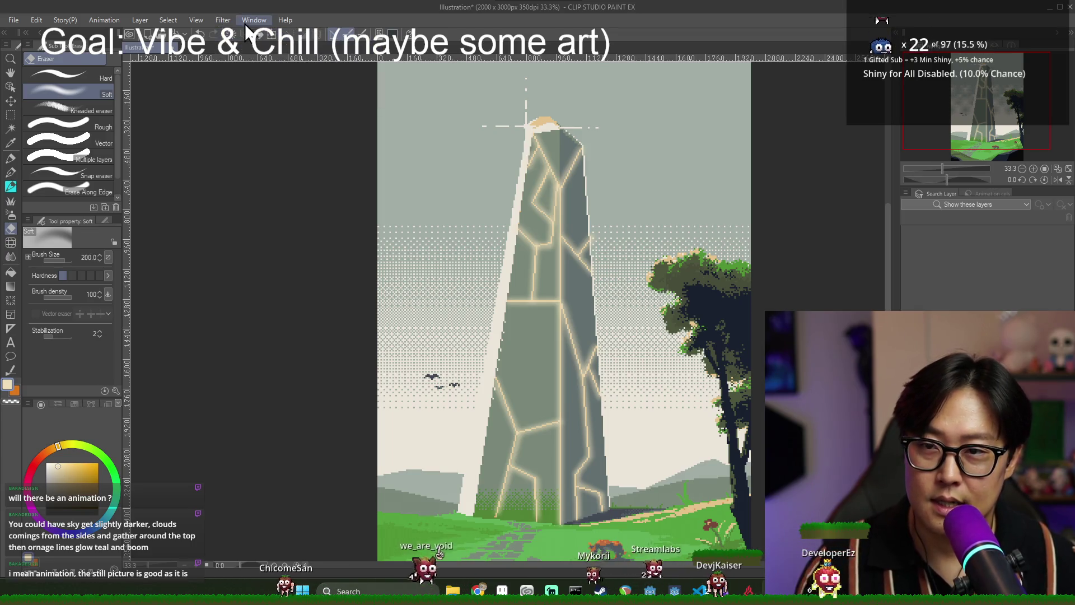
left_click(224, 20)
Apply a Gaussian blur of strength 66.92 to the glow and give its layer a brightening blend mode.
mouse_move(240, 35)
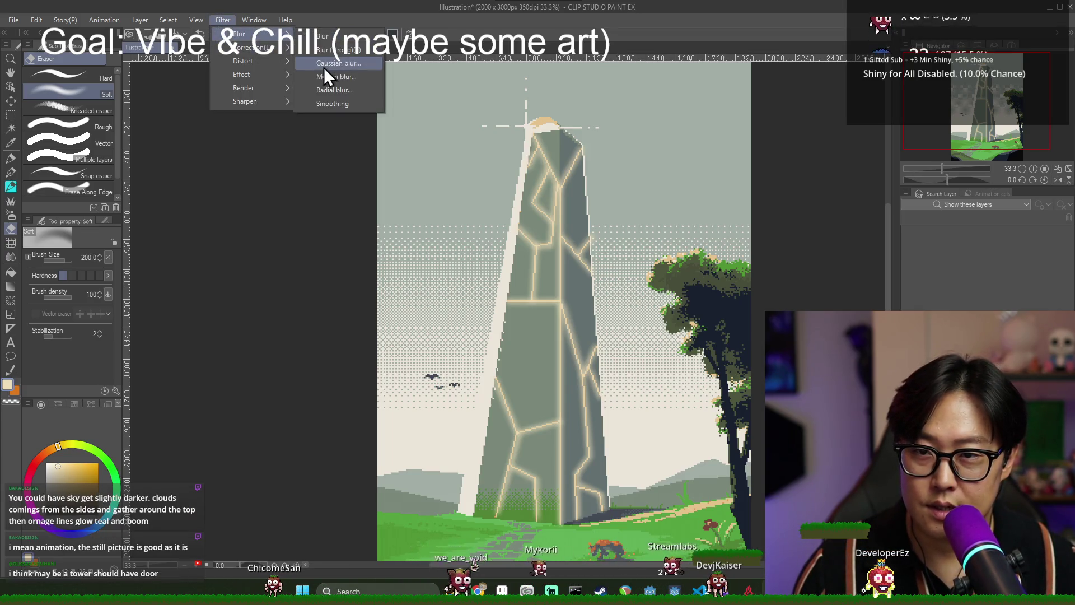
left_click(322, 62)
left_click(382, 455)
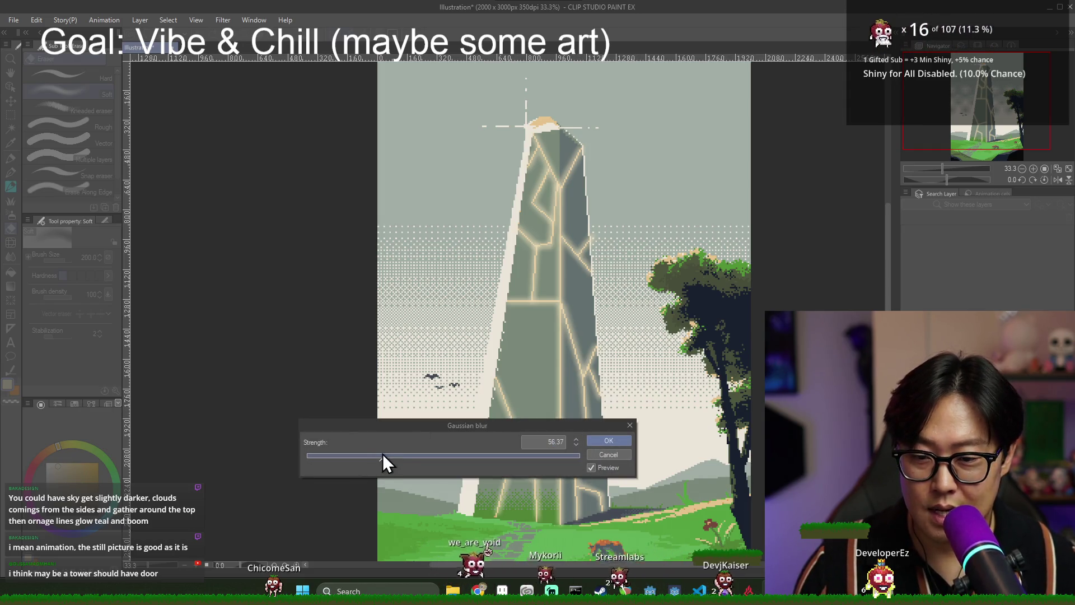
left_click(418, 456)
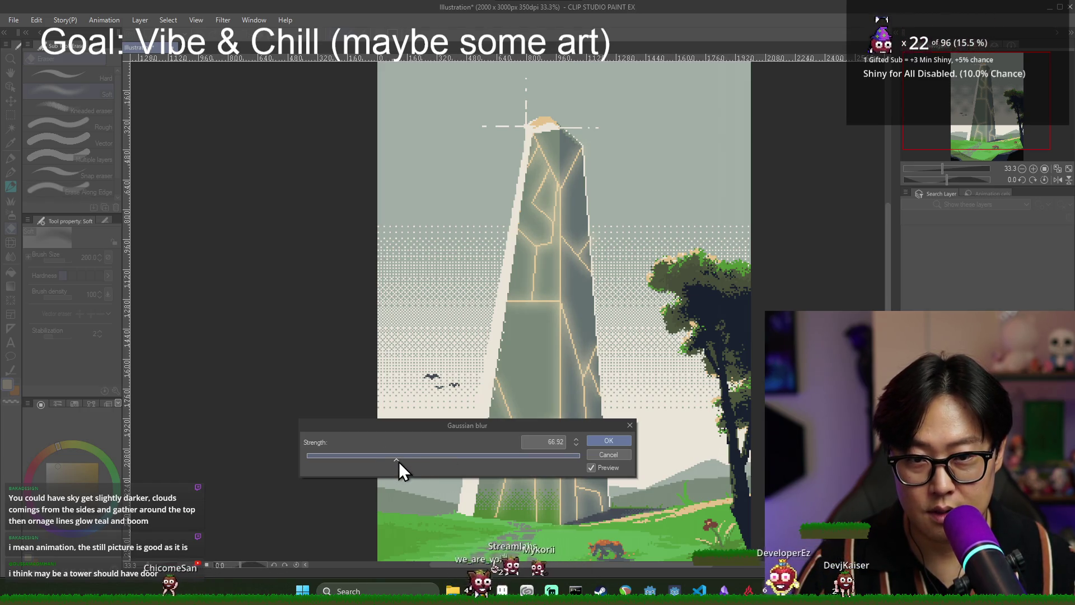
left_click(610, 441)
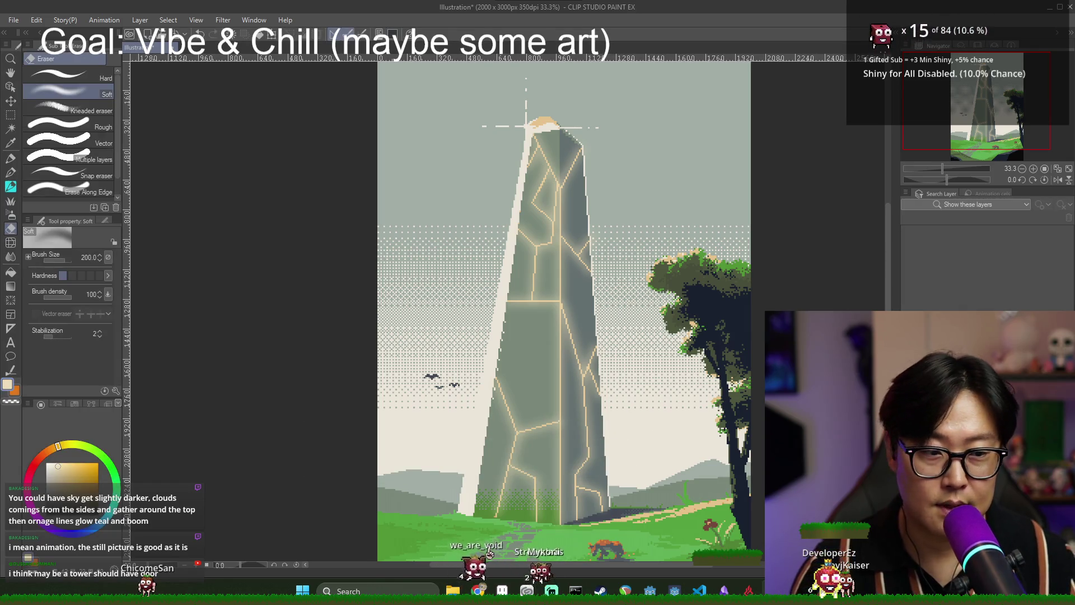
left_click(957, 331)
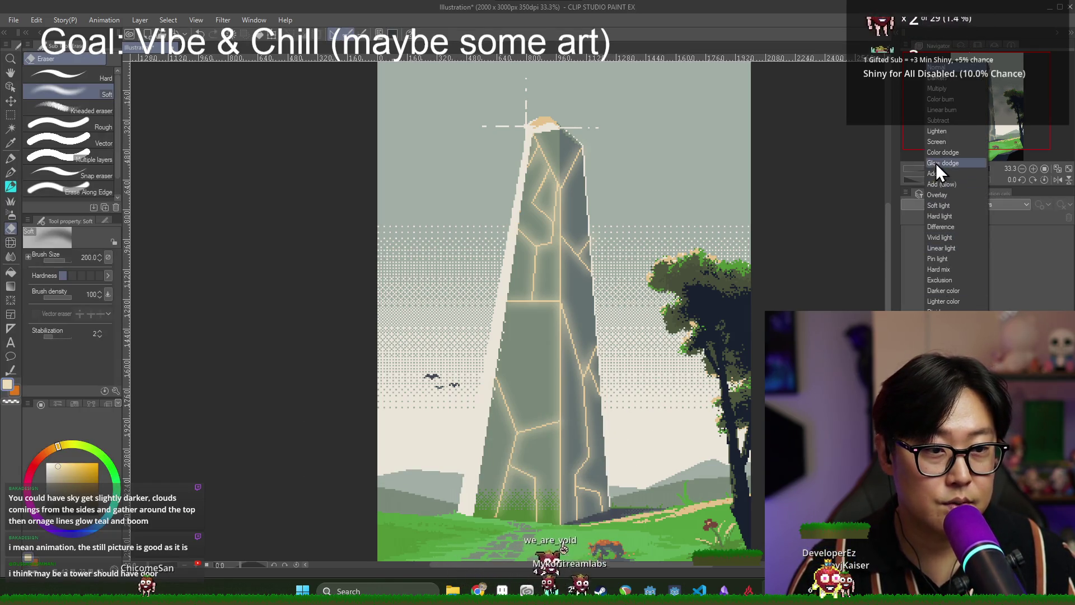
left_click(942, 142)
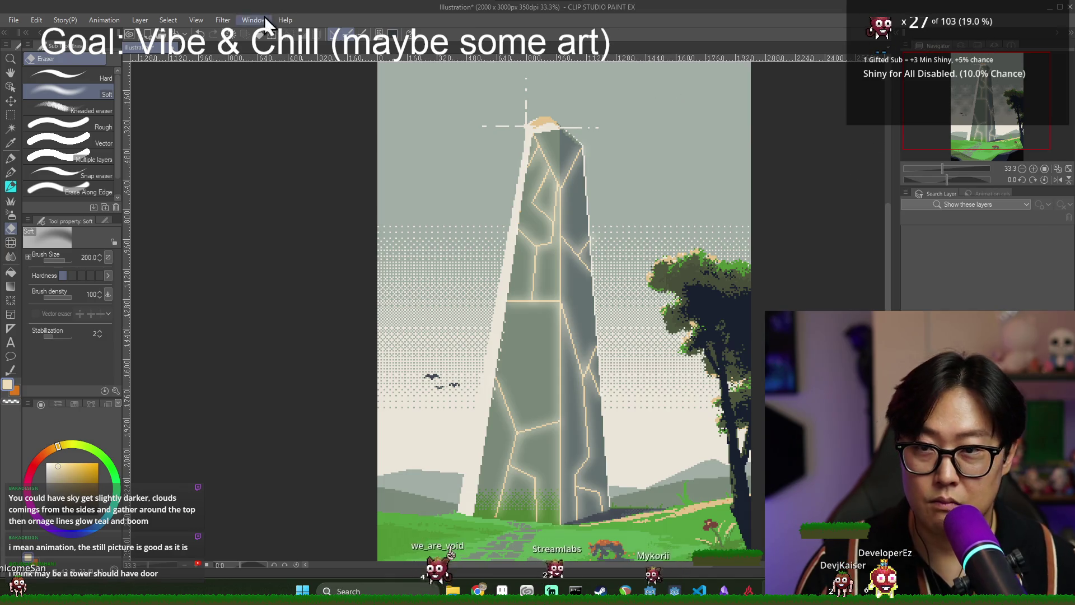
Reopen Gaussian blur, test stronger and weaker strengths, then cancel without changing the blur.
left_click(230, 20)
mouse_move(252, 34)
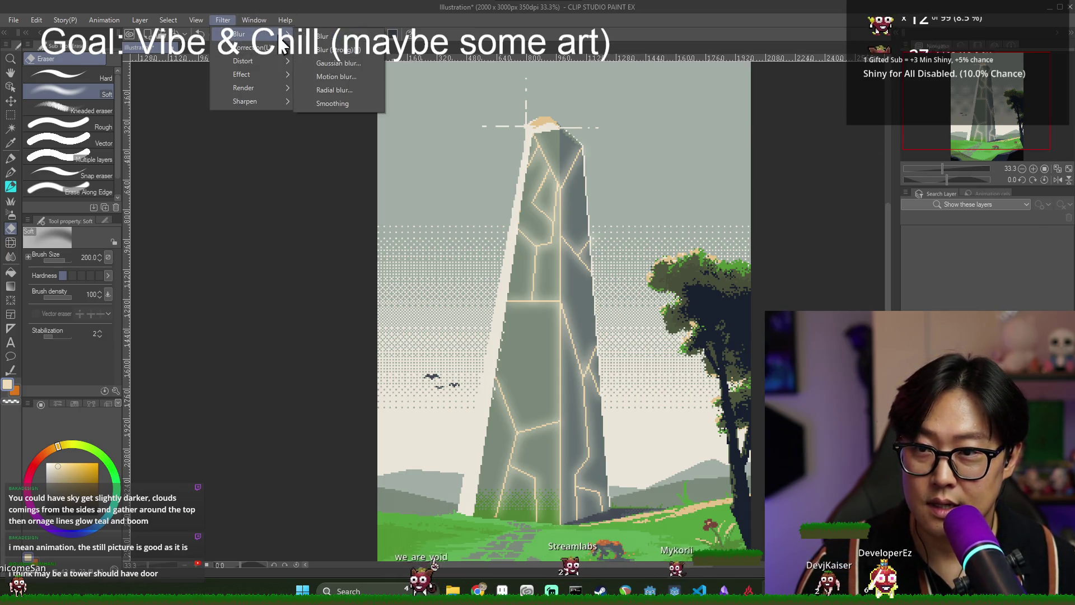
left_click(338, 64)
left_click(459, 456)
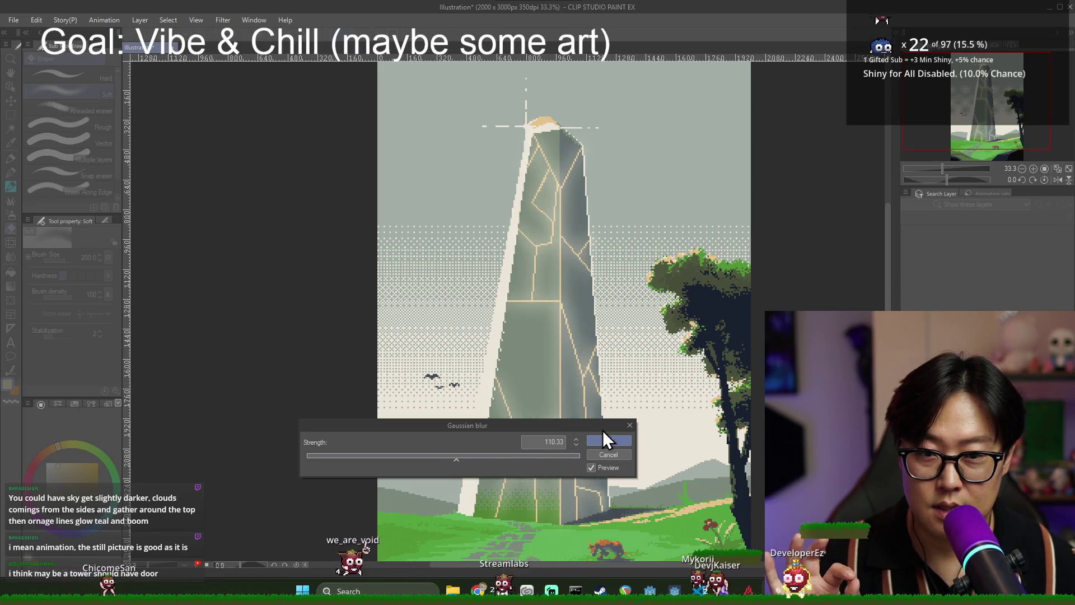
left_click(419, 457)
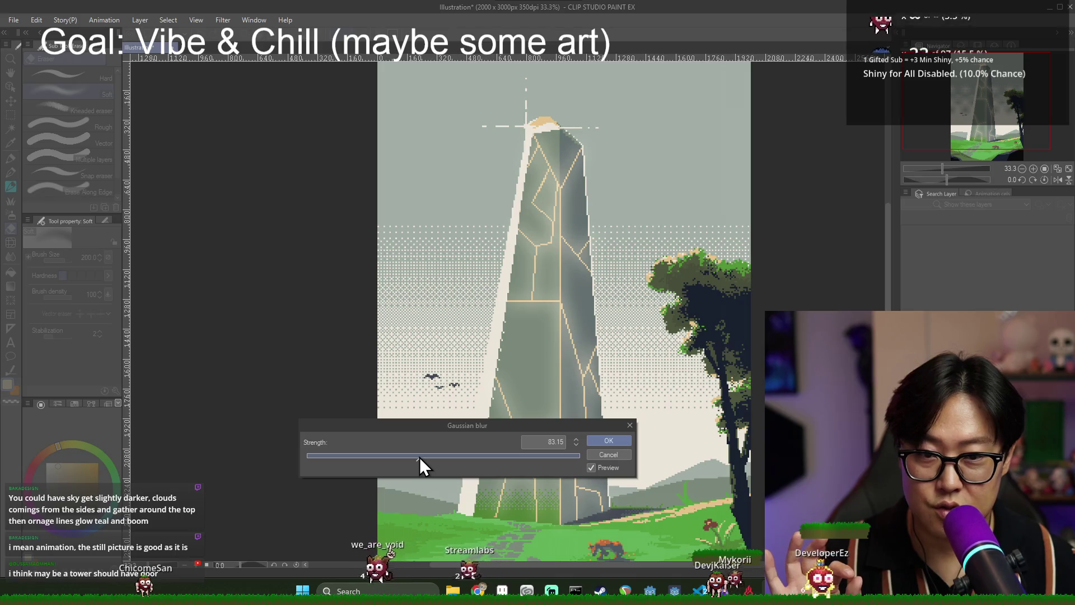
left_click(378, 457)
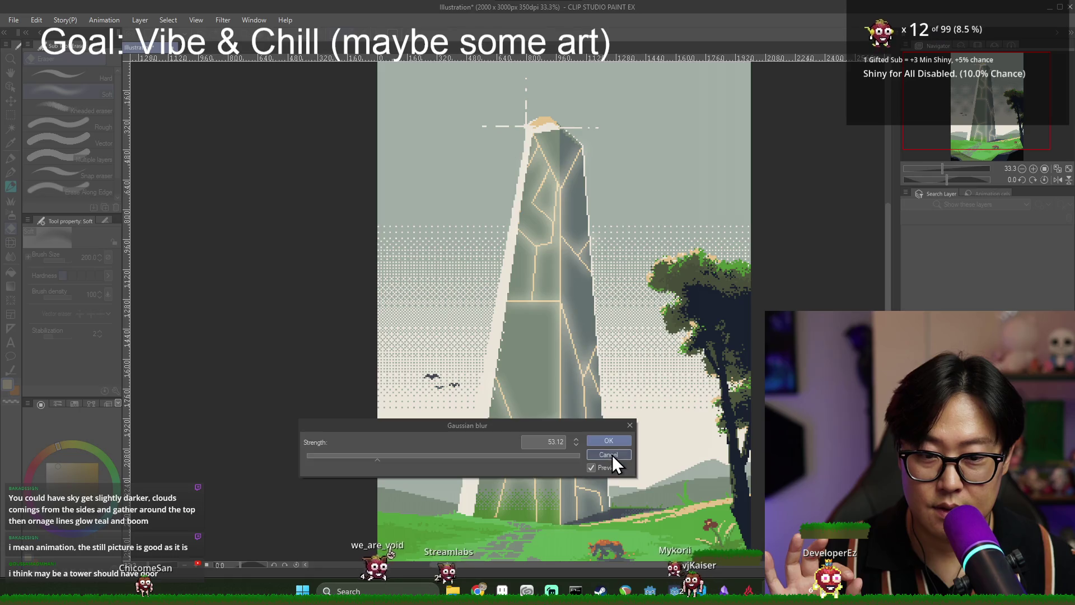
left_click(612, 455)
Try Glow dodge and Multiply on the crack-glow layer, then settle on Overlay blending.
left_click(921, 205)
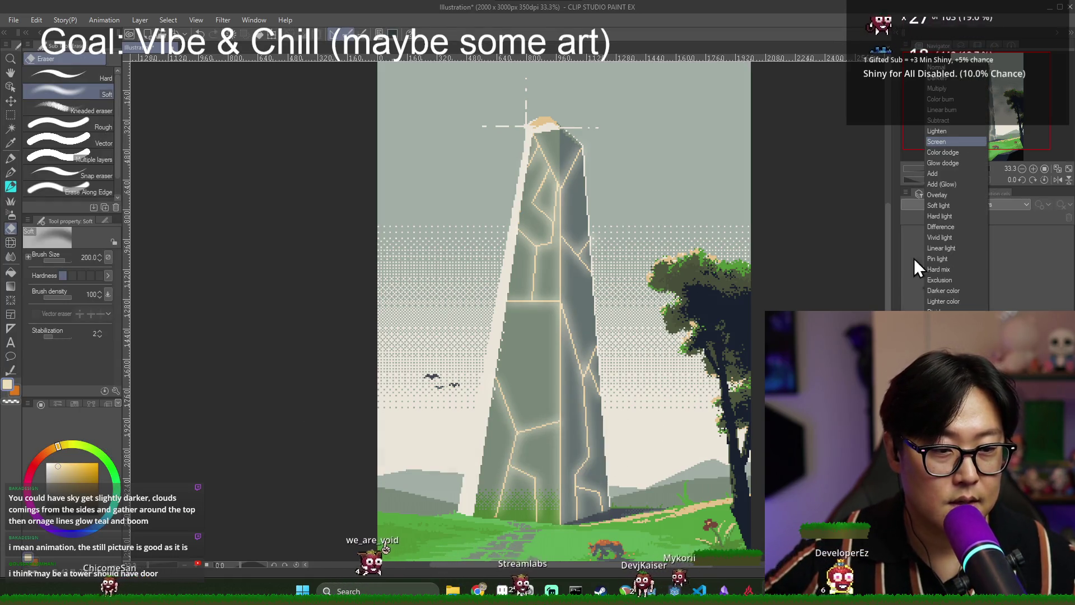
left_click(947, 163)
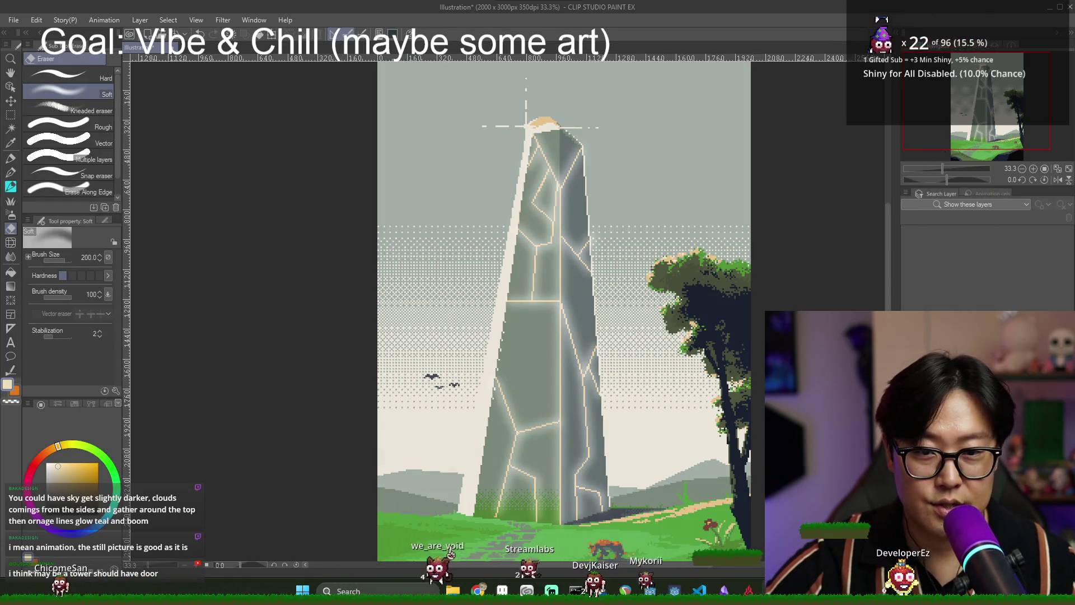
key("ctrl+z")
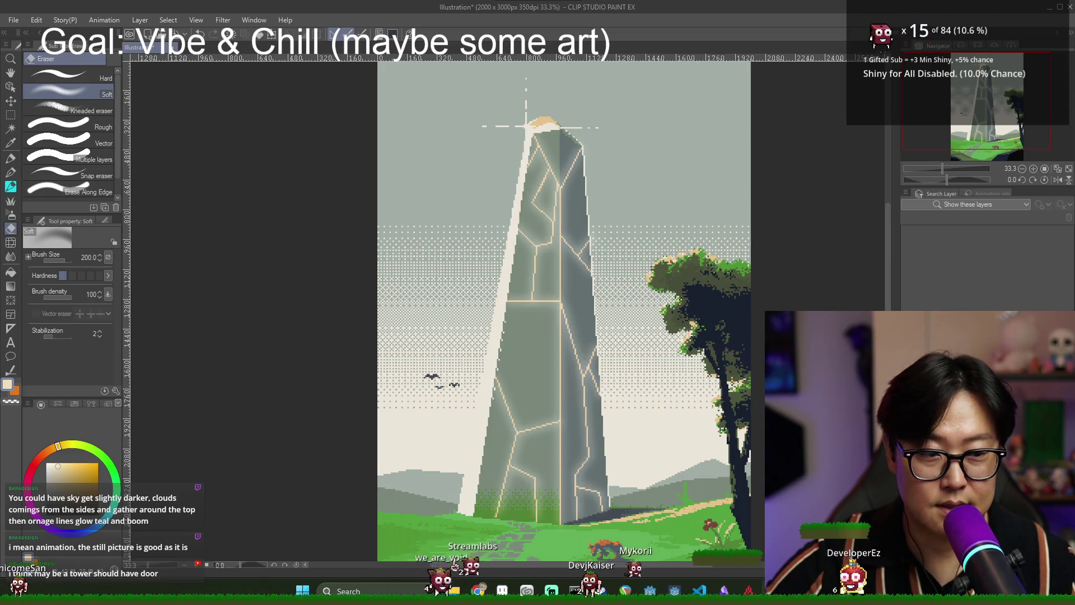
left_click(921, 205)
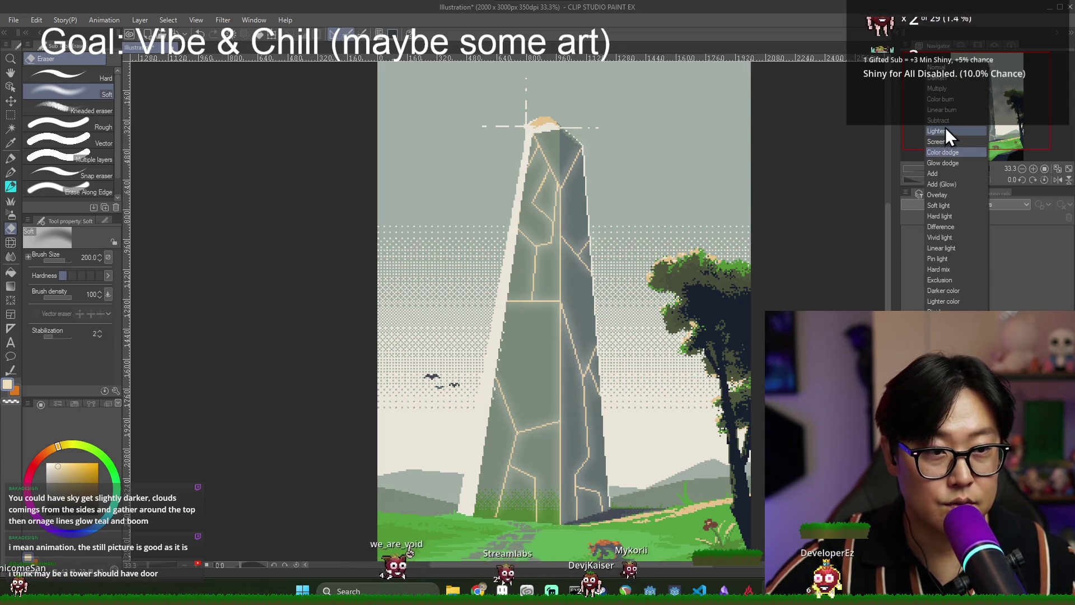
left_click(946, 88)
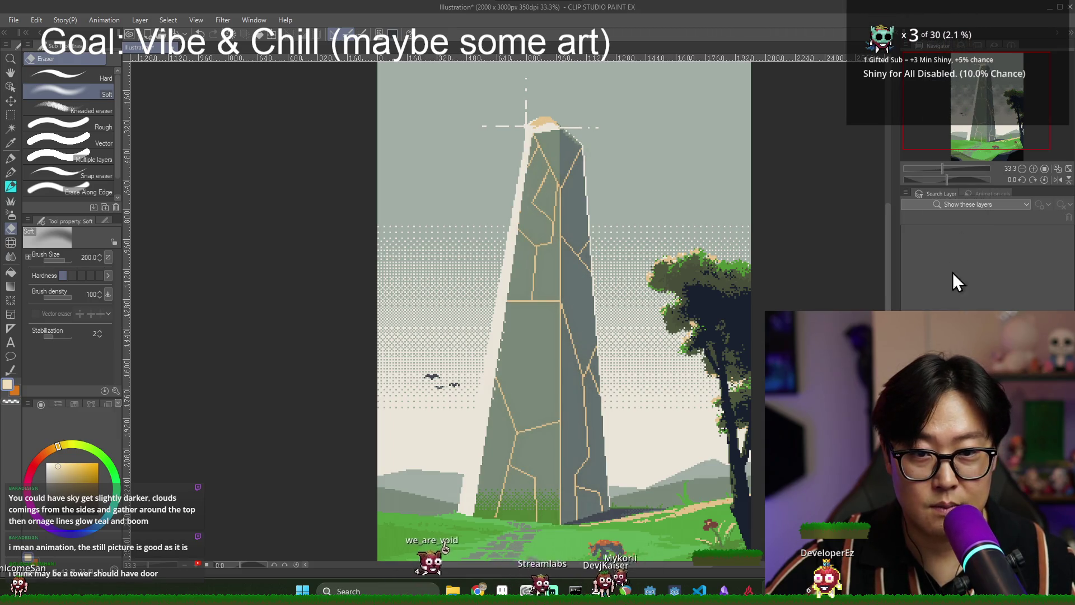
left_click(947, 88)
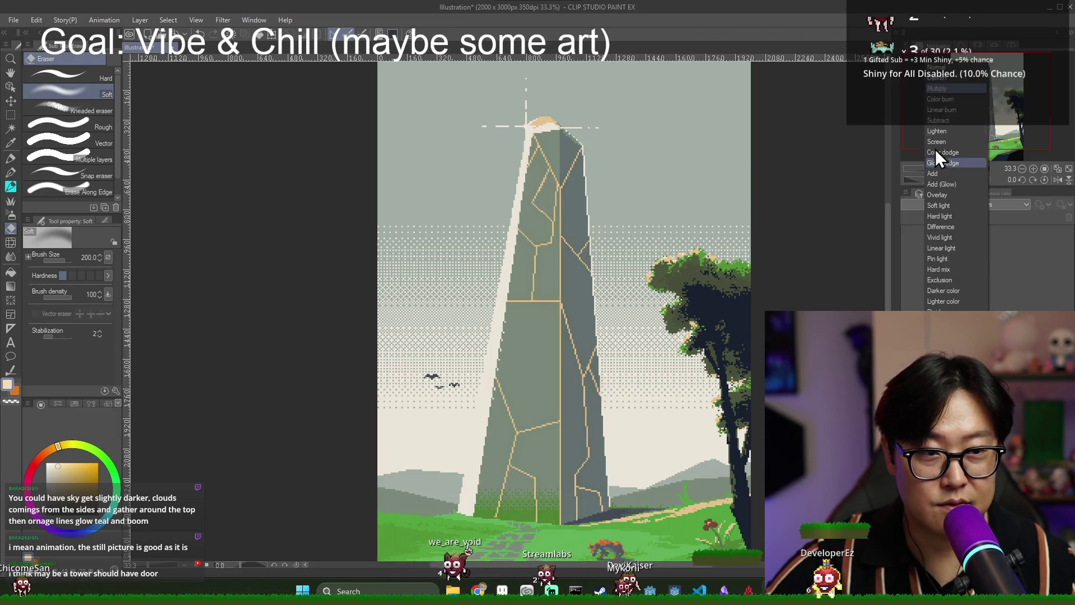
left_click(951, 196)
left_click(952, 204)
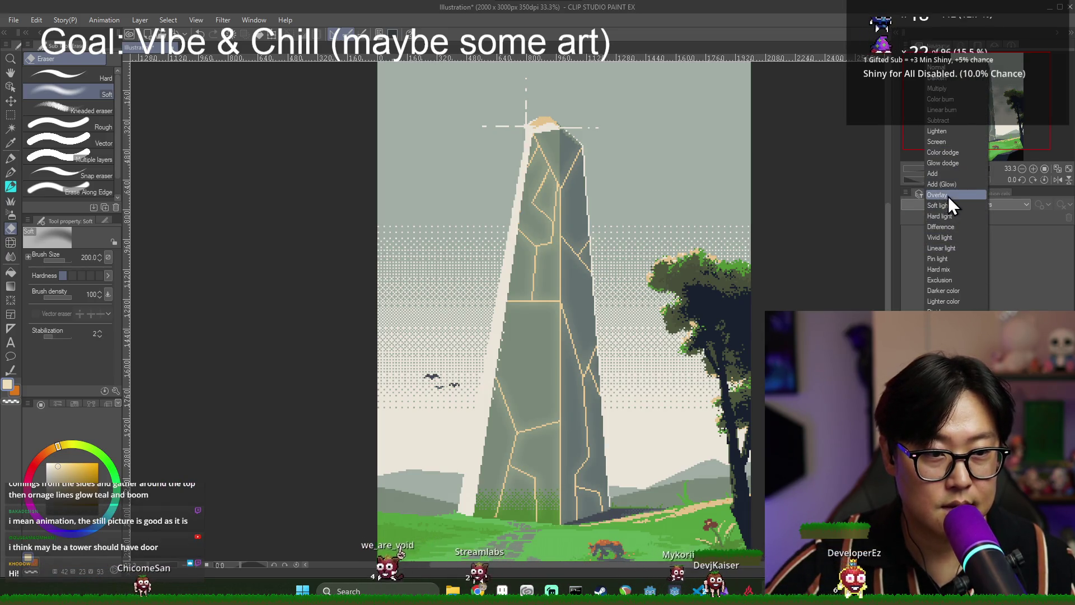
key("Escape")
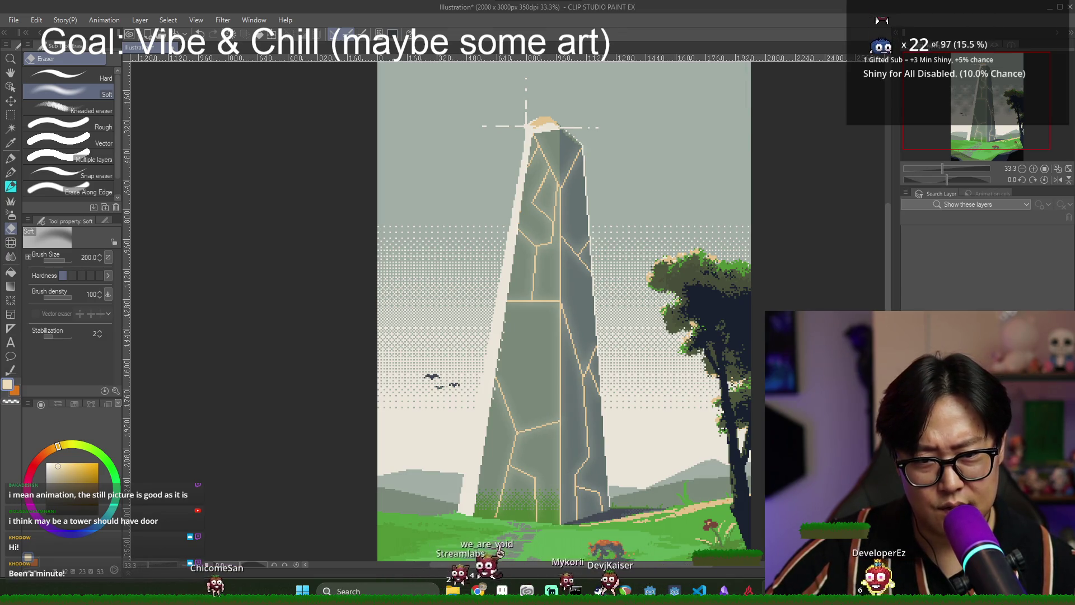
Choose a saturated yellow on the colour wheel and switch to the soft airbrush.
scroll(739, 369, "down", 1)
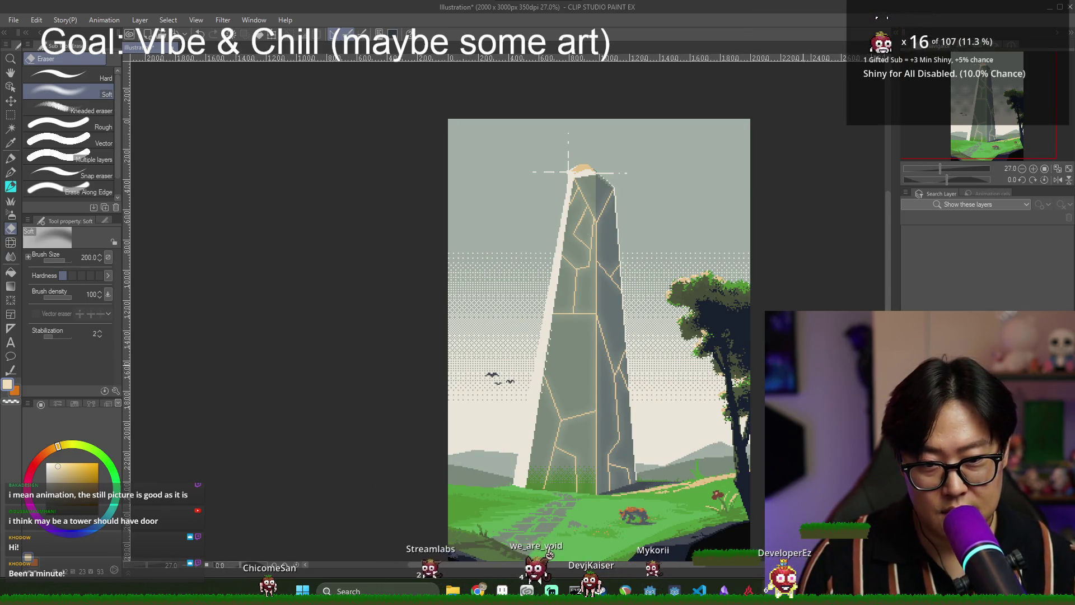
scroll(764, 367, "down", 1)
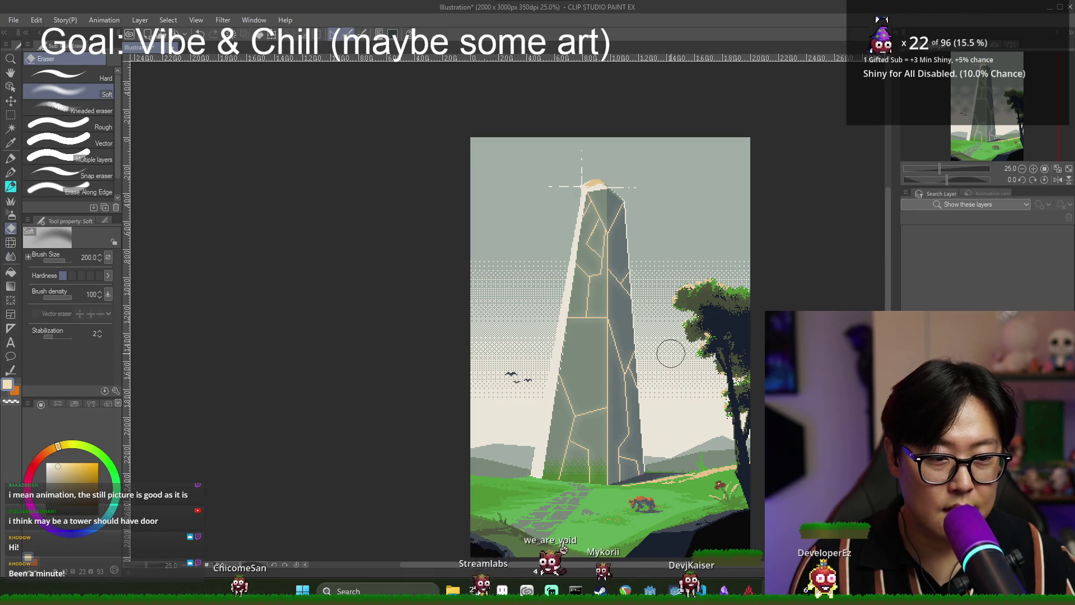
scroll(613, 296, "up", 3)
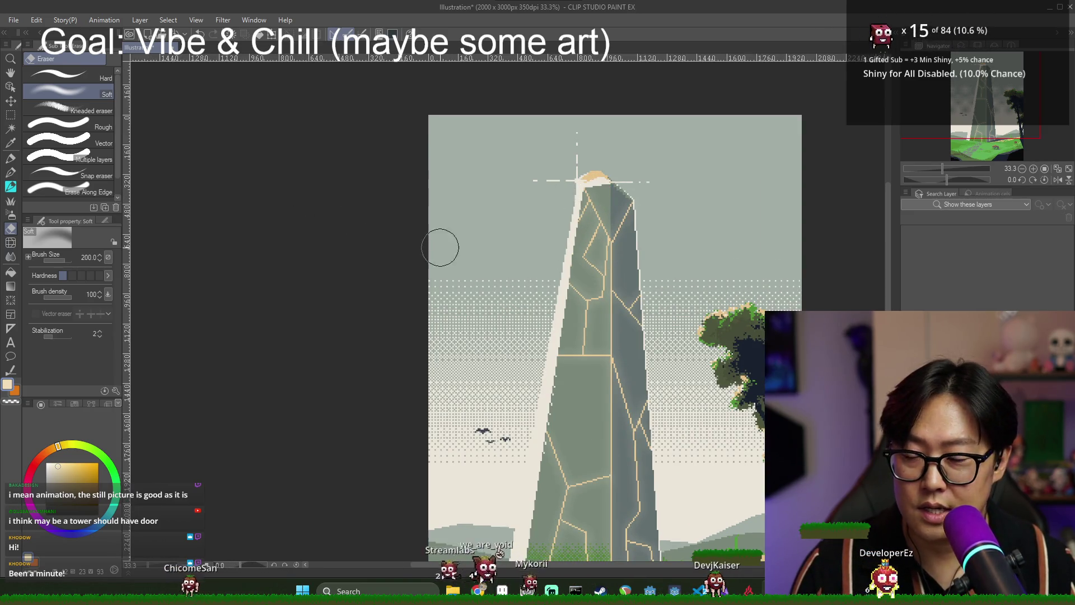
scroll(487, 269, "down", 2)
scroll(649, 313, "up", 1)
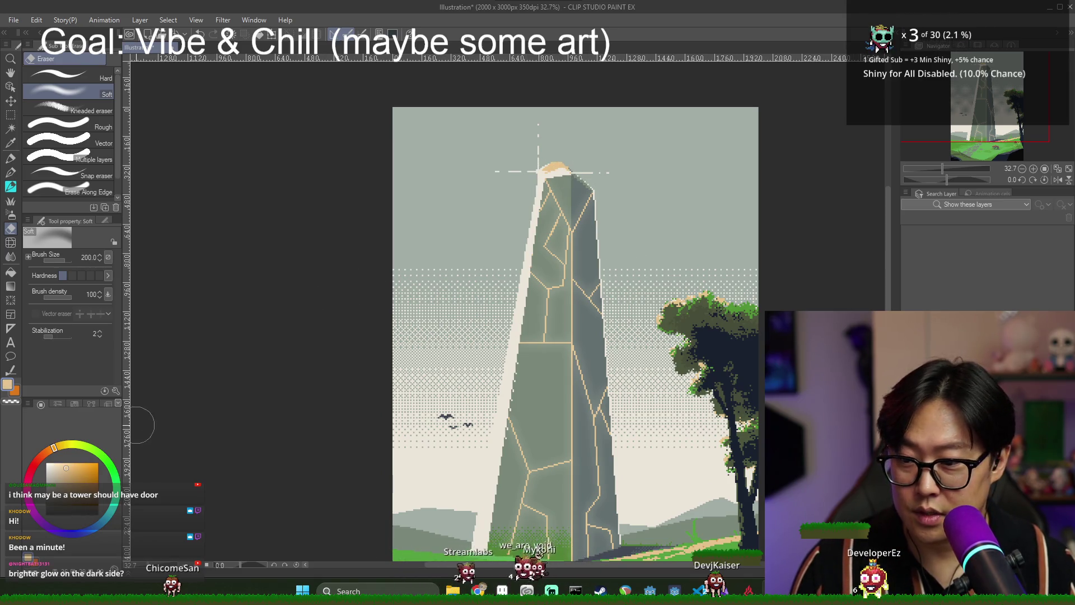
left_click(66, 445)
left_click(98, 463)
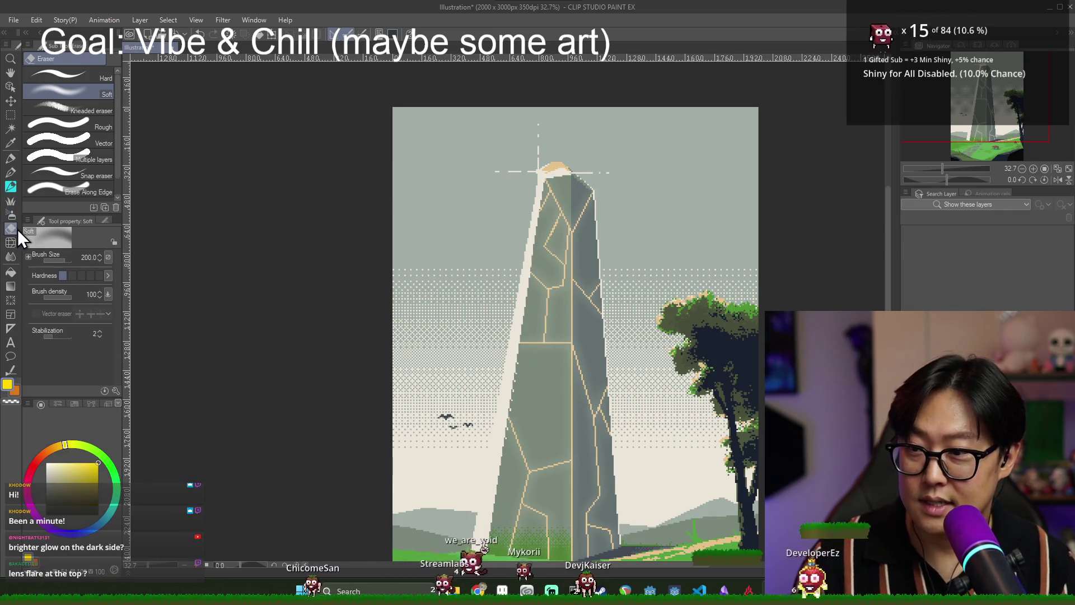
left_click(10, 214)
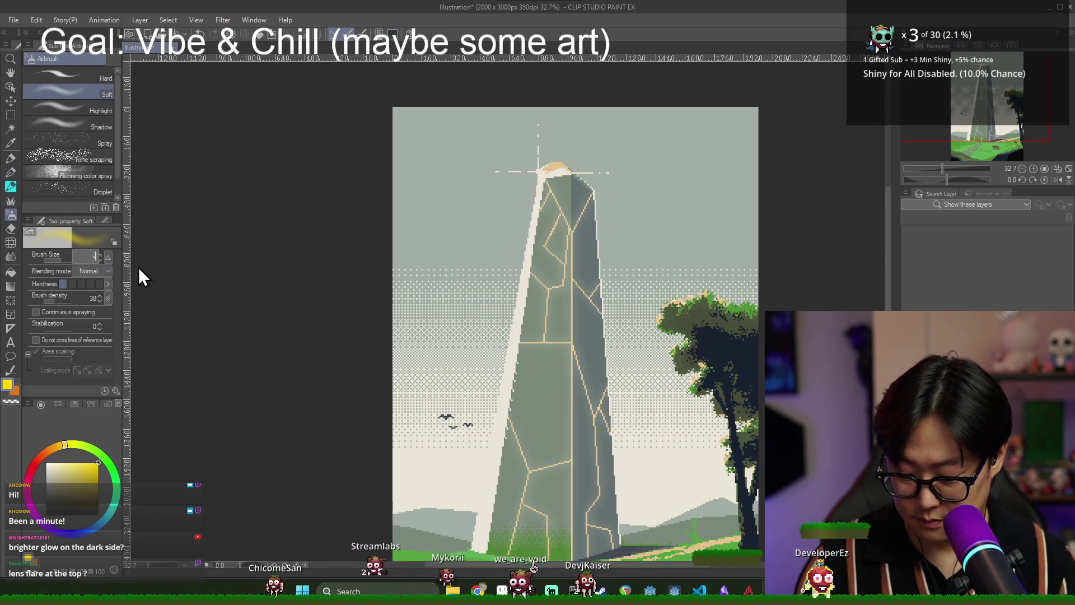
Resize the airbrush, pick the lit edge's near-white, and airbrush a soft glow over the obelisk tip.
type("60")
key("Return")
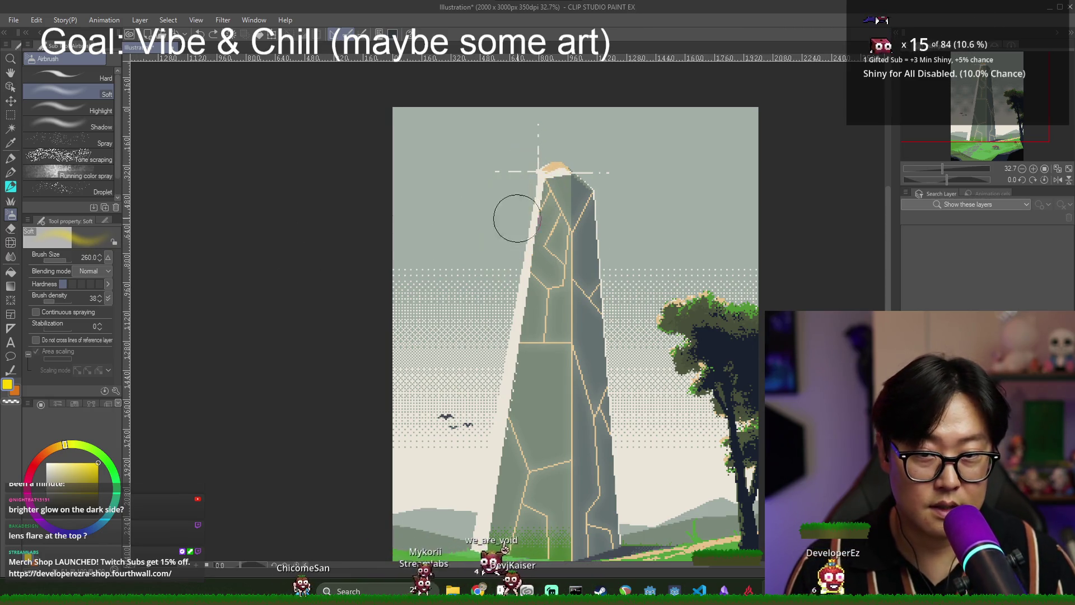
left_click(535, 194, "alt")
left_click_drag(532, 235, 538, 173)
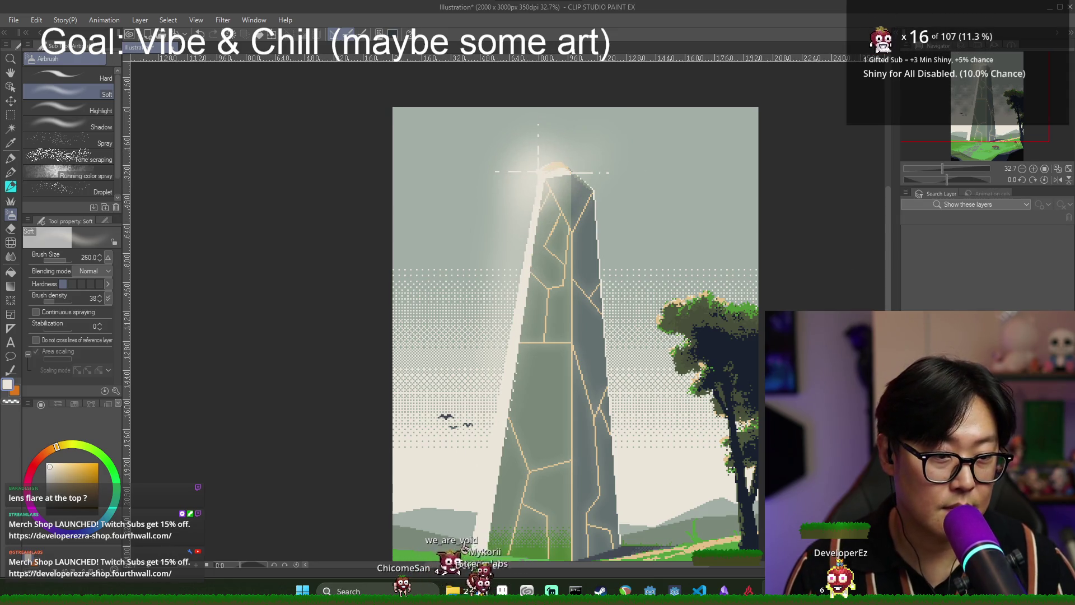
left_click(223, 19)
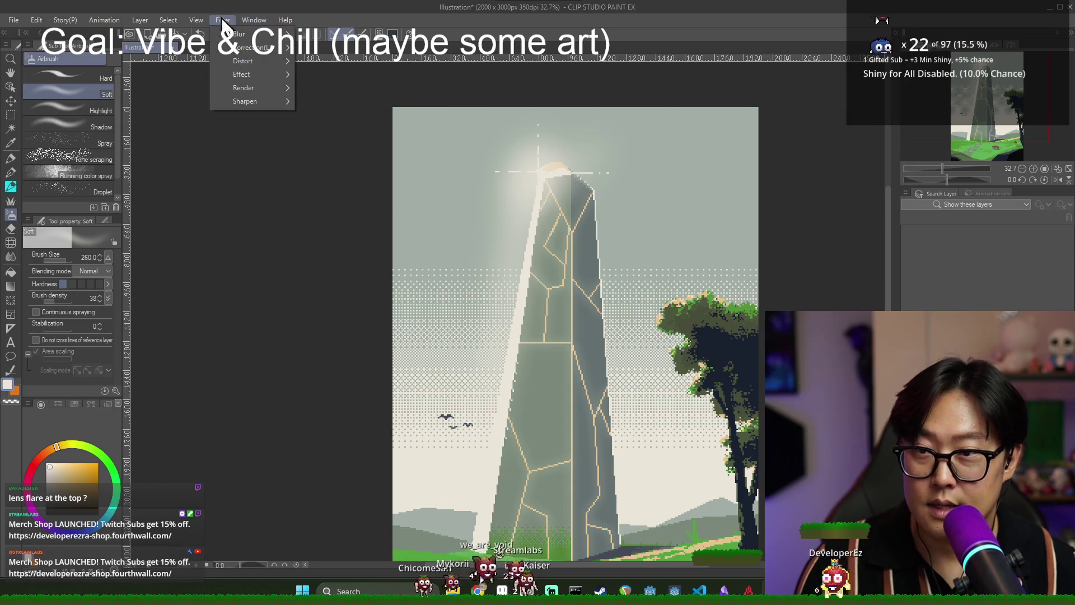
Apply a stronger Gaussian blur to the tip glow for a softer haze.
mouse_move(246, 61)
left_click(331, 86)
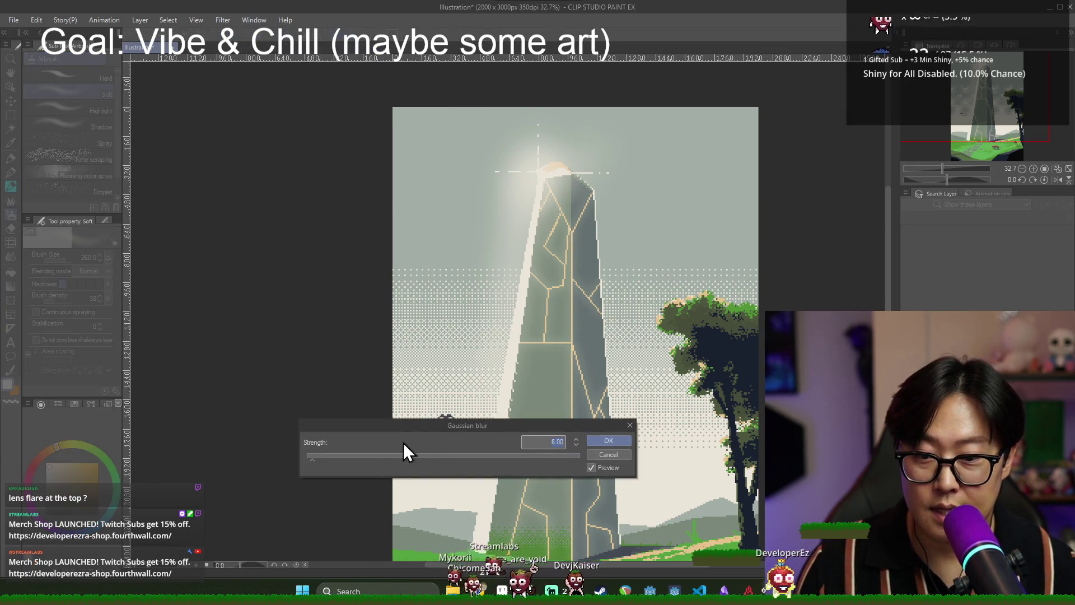
left_click(331, 456)
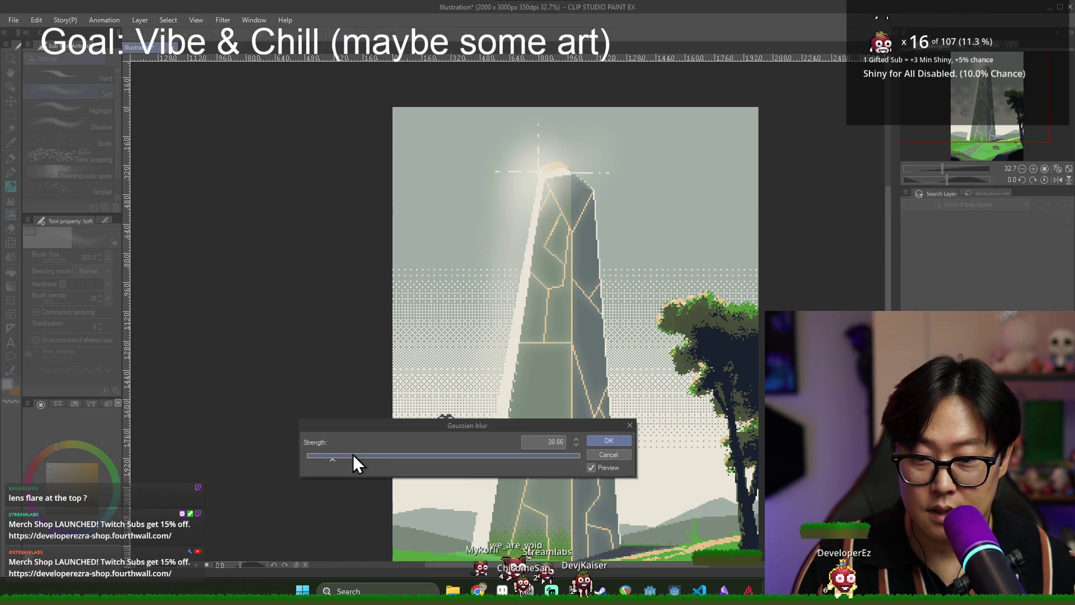
left_click(608, 441)
Try Color burn and Color dodge, then set the glow layer to Glow dodge blending.
left_click(952, 205)
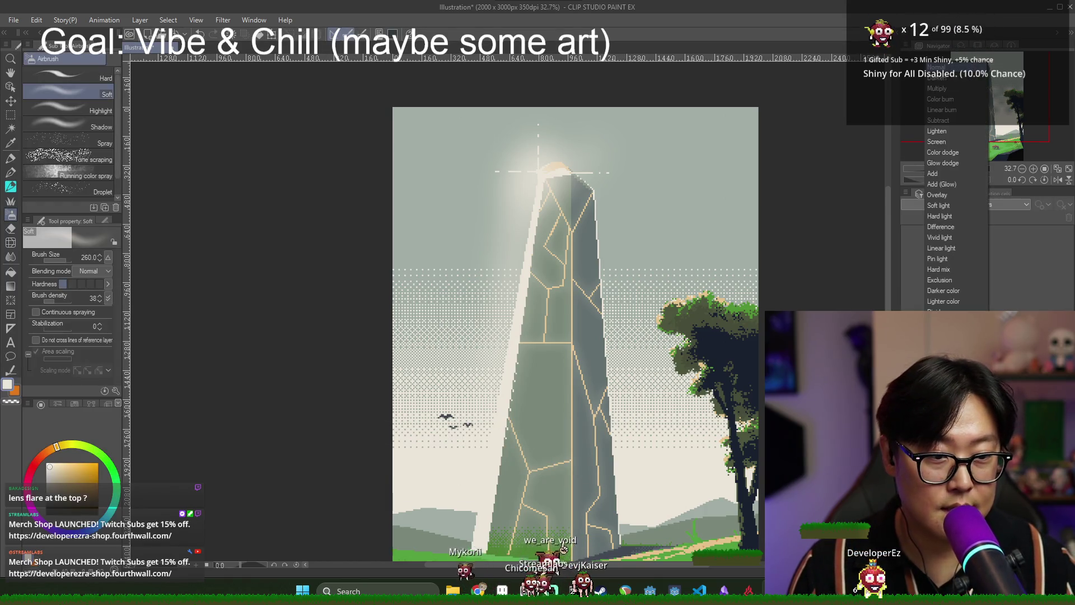
left_click(946, 102)
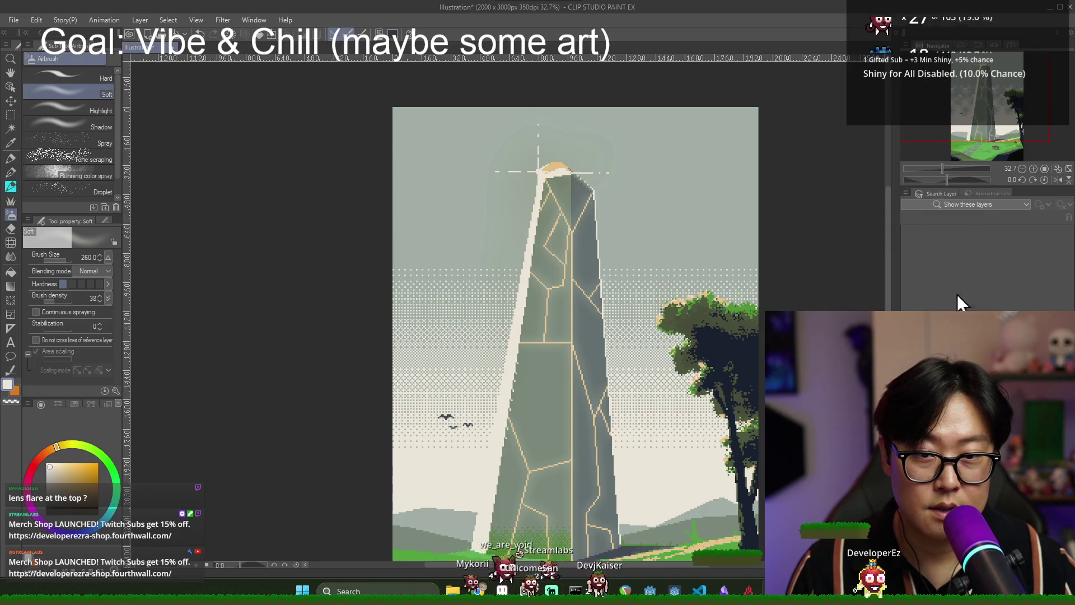
left_click(952, 99)
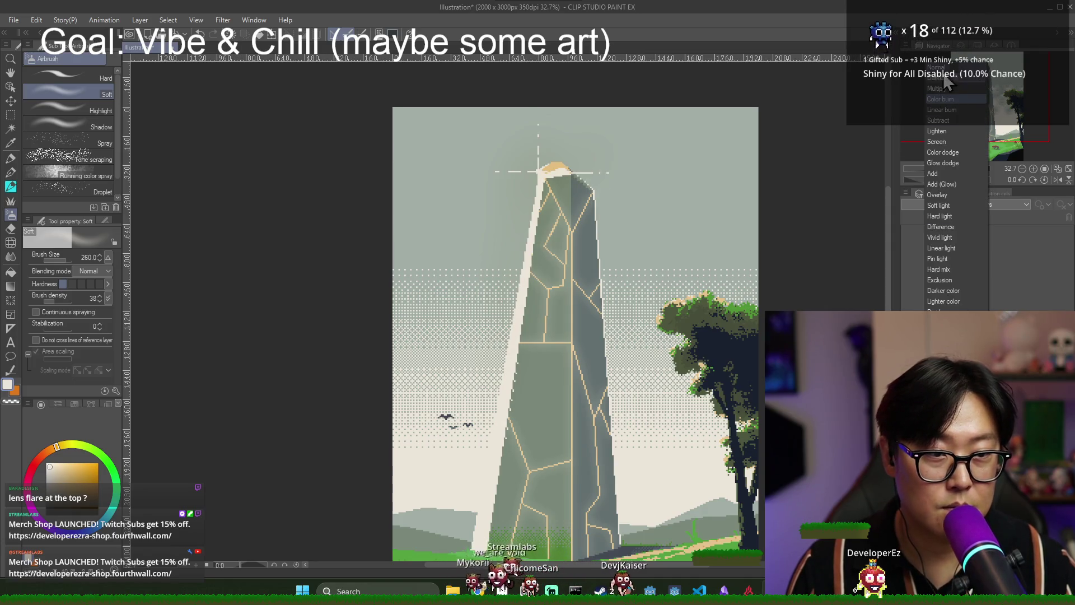
left_click(955, 154)
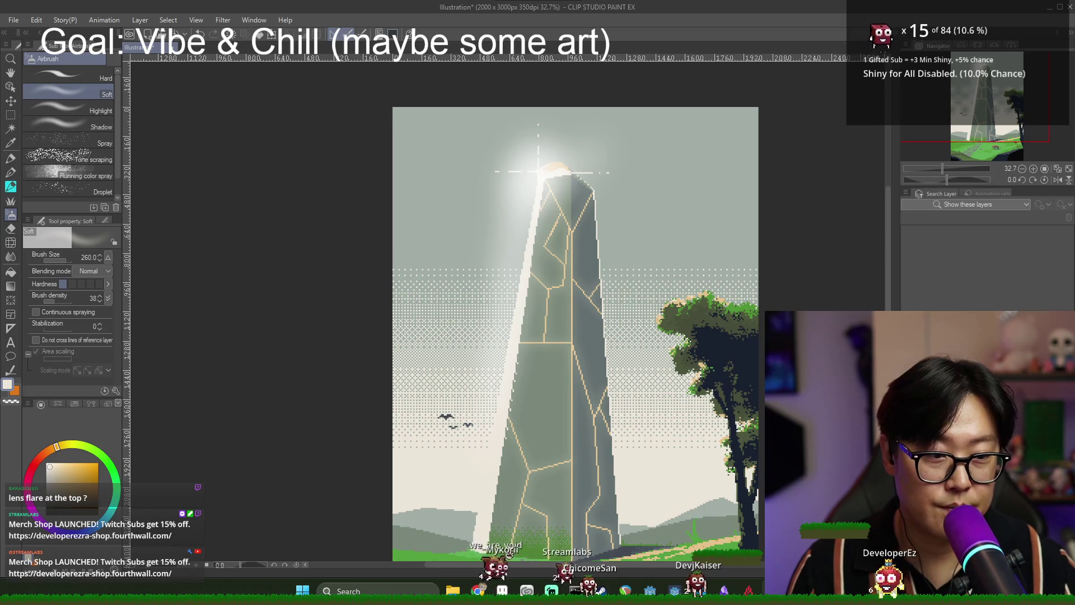
left_click(953, 205)
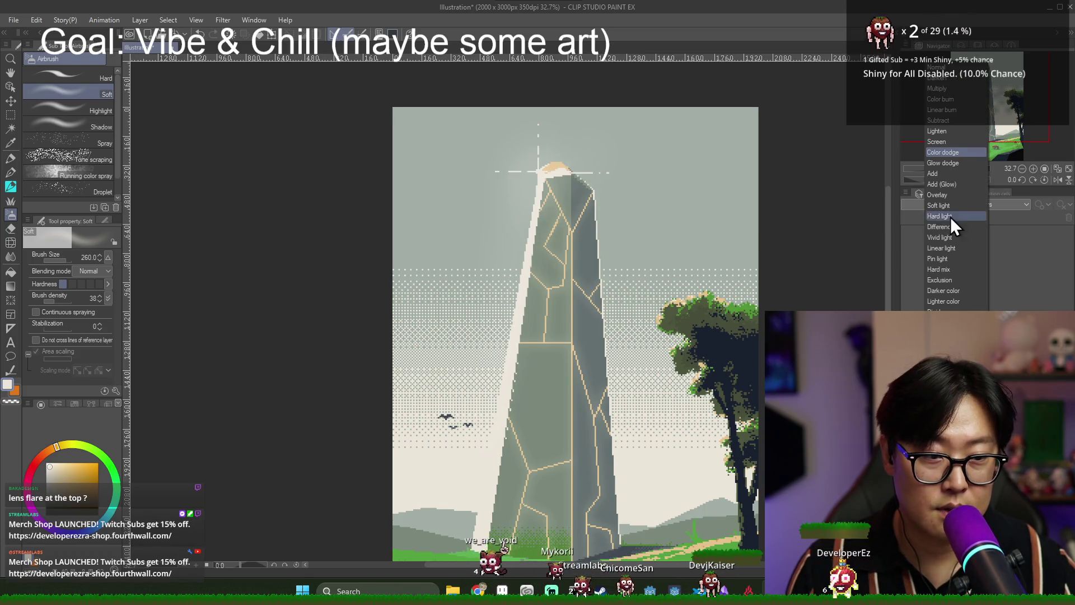
left_click(946, 163)
Test a brighter airbrush stroke over the tip and lit edge, then undo it.
left_click_drag(538, 162, 498, 448)
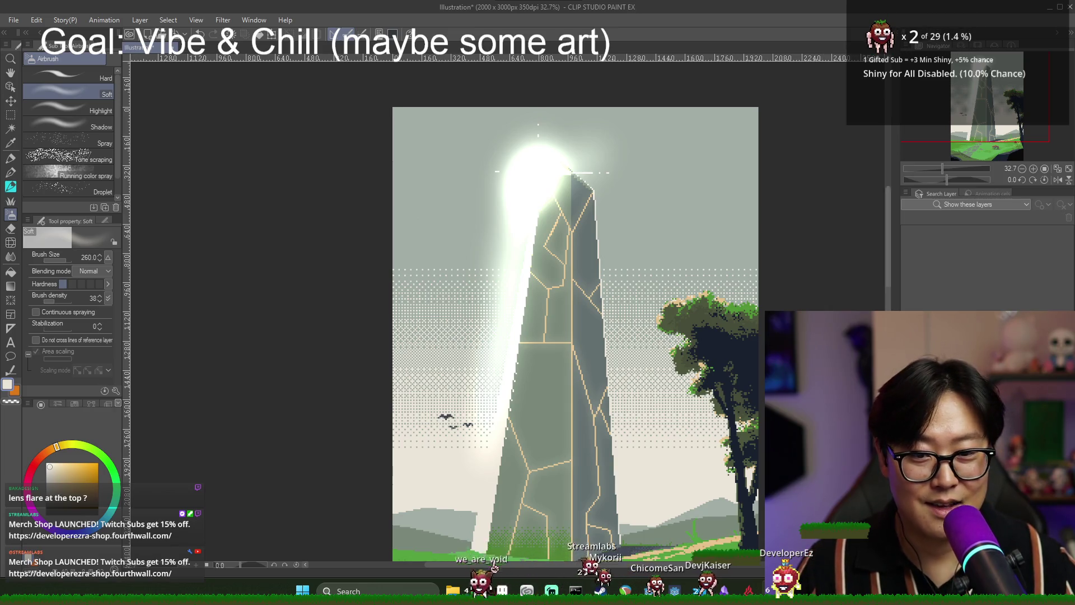
key("ctrl+z")
key("ctrl+z")
key("ctrl+z")
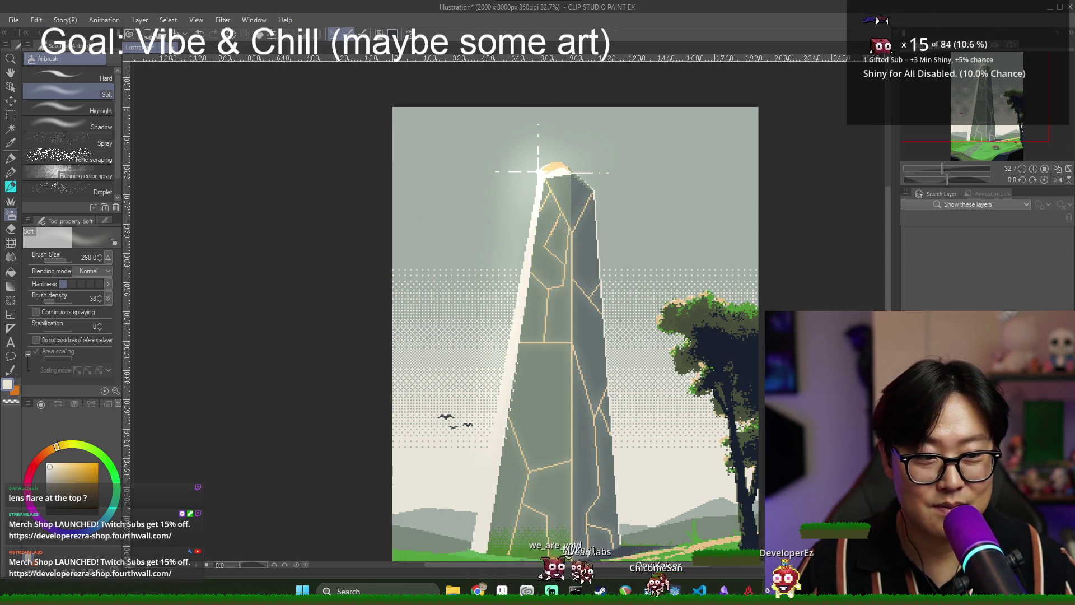
key("ctrl+y")
key("ctrl+z")
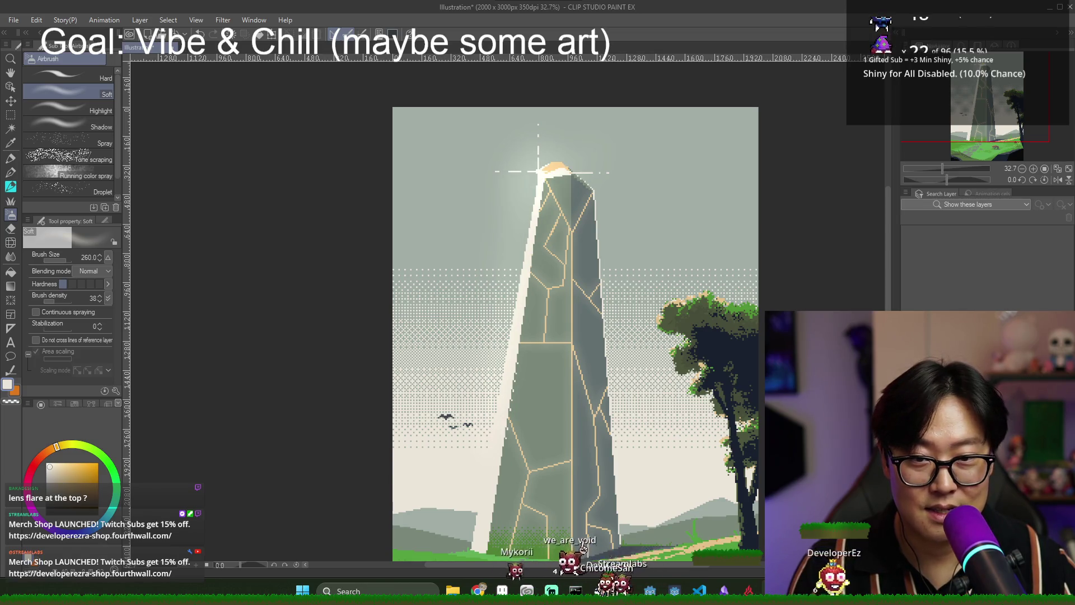
Compare the tip glow with undo/redo, then take the soft eraser at size 500.
key("ctrl+z")
key("ctrl+y")
scroll(753, 335, "down", 1)
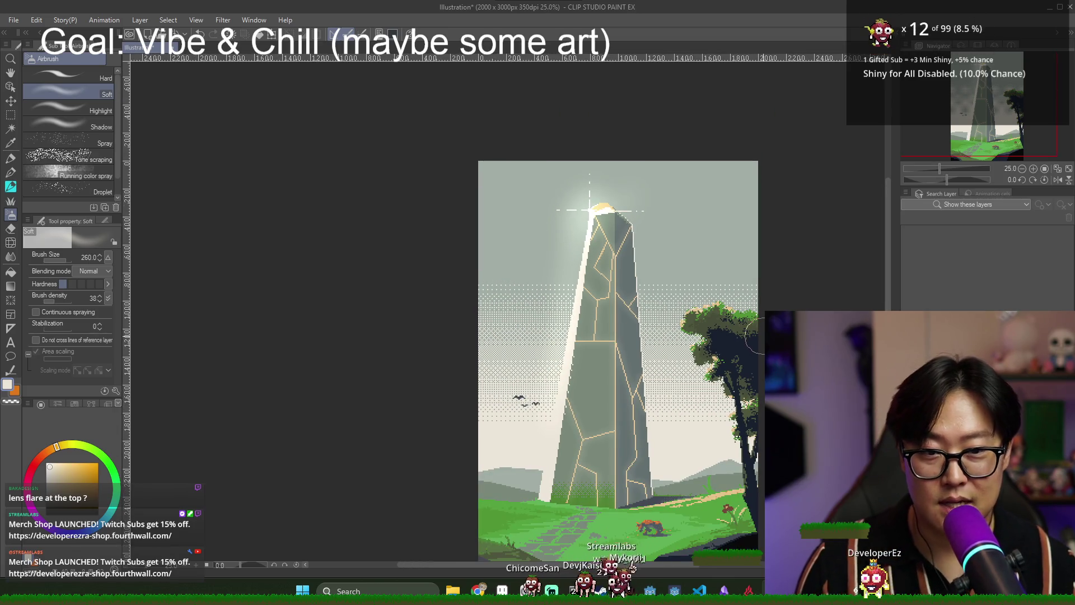
scroll(754, 335, "down", 1)
key("e")
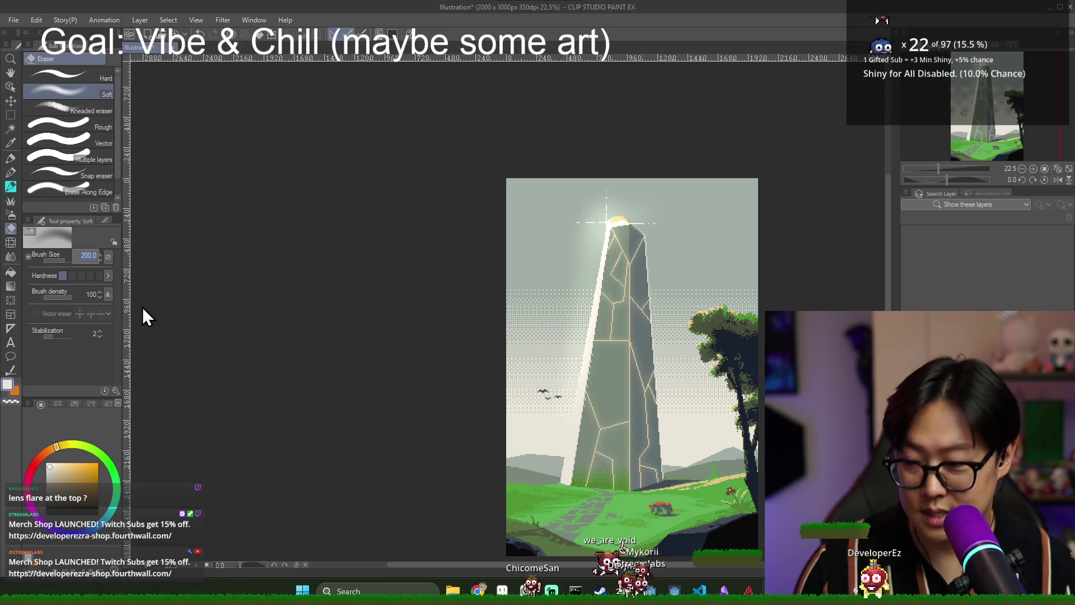
type("500")
key("Return")
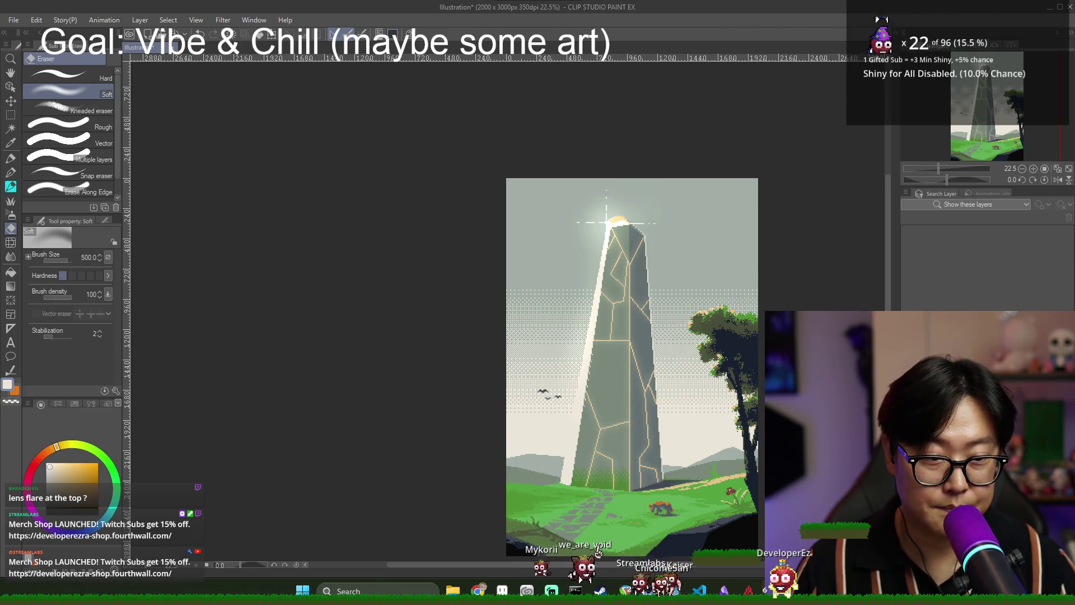
Zoom the Navigator to 33.3% and reduce the eraser size to 150, then 40.
left_click(1033, 169)
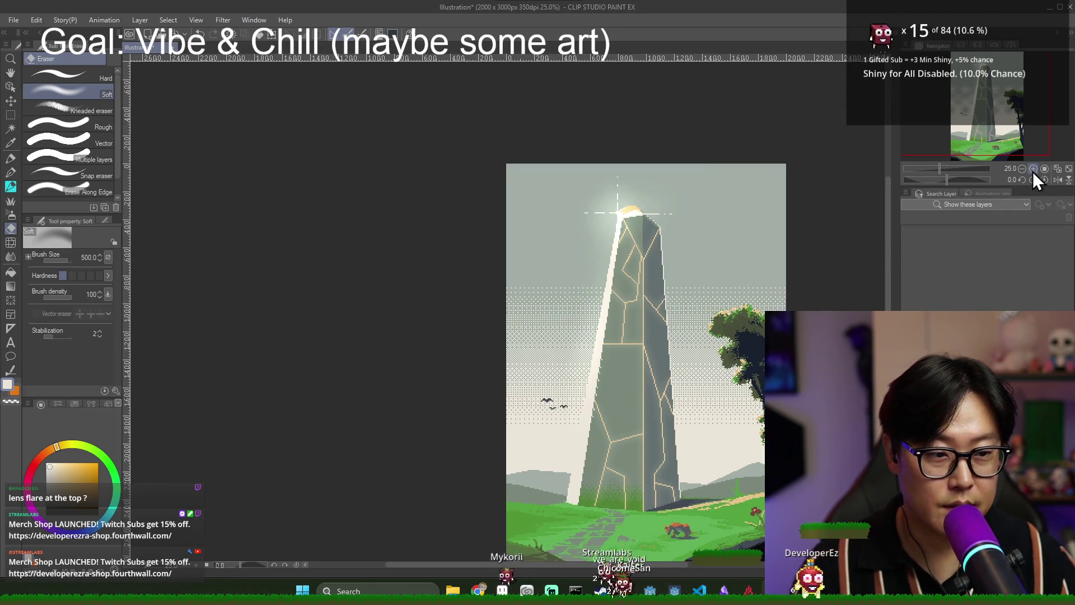
left_click(1034, 169)
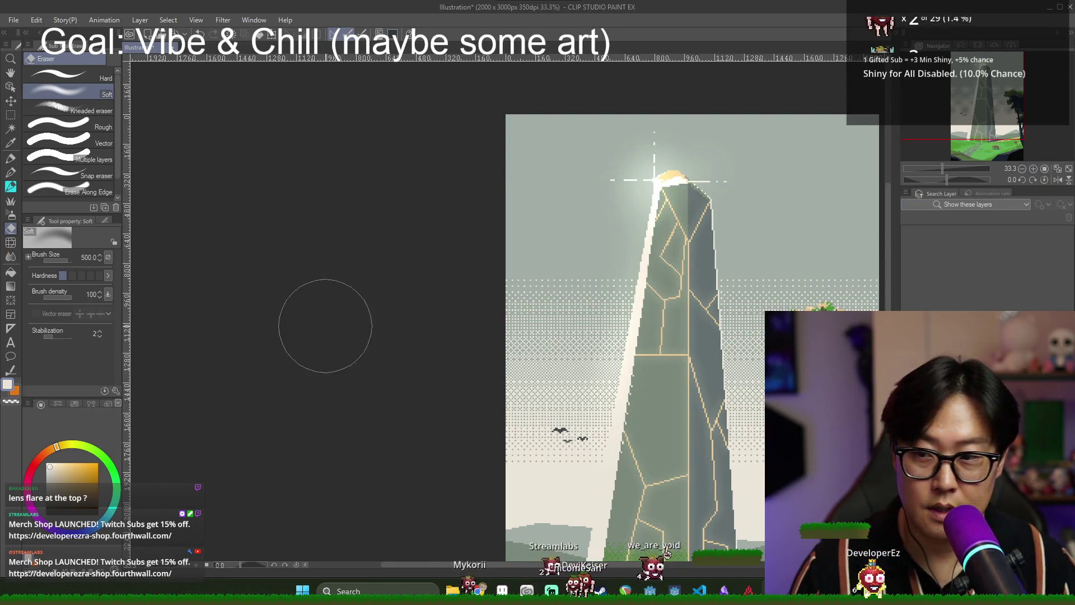
left_click(93, 258)
type("150")
key("Return")
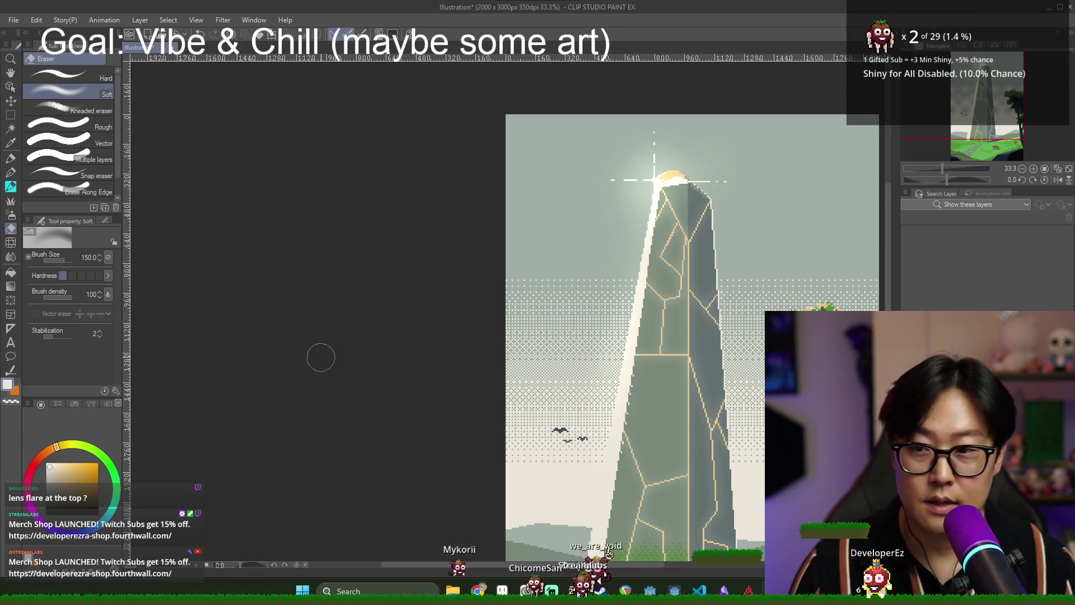
left_click(90, 256)
type("40")
key("Return")
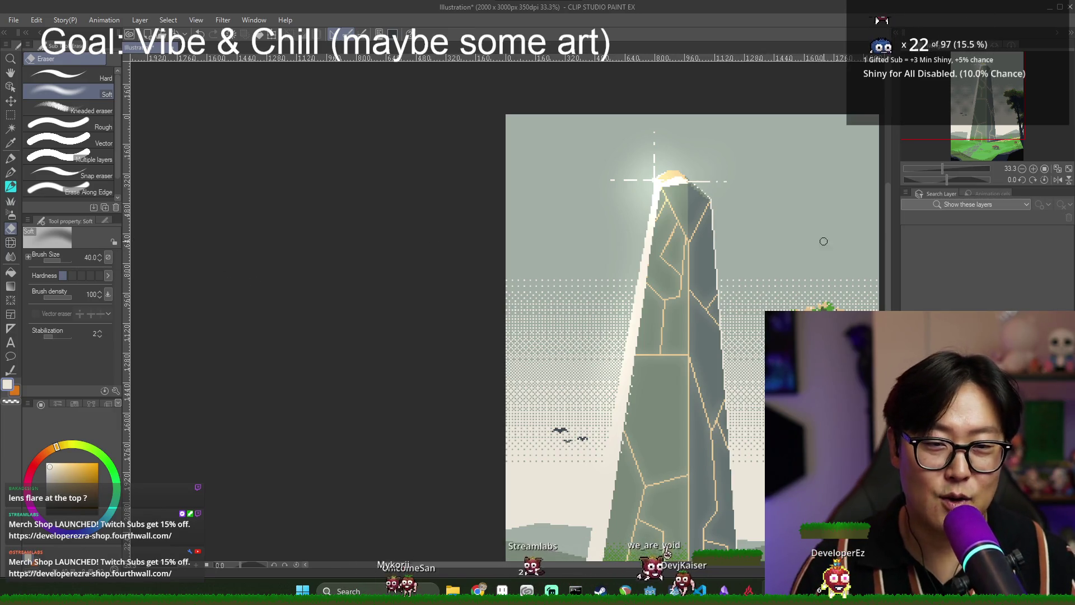
Pan to the tree and grass, try another blend mode on the cracks, and undo it.
left_click_drag(985, 119, 1012, 129)
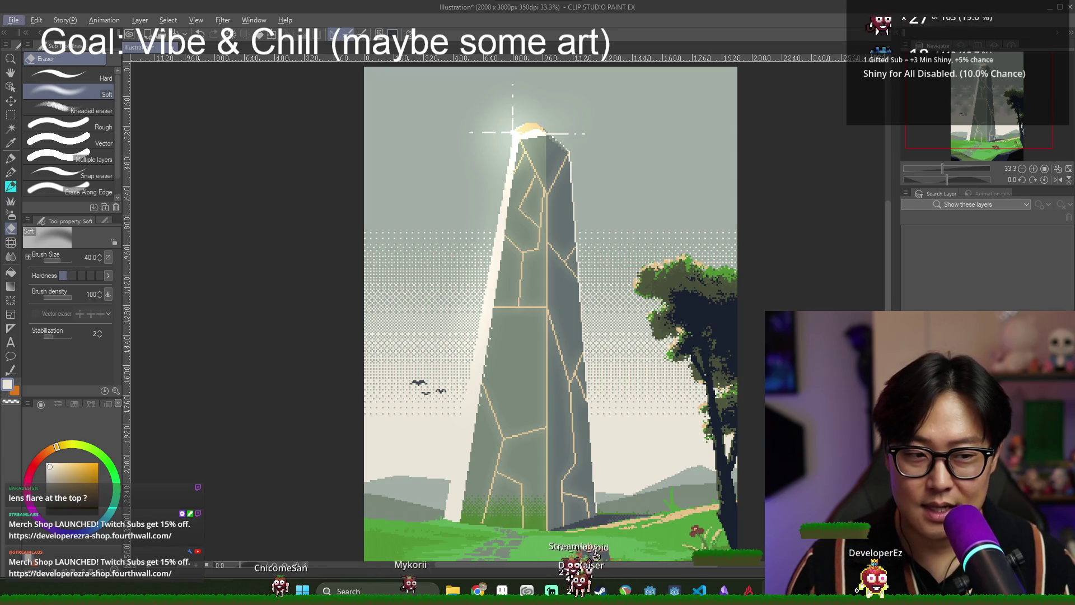
left_click(968, 204)
left_click(960, 187)
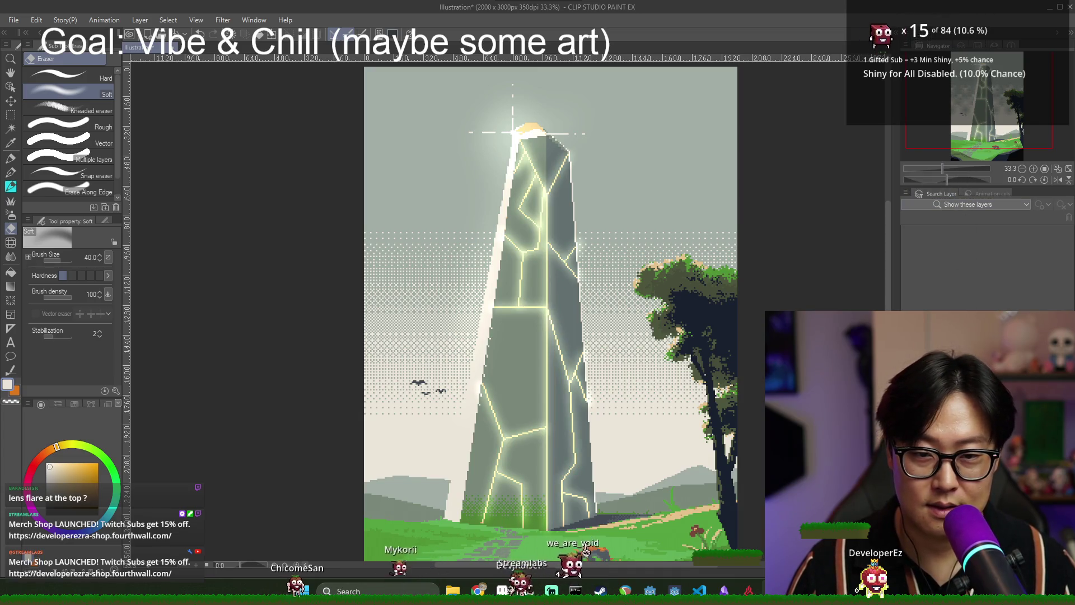
key("ctrl+z")
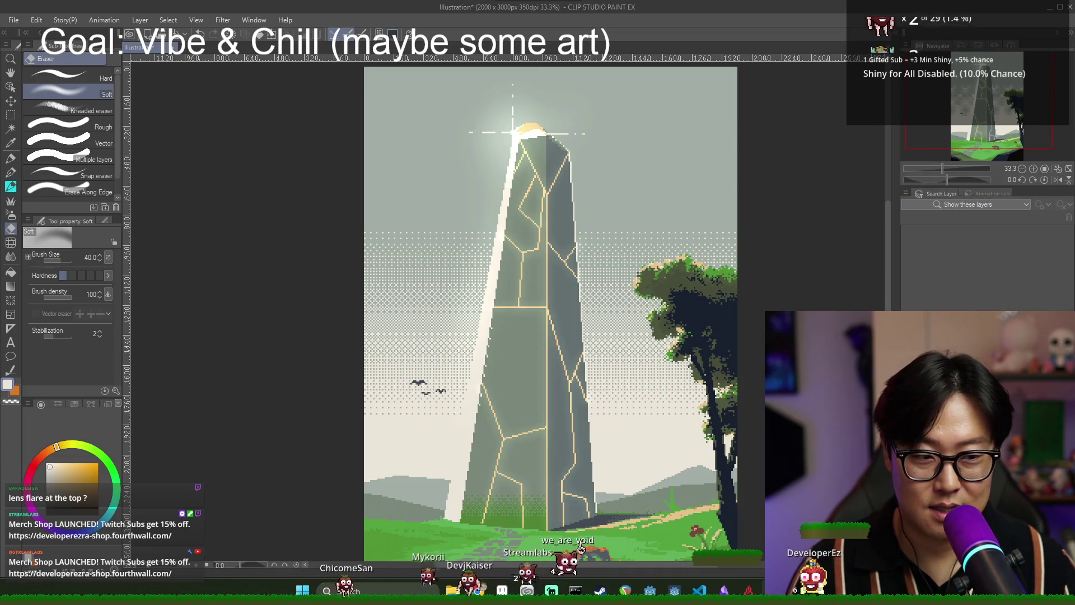
key("ctrl+y")
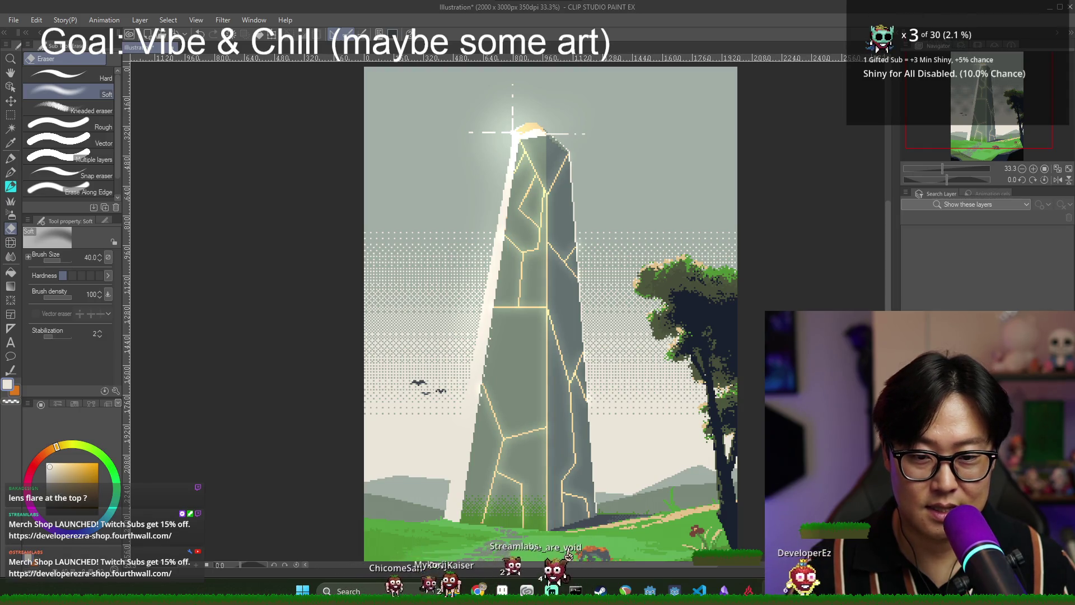
key("ctrl+z")
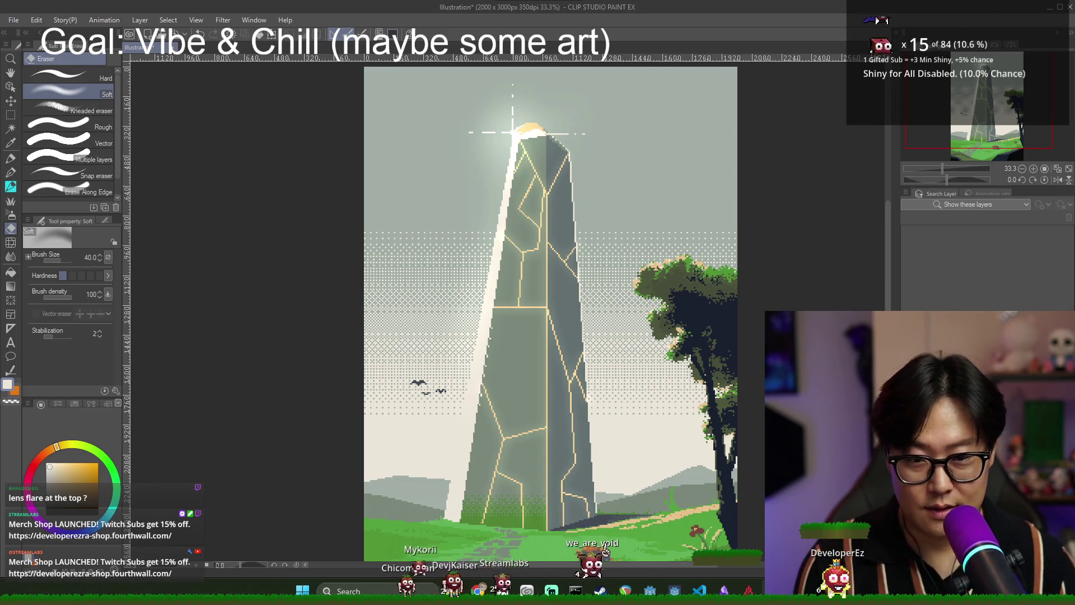
left_click(13, 114)
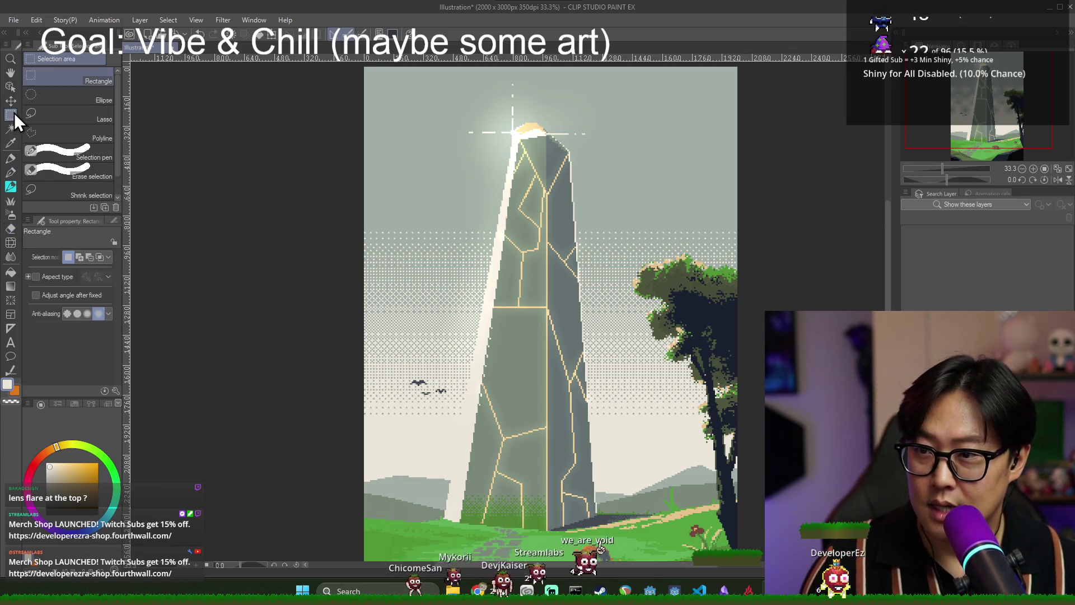
left_click(69, 118)
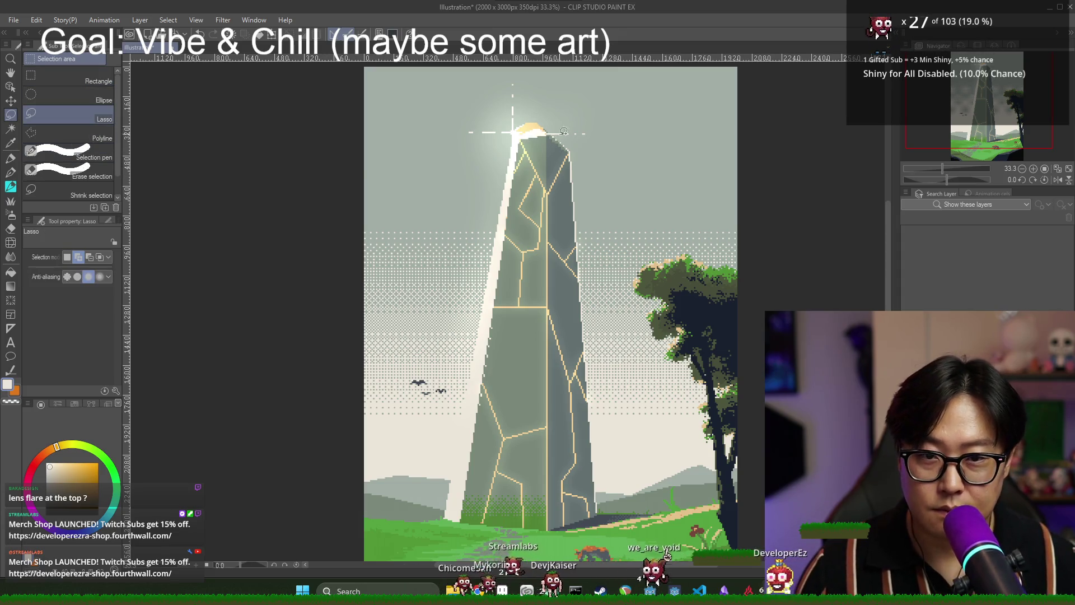
left_click(89, 134)
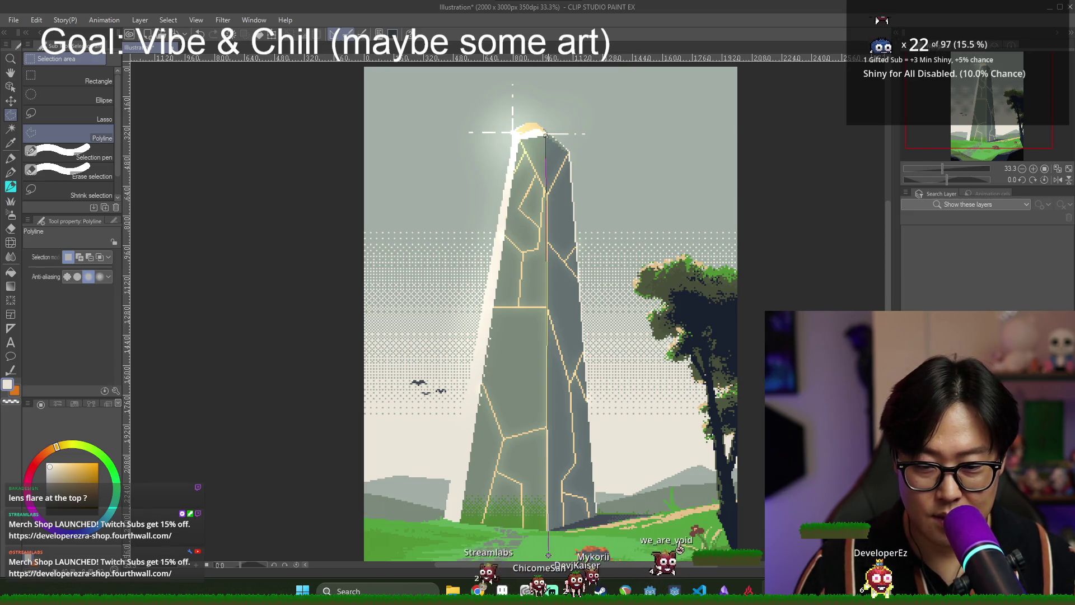
left_click(601, 134)
double_click(566, 124)
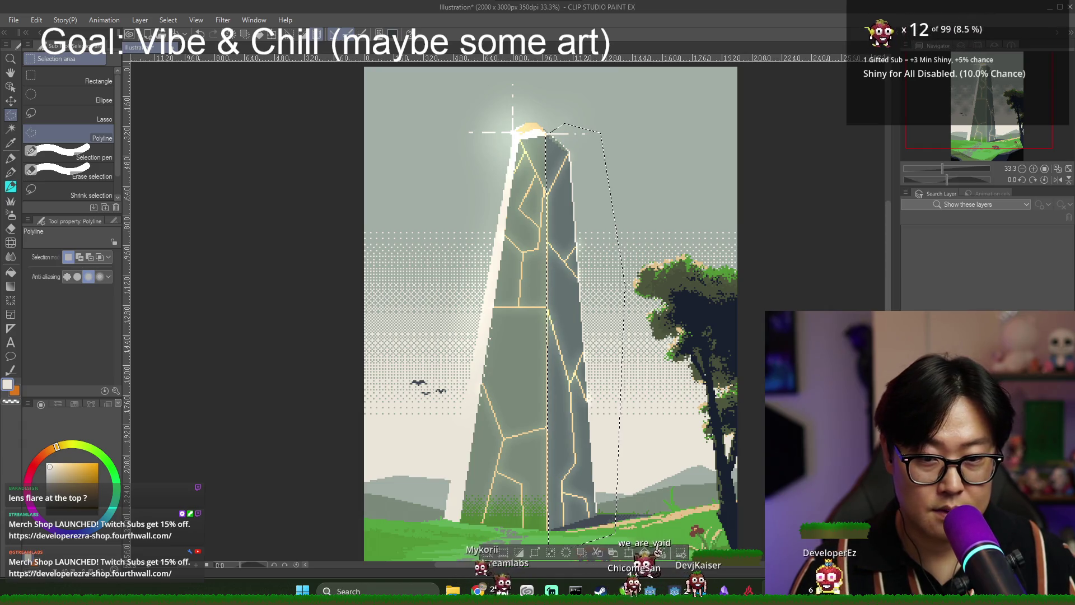
scroll(728, 354, "down", 1)
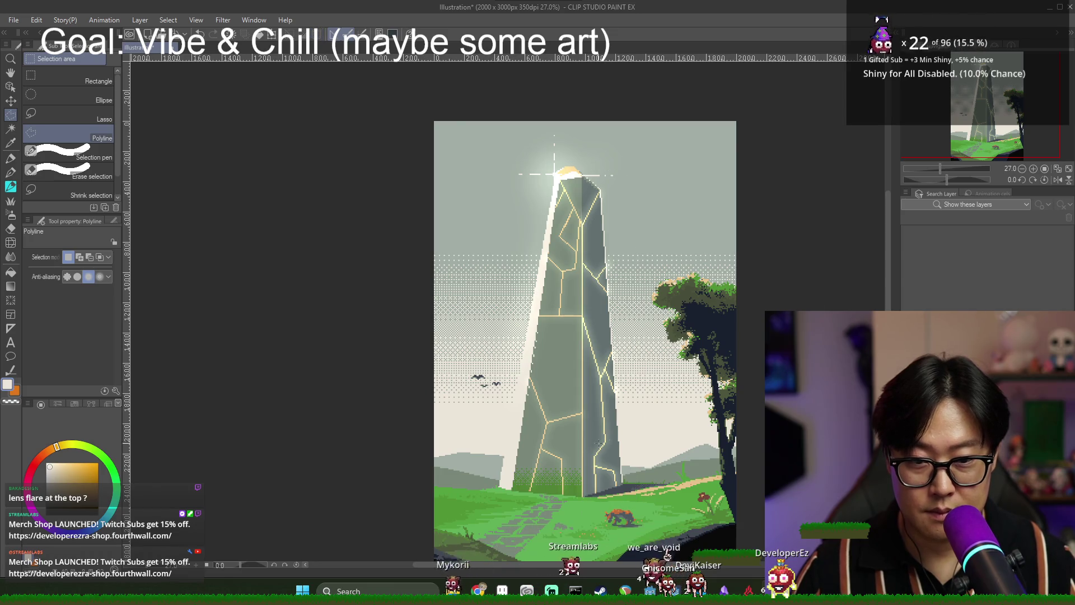
scroll(635, 434, "down", 1)
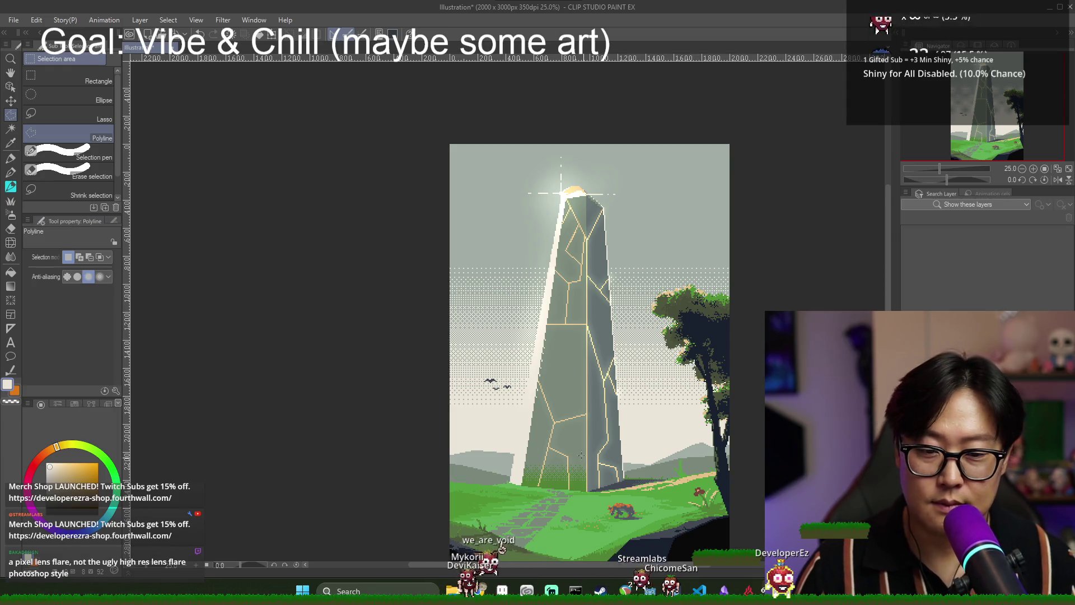
key("alt+Tab")
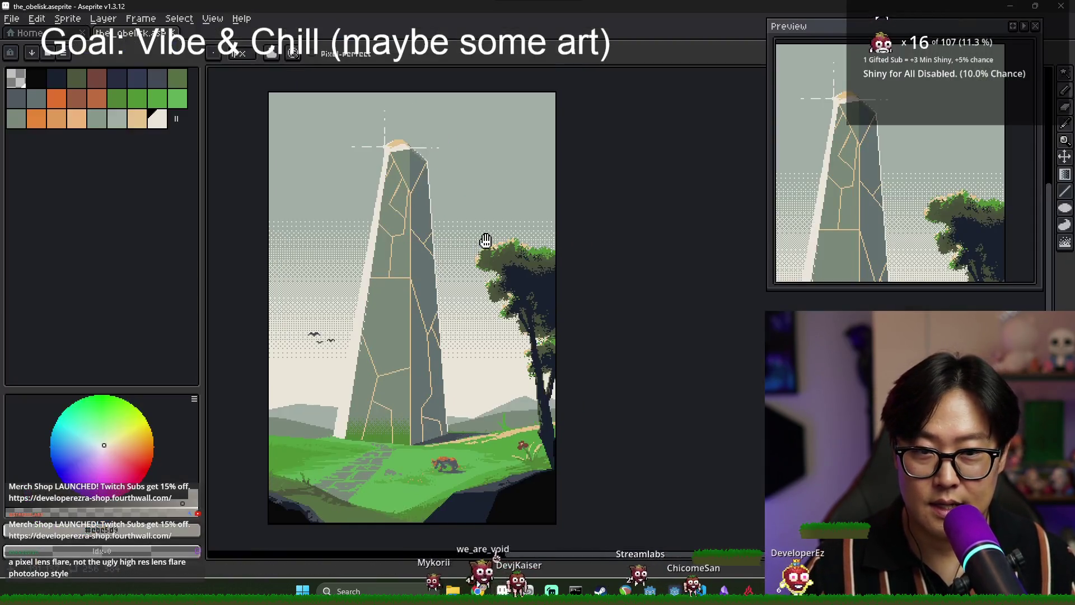
Add a new empty layer from the Glphy layer's context menu in the timeline.
key("Tab")
right_click(271, 463)
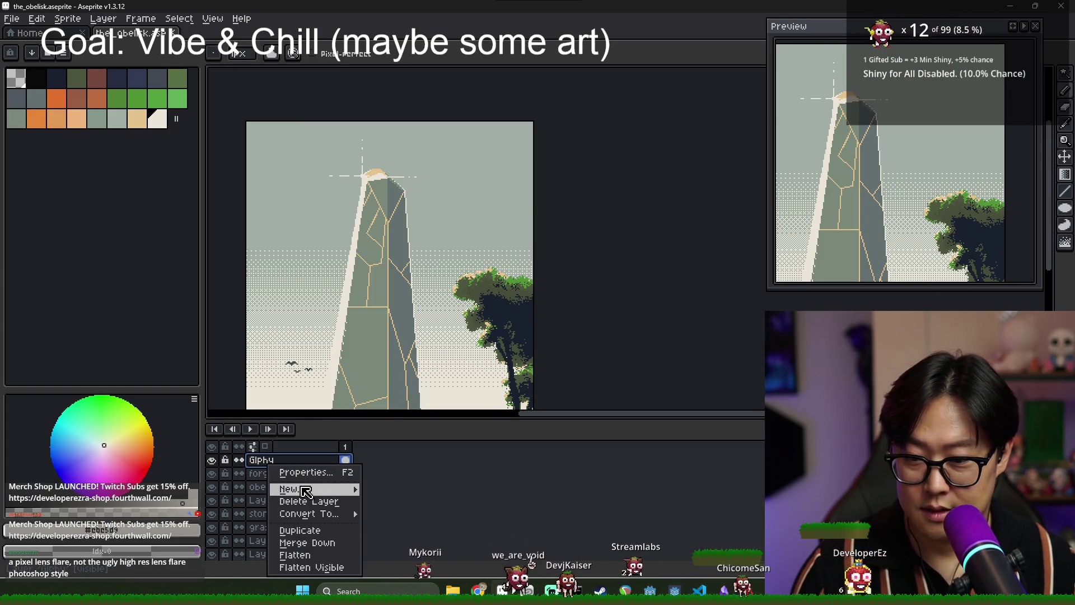
mouse_move(330, 489)
left_click(398, 490)
key("Tab")
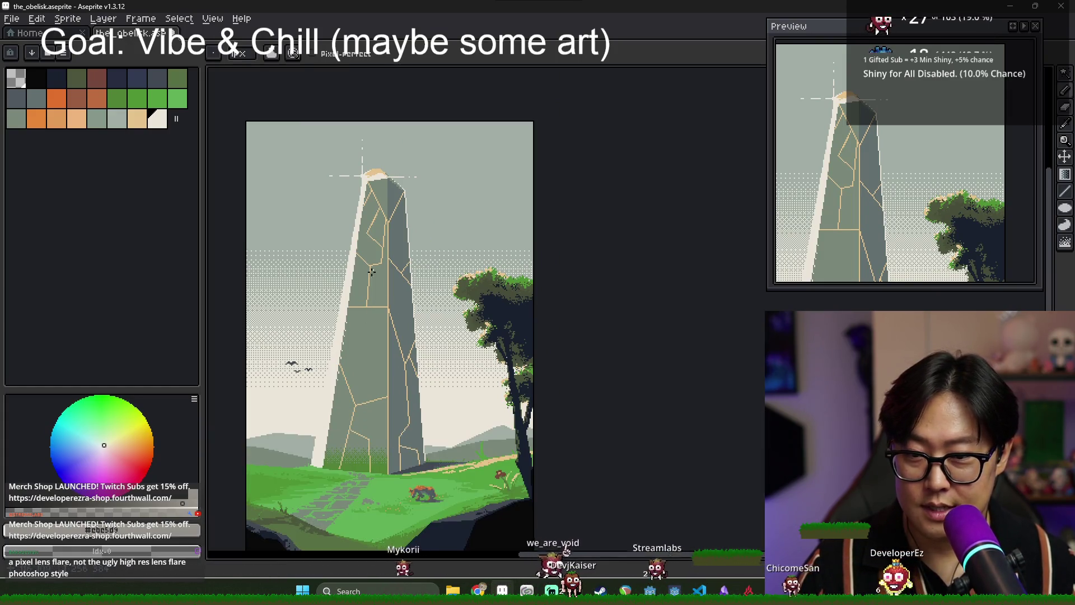
scroll(374, 179, "up", 2)
scroll(420, 182, "down", 3)
scroll(468, 183, "up", 1)
Draw a cream flare outline right of the obelisk, test cream fills, and undo them.
mouse_move(479, 179)
left_mouse_down()
mouse_move(468, 220)
mouse_move(517, 238)
mouse_move(532, 185)
mouse_move(480, 179)
left_mouse_up()
key("g")
left_click(480, 179)
key("ctrl+z")
scroll(476, 179, "up", 2)
key("b")
key("g")
left_click(539, 209)
scroll(514, 226, "down", 3)
scroll(521, 271, "up", 1)
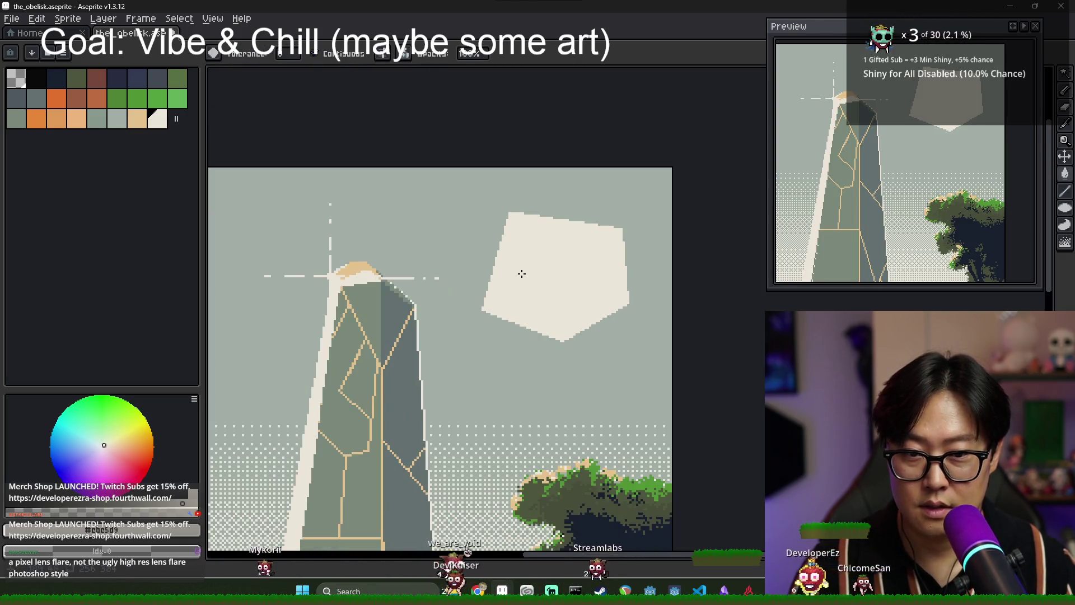
key("b")
key("ctrl+z")
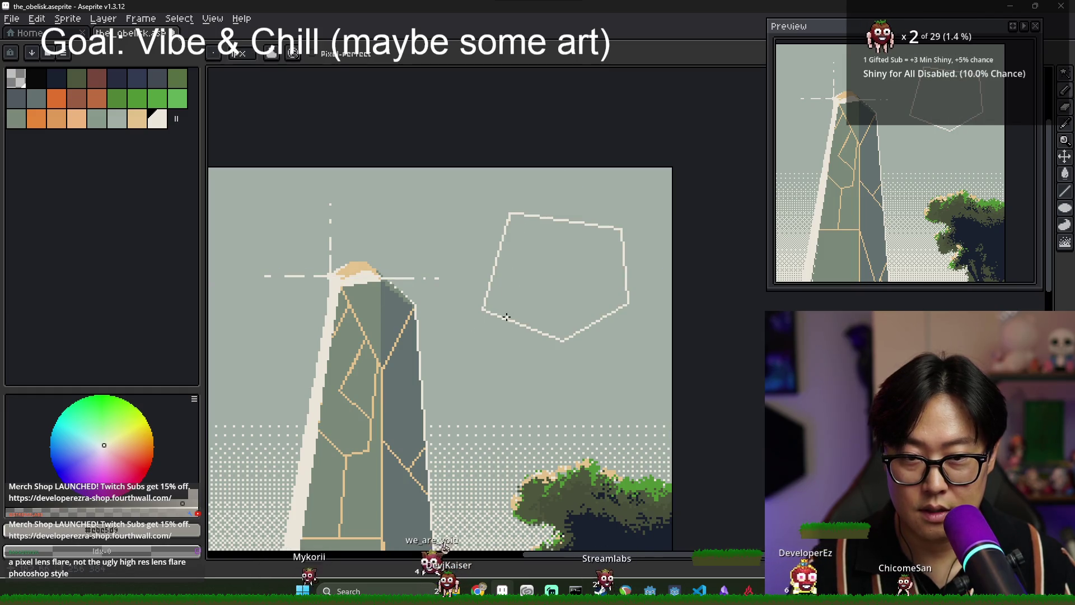
Sketch a small loop and a long rightward flare line, then fill flare sections in cream.
mouse_move(485, 335)
left_mouse_down()
mouse_move(513, 304)
mouse_move(540, 338)
mouse_move(486, 336)
left_mouse_up()
mouse_move(521, 176)
left_mouse_down()
mouse_move(525, 226)
mouse_move(592, 308)
mouse_move(644, 318)
mouse_move(676, 290)
left_mouse_up()
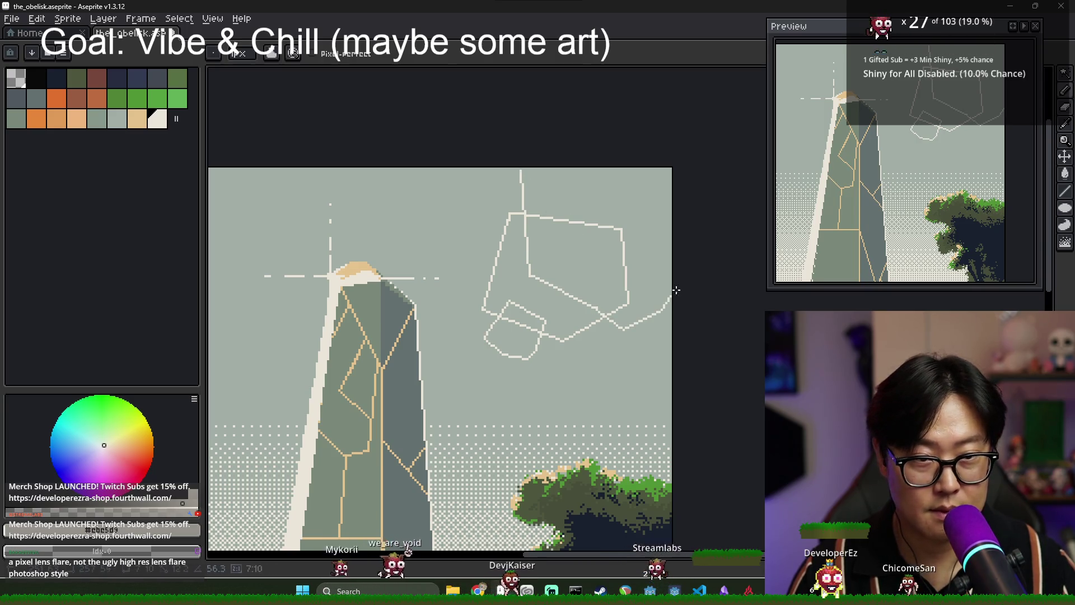
key("g")
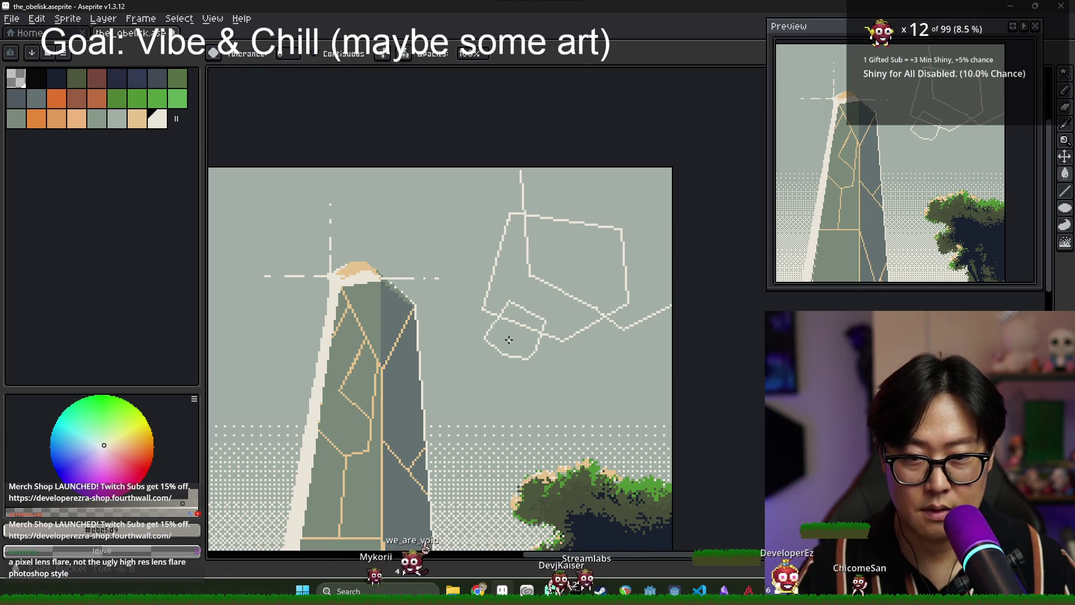
left_click(509, 339)
left_click(504, 269)
left_click(520, 317)
left_click(577, 252)
left_click(664, 247)
key("ctrl+z")
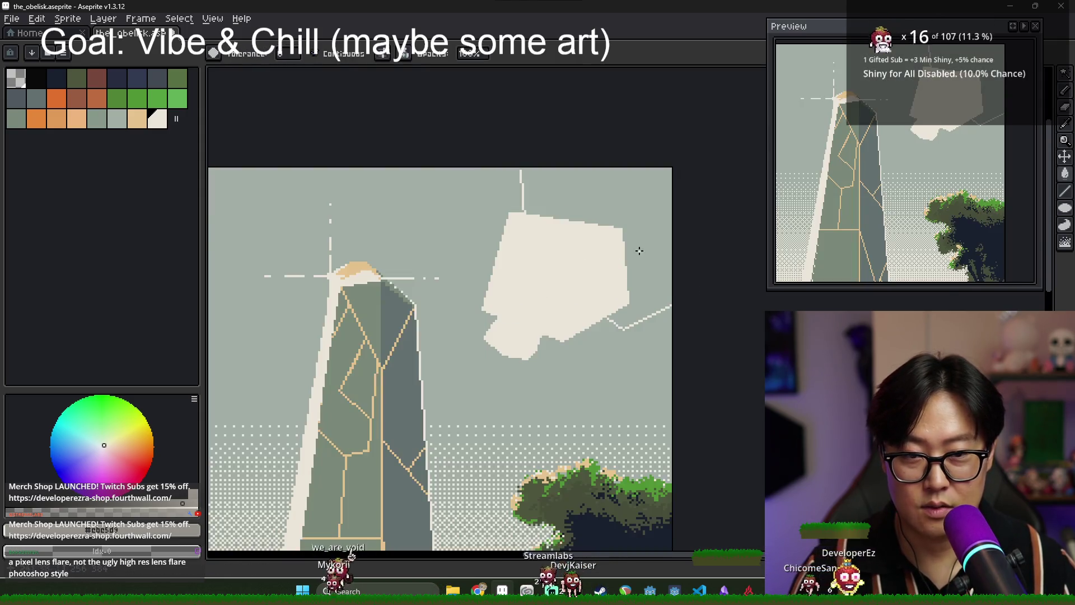
key("b")
scroll(564, 179, "up", 1)
scroll(600, 243, "down", 3)
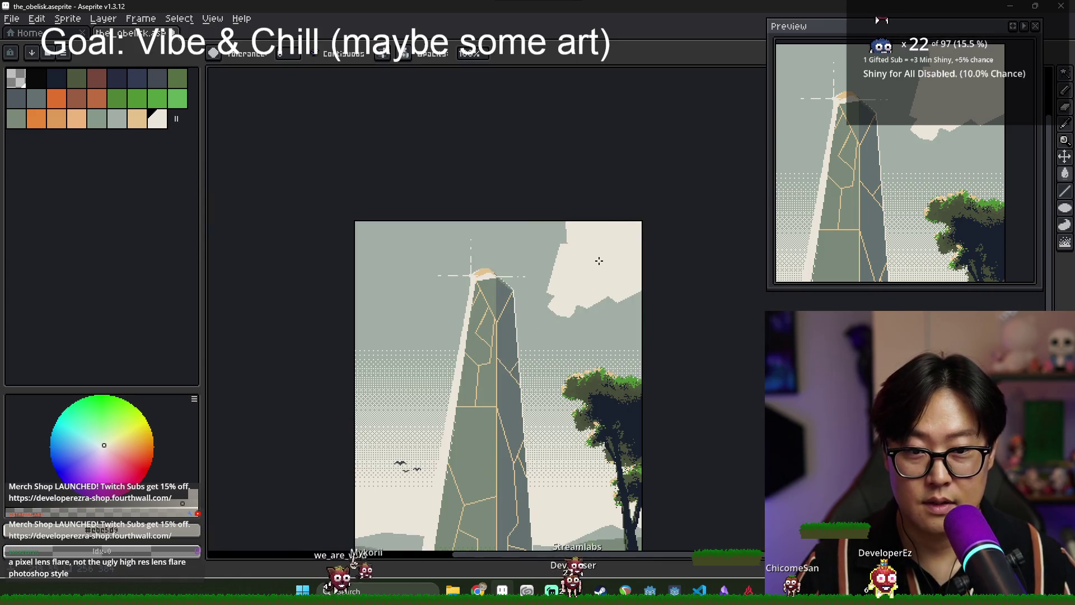
scroll(583, 286, "up", 2)
Undo the remaining cream fills and revert an accidental sideways nudge, keeping only the outlines.
key("v")
key("ctrl+z")
key("ctrl+z")
key("ctrl+z")
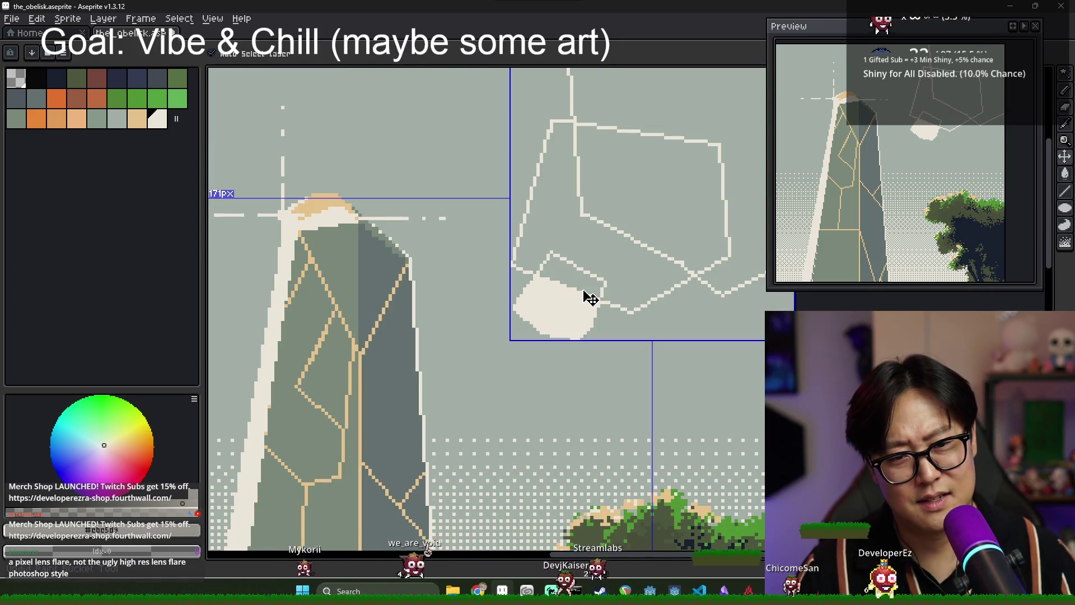
key("g")
scroll(589, 299, "down", 2)
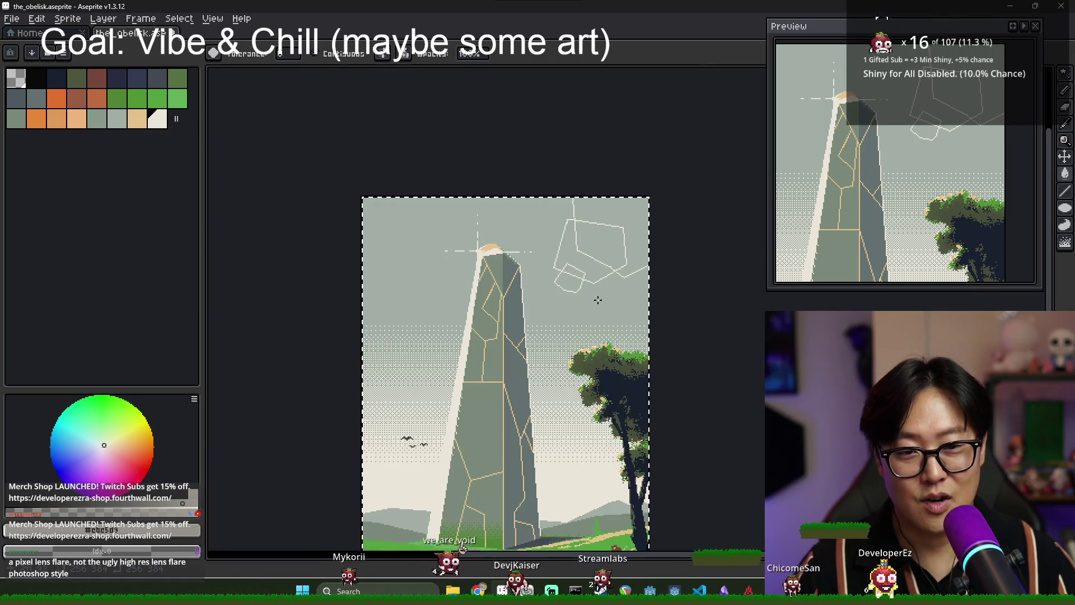
key("v")
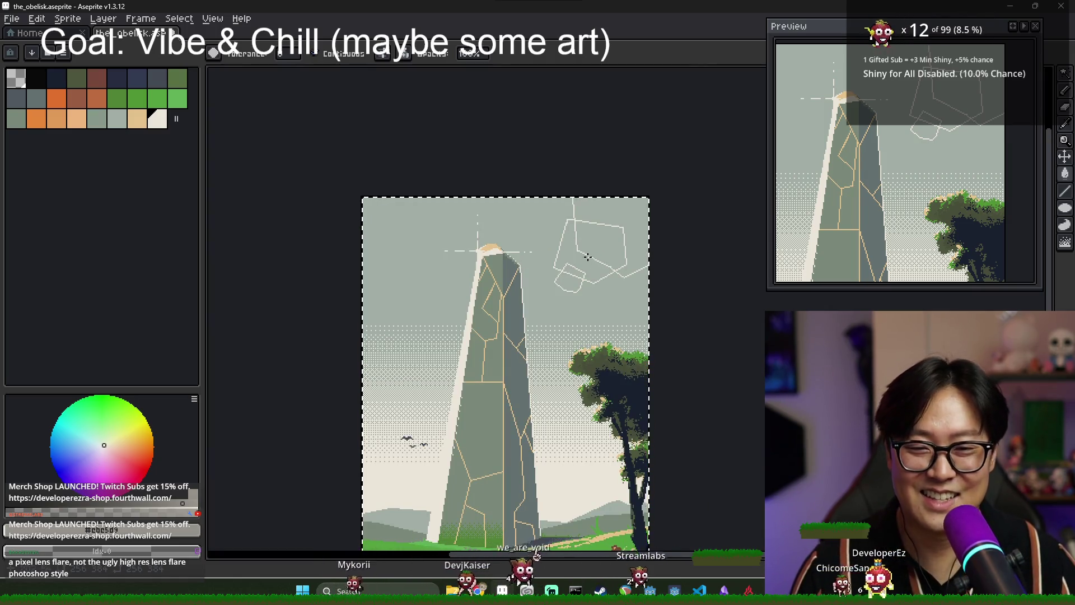
key("Left")
key("Left")
key("Left")
key("ctrl+z")
scroll(586, 262, "up", 2)
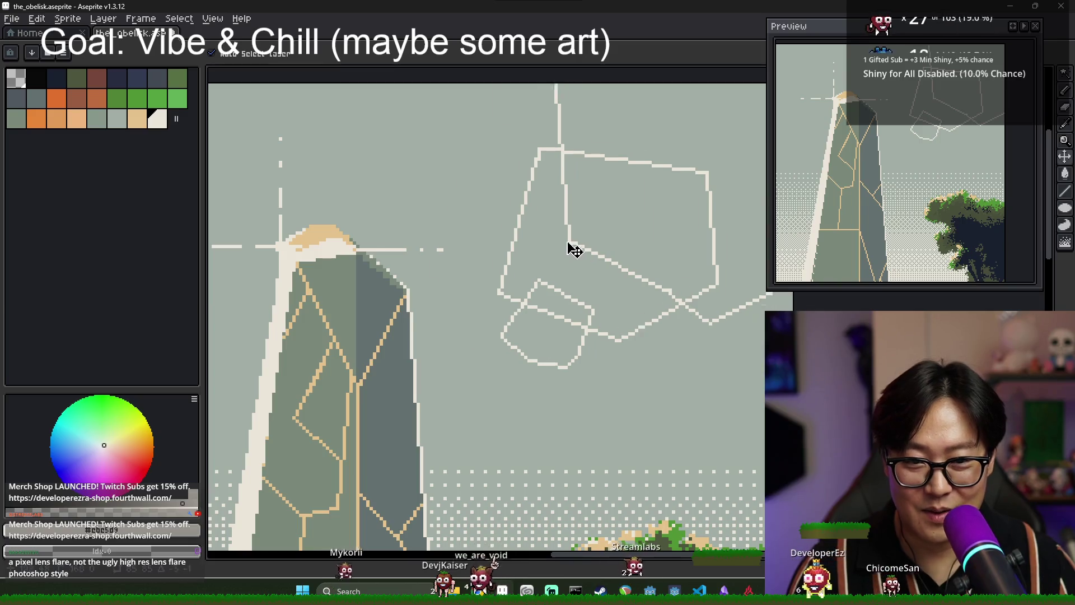
Move the flare outlines onto the obelisk tip and select the whole canvas.
left_click_drag(580, 255, 377, 146)
scroll(457, 220, "down", 4)
scroll(456, 219, "up", 2)
mouse_move(461, 187)
left_mouse_down()
mouse_move(521, 214)
mouse_move(576, 216)
mouse_move(599, 201)
mouse_move(547, 224)
left_mouse_up()
key("ctrl+z")
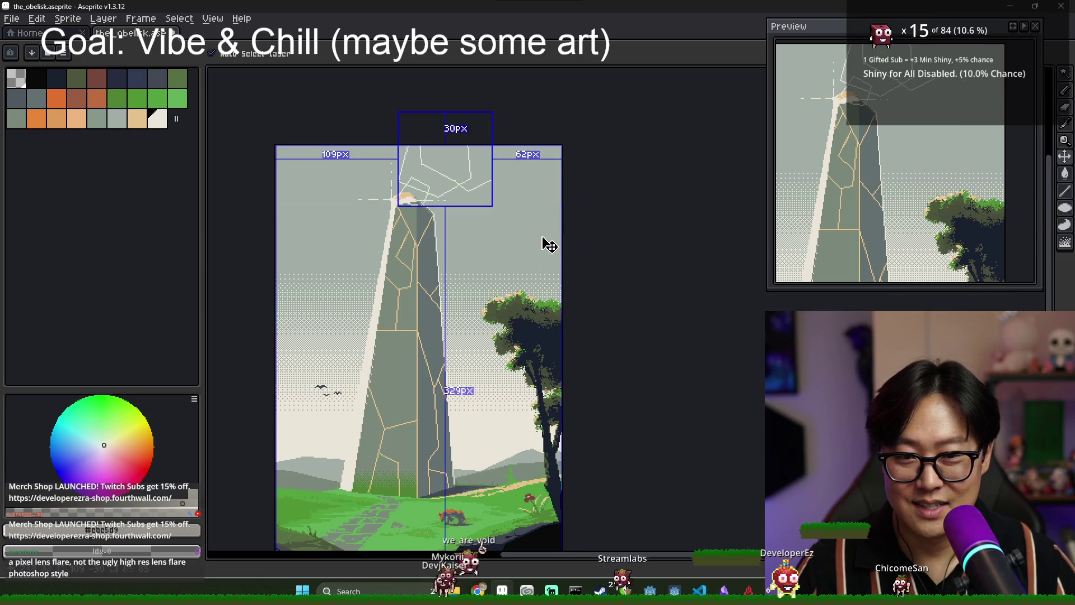
key("ctrl+a")
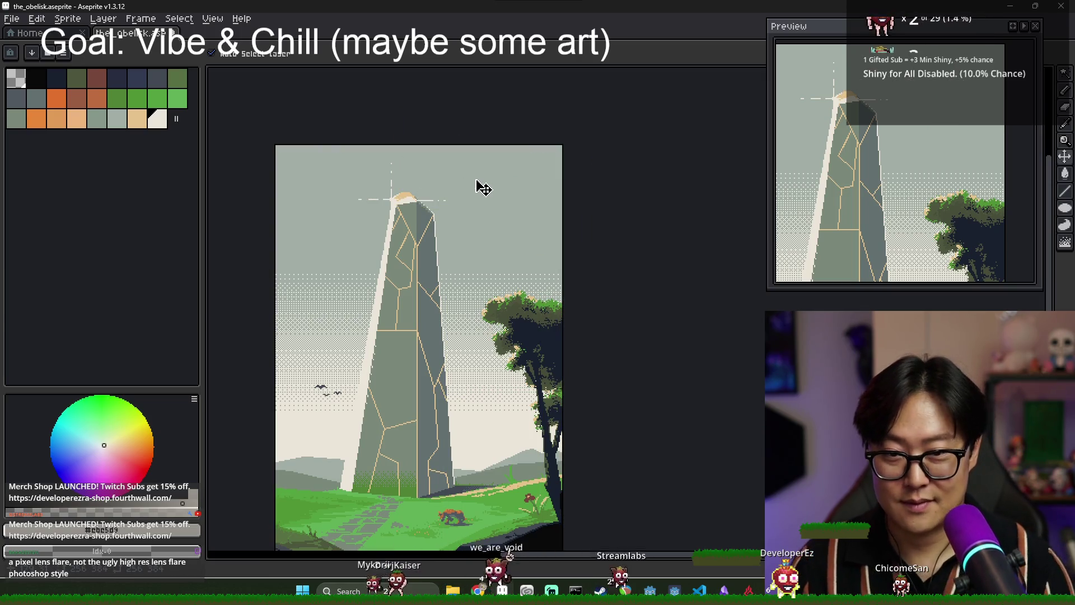
key("alt+Tab")
key("Escape")
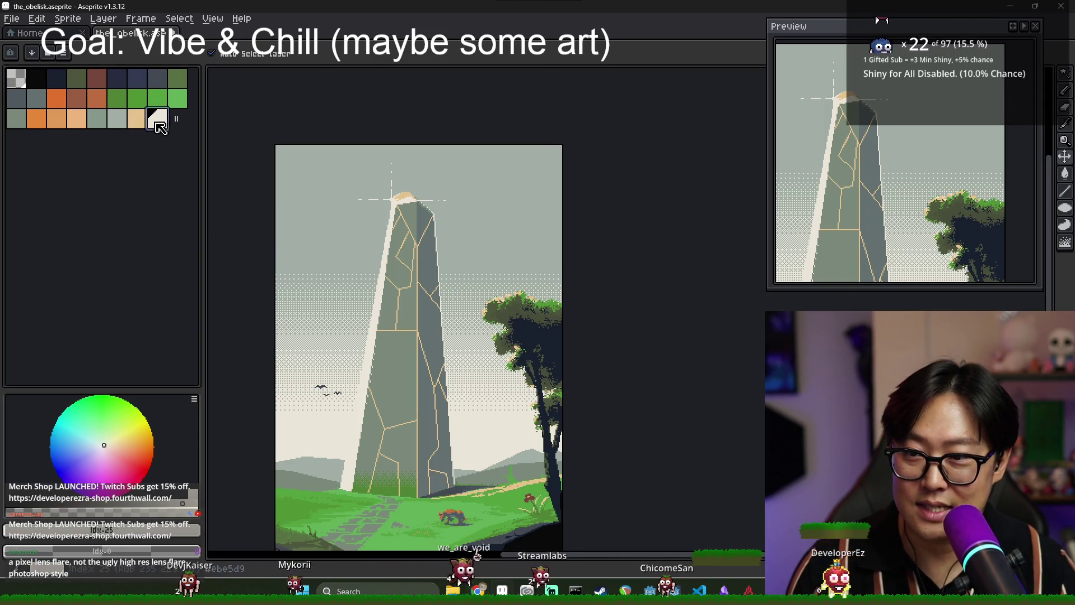
Clear the stray white marks from the obelisk and pick the Filled Ellipse tool.
key("b")
scroll(403, 199, "up", 3)
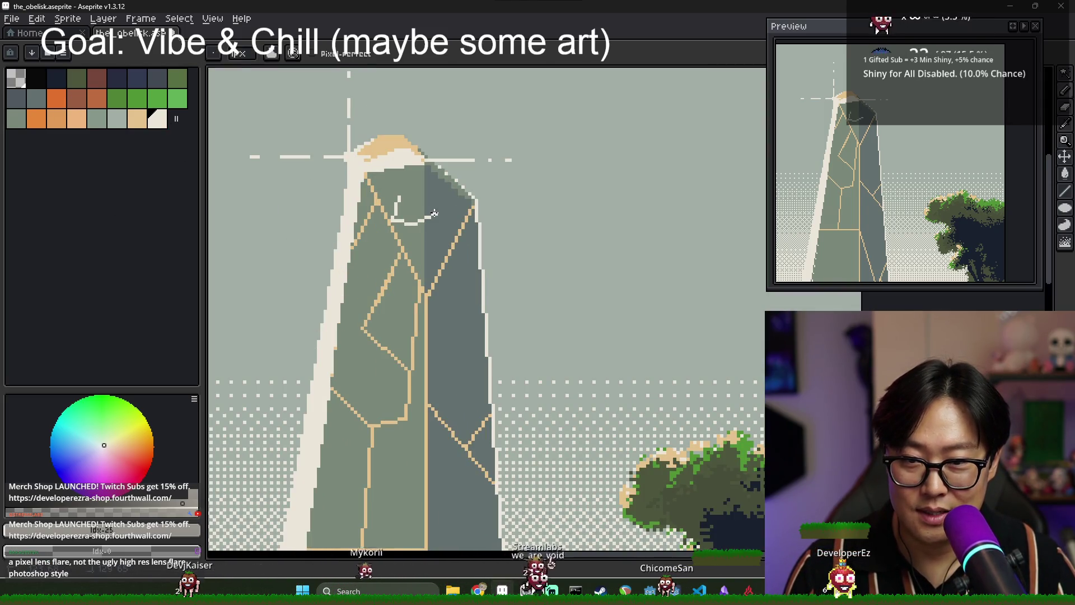
key("ctrl+z")
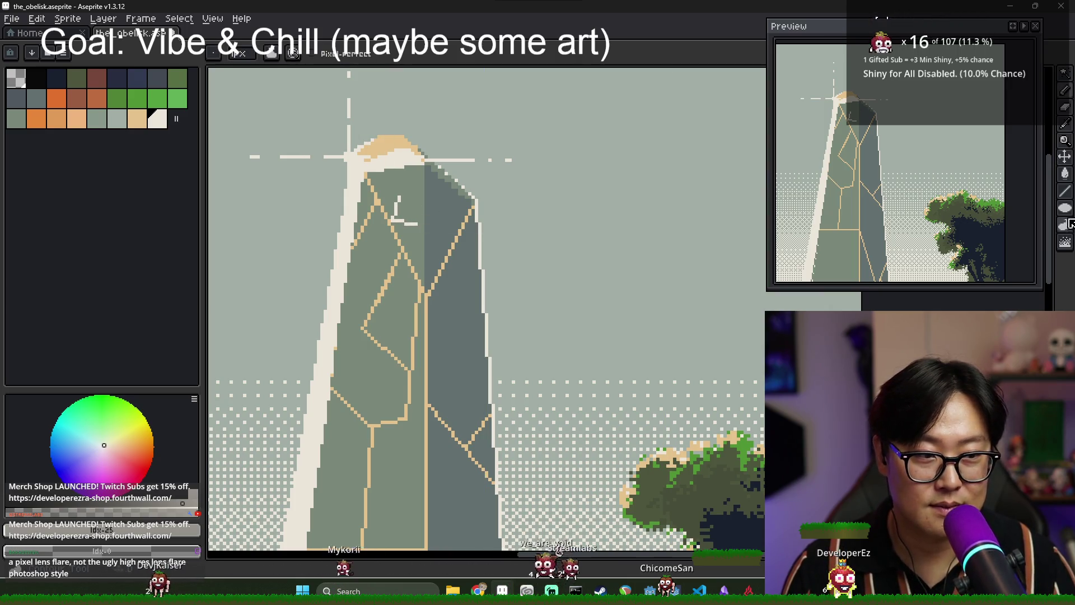
left_click(1066, 218)
key("ctrl+z")
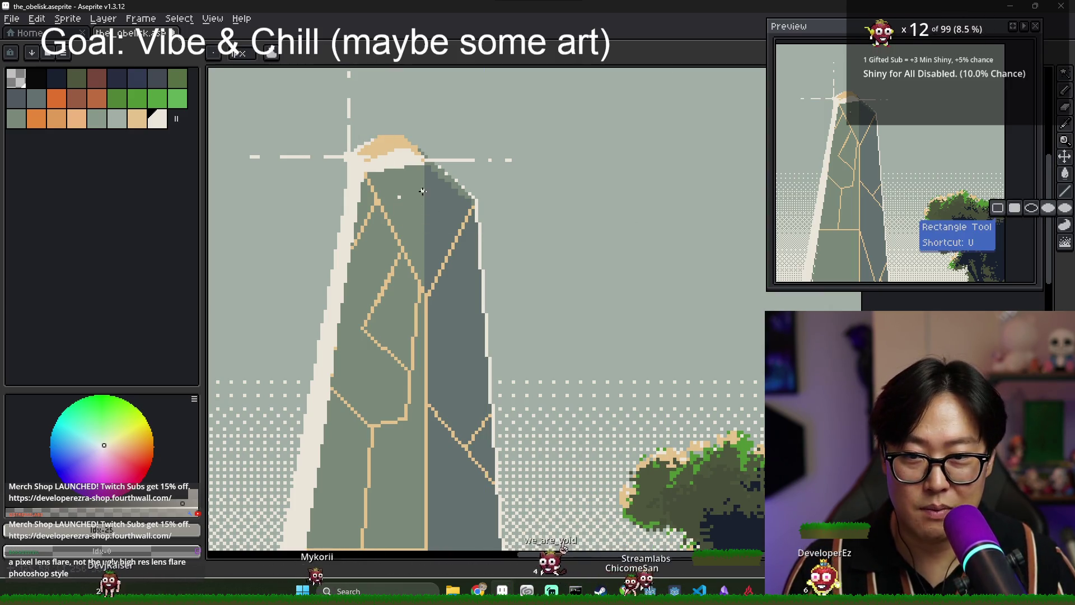
Draw a filled ellipse at the obelisk top, then redraw it in tan.
left_click_drag(390, 200, 410, 223)
scroll(414, 213, "down", 2)
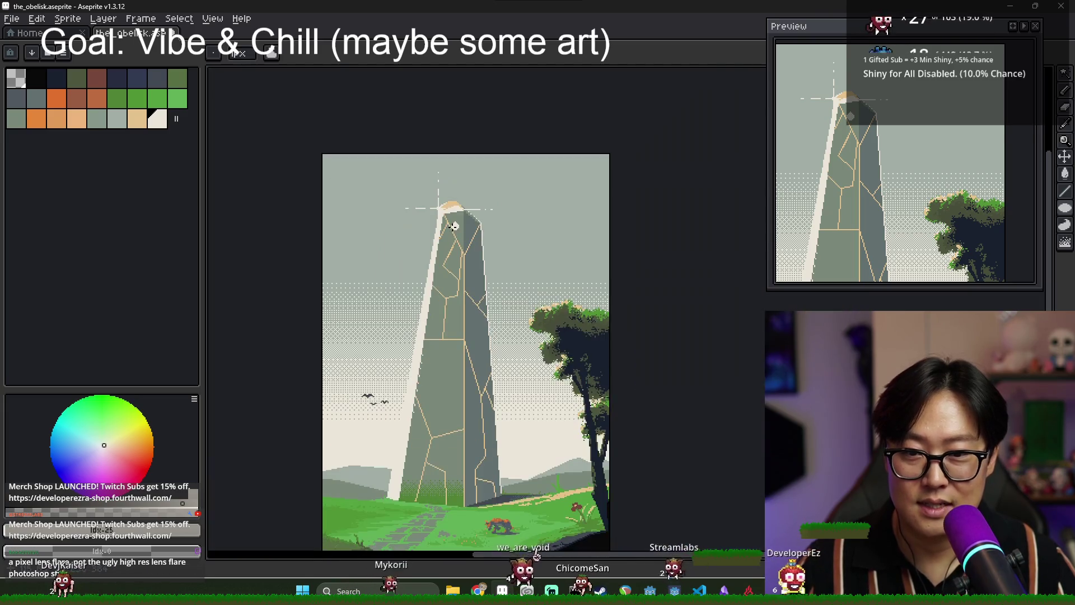
scroll(459, 226, "up", 2)
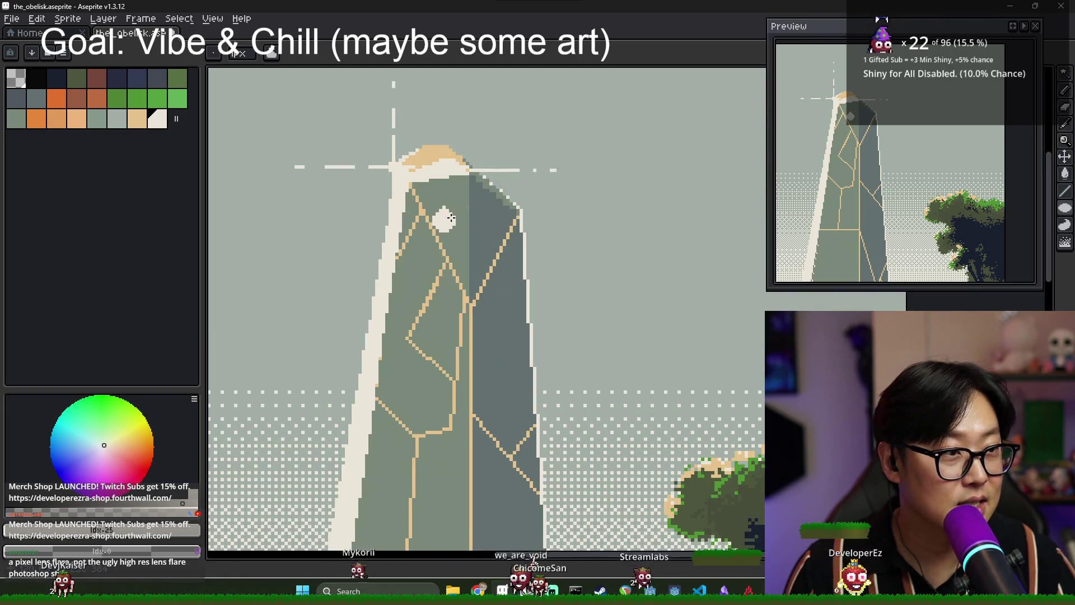
scroll(451, 241, "up", 1)
left_click(396, 185, "alt")
left_click_drag(427, 199, 458, 230)
scroll(465, 224, "down", 1)
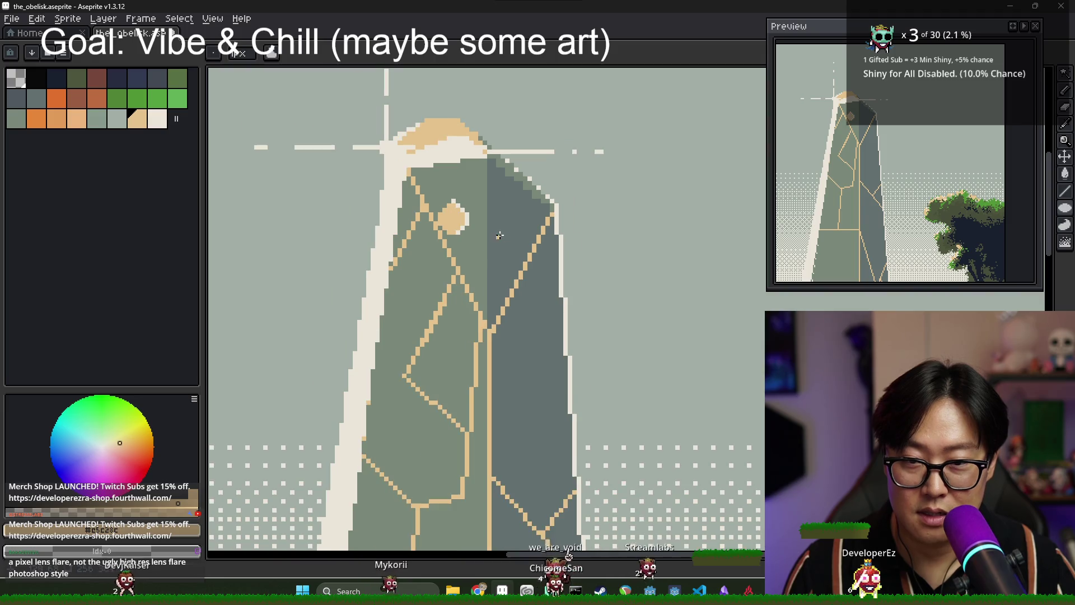
In white, draw a small and a larger circle beside the obelisk tip.
left_click(471, 221, "alt")
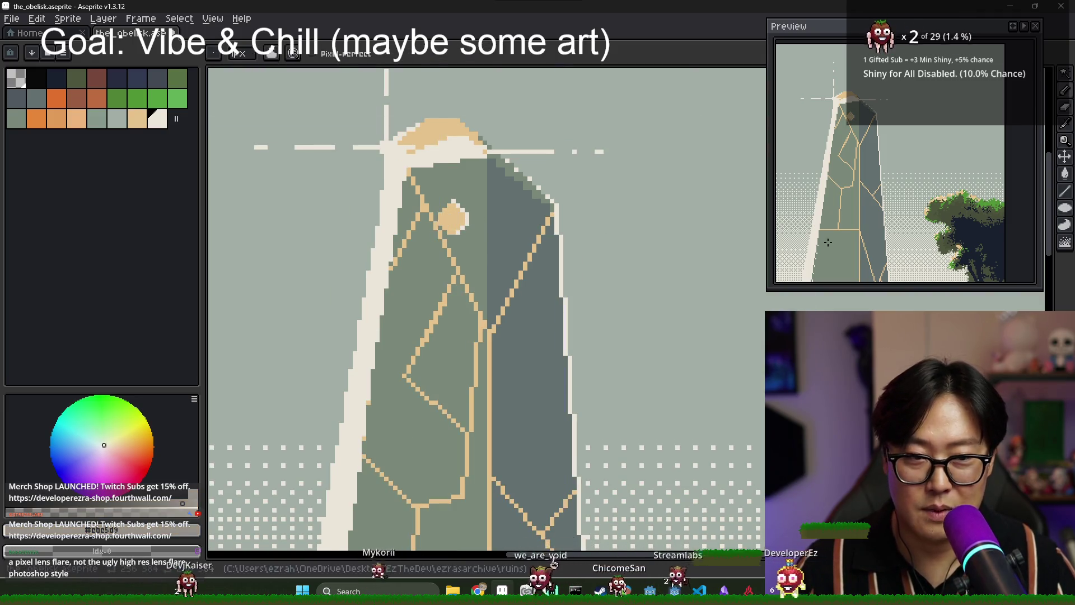
left_click(1047, 209)
left_click_drag(456, 208, 535, 281)
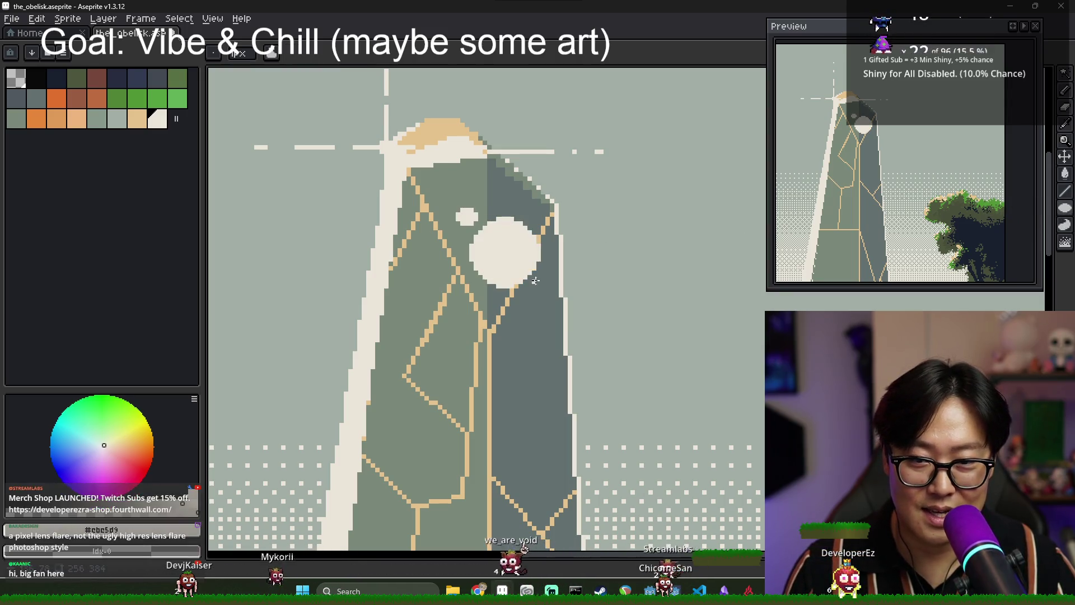
scroll(582, 300, "down", 5)
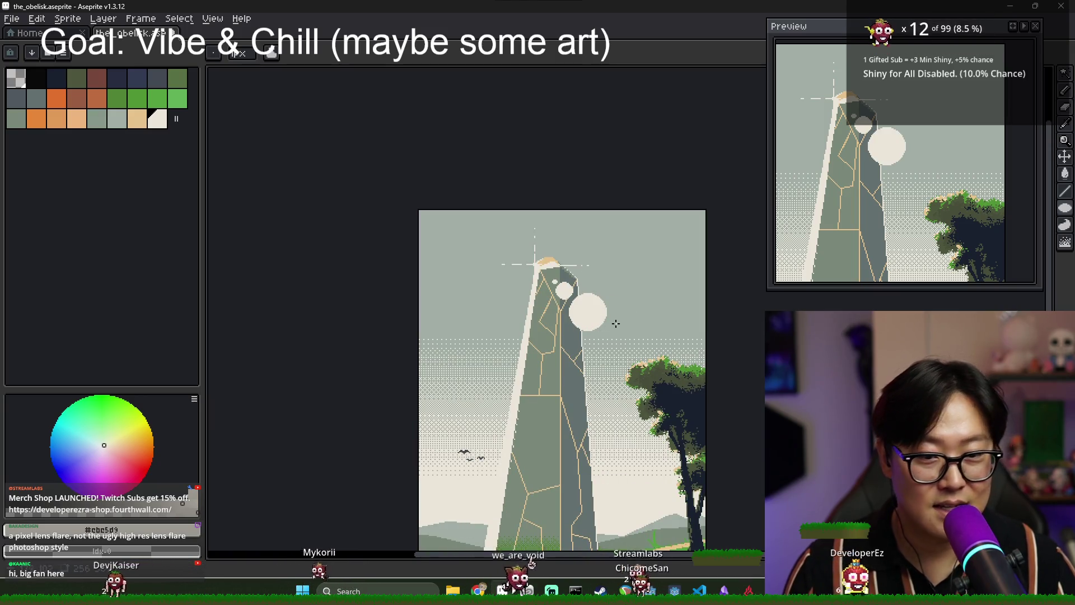
Test a tiny white orb near the tree top, then undo all the lens-flare orbs.
key("ctrl+z")
key("ctrl+y")
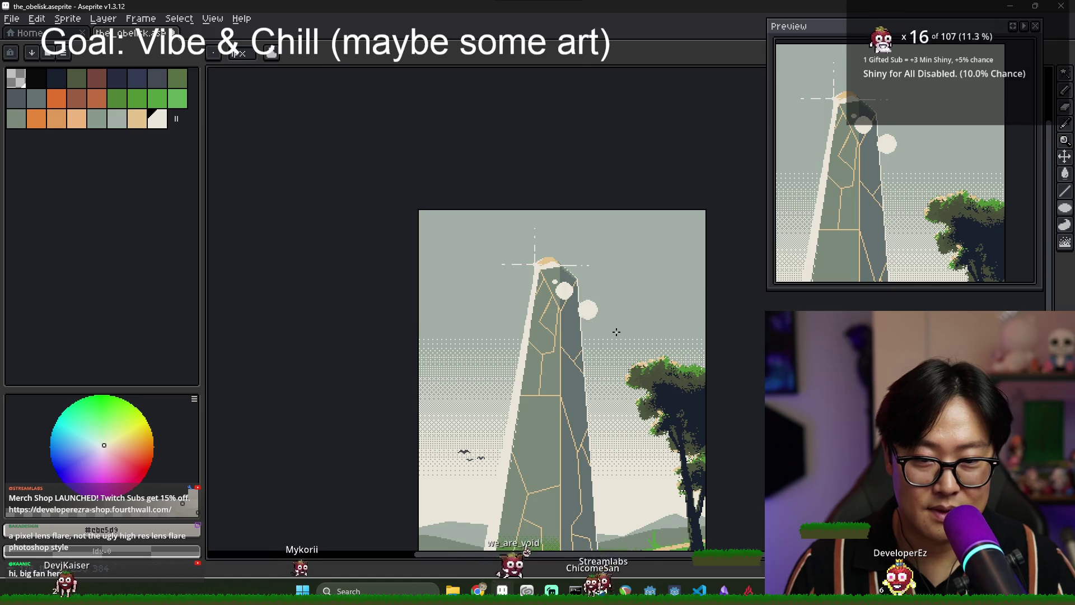
left_click_drag(637, 345, 642, 353)
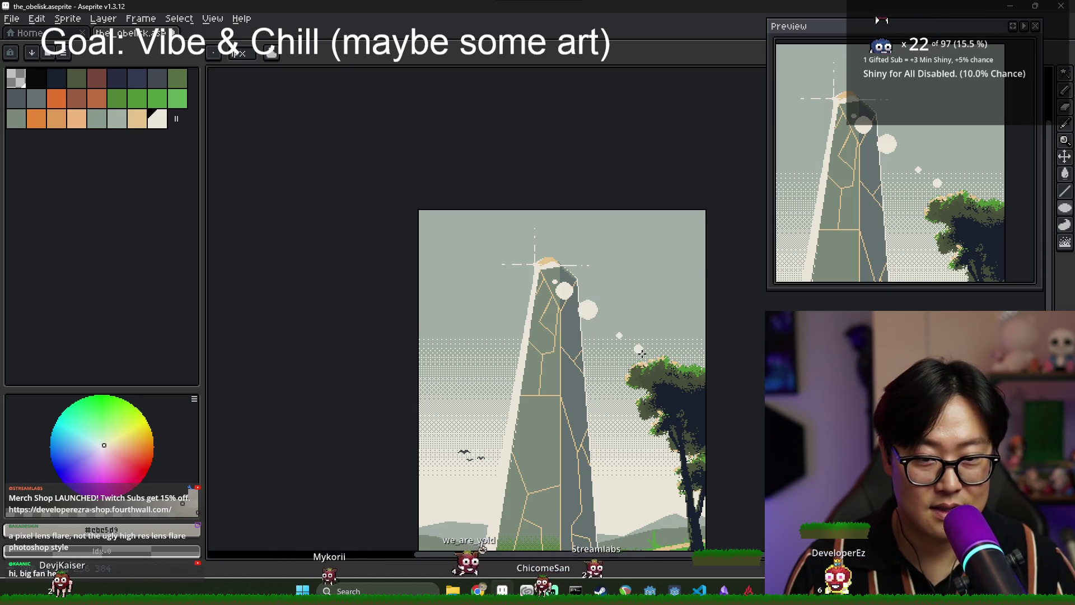
scroll(617, 338, "up", 3)
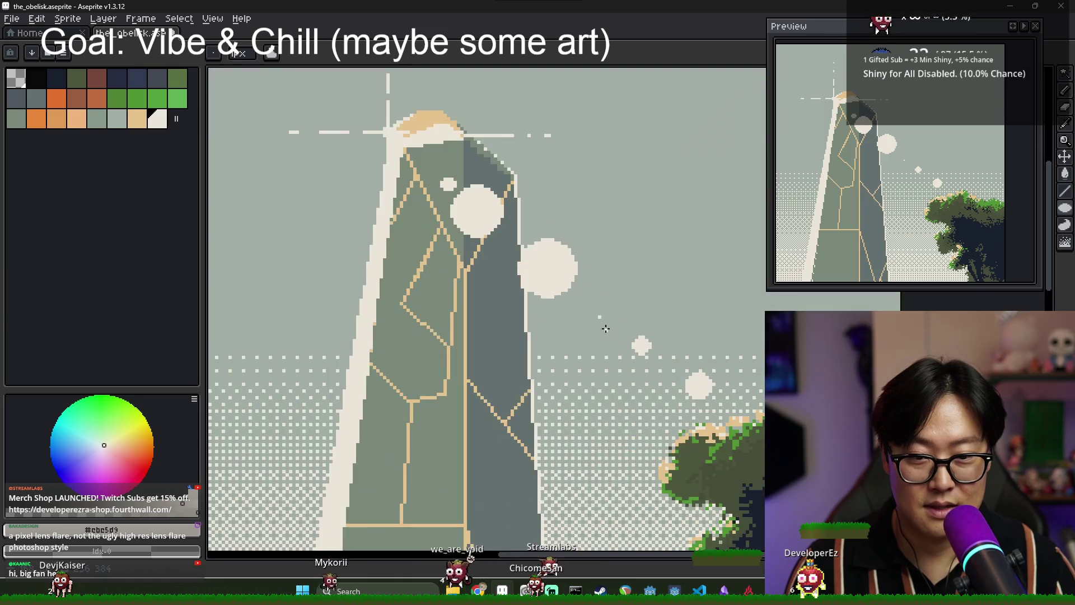
scroll(611, 332, "down", 5)
scroll(625, 340, "up", 1)
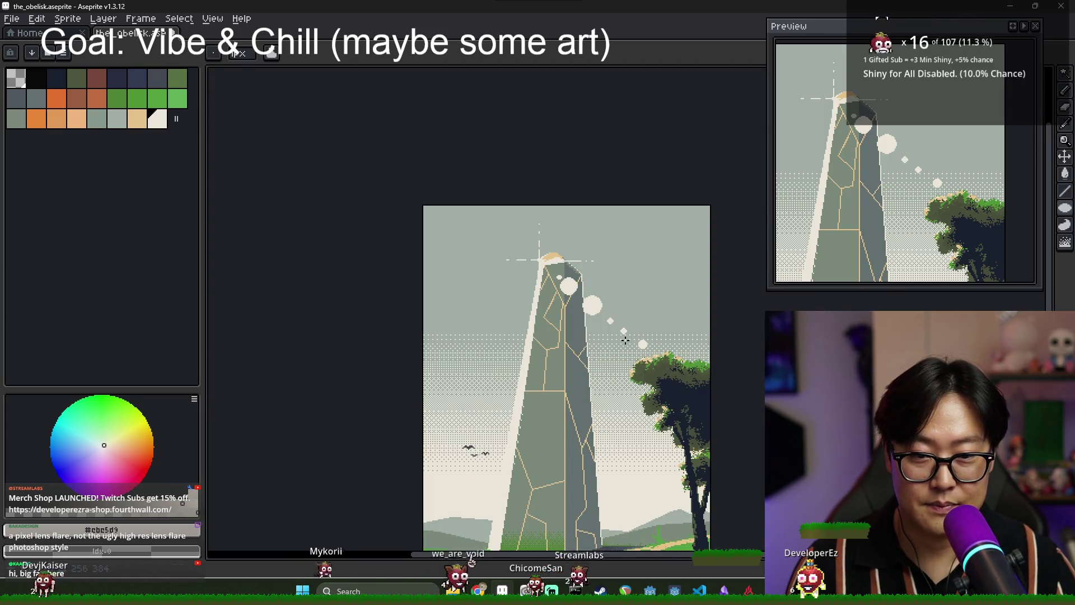
scroll(601, 316, "up", 2)
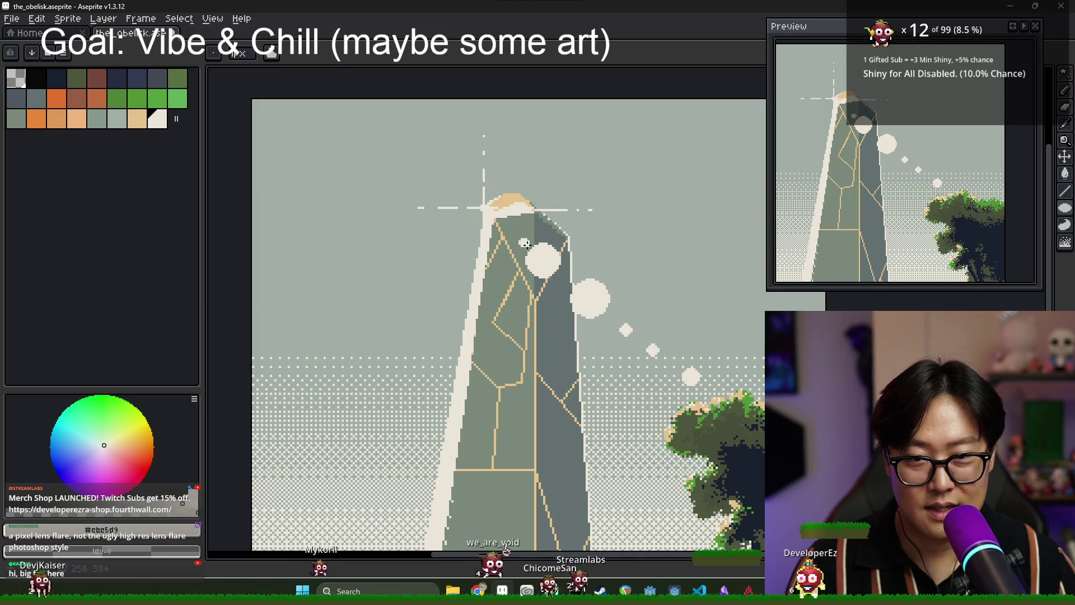
scroll(543, 296, "down", 2)
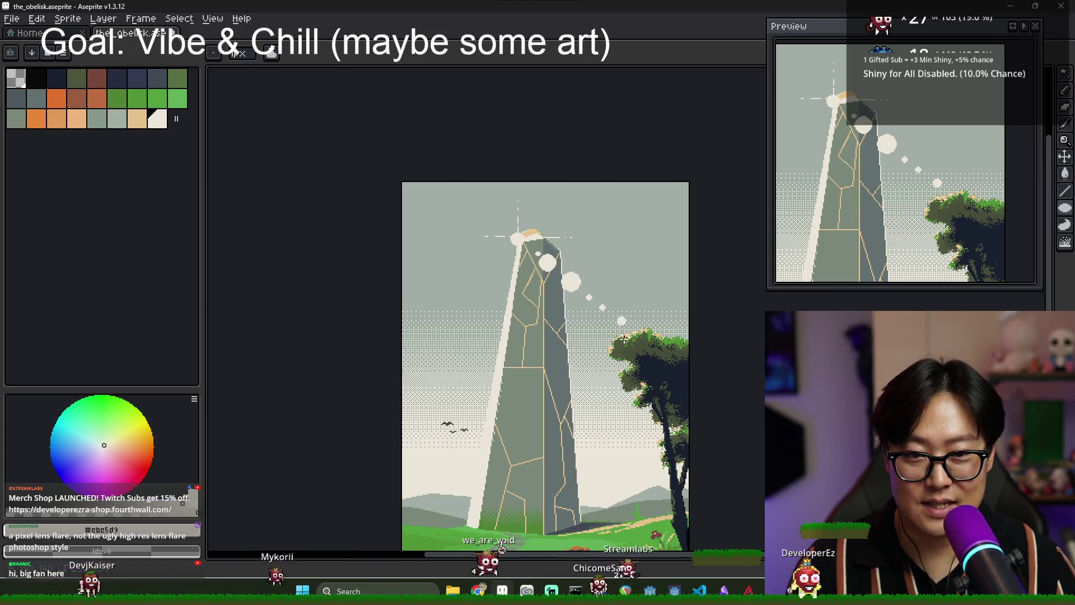
key("ctrl+z")
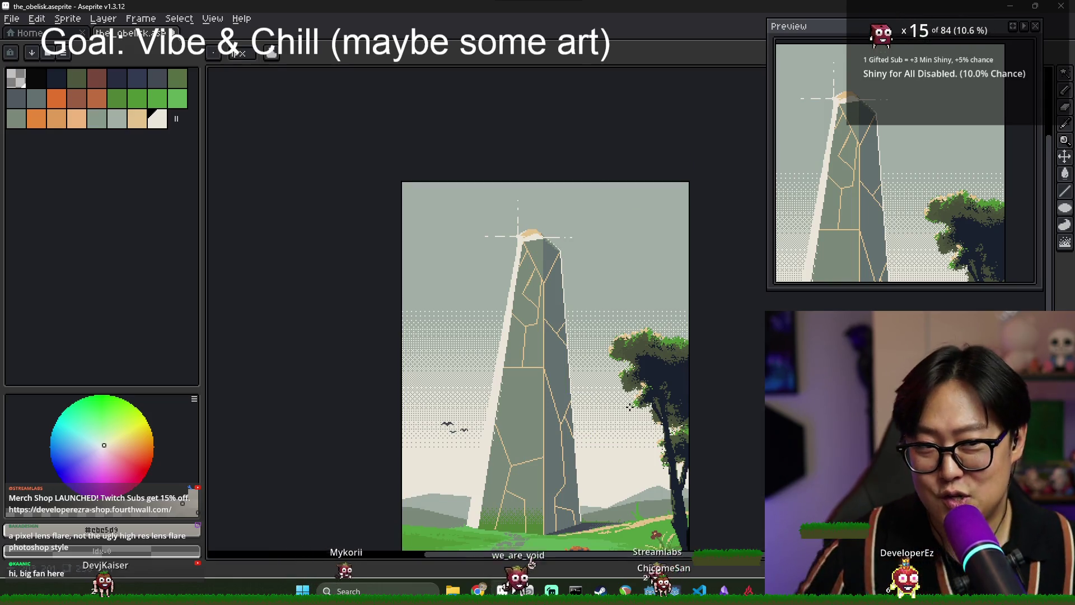
scroll(522, 227, "up", 2)
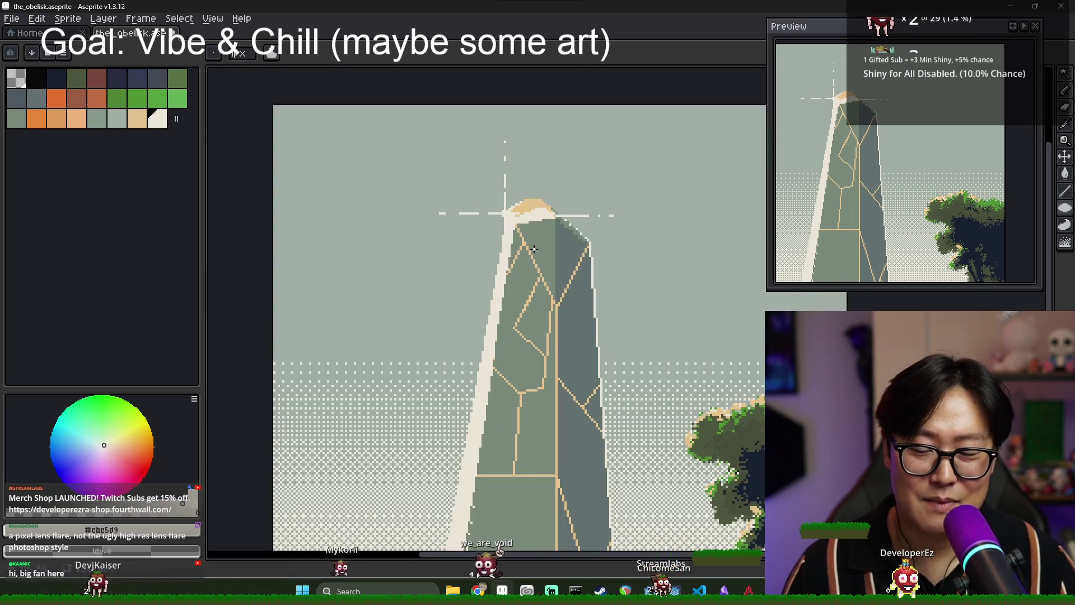
scroll(521, 227, "down", 2)
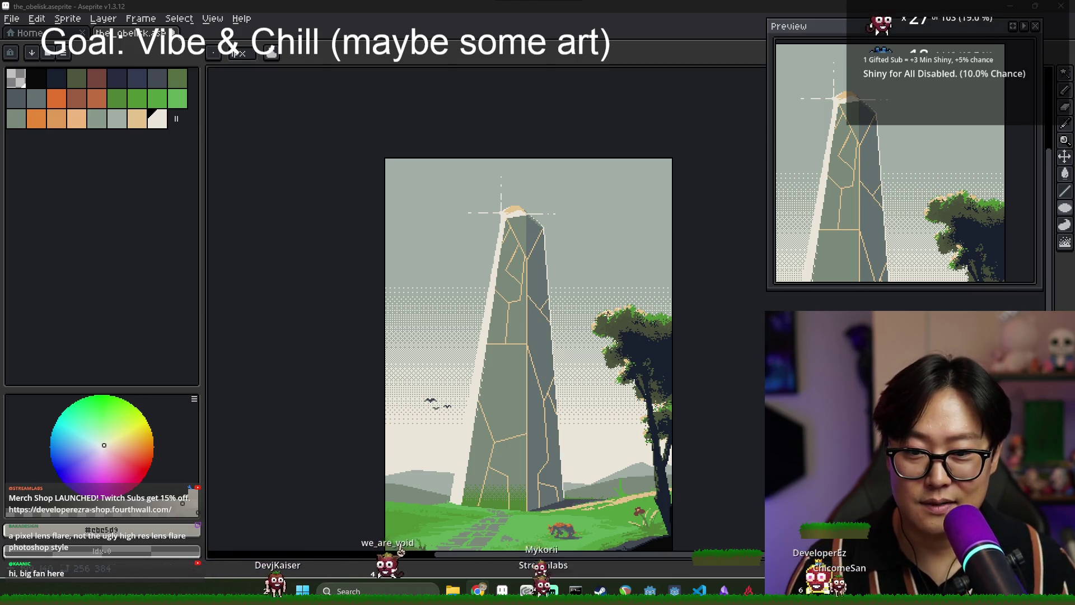
Stamp a large cream circle and a smaller one beside the obelisk's upper right tip.
scroll(604, 330, "down", 1)
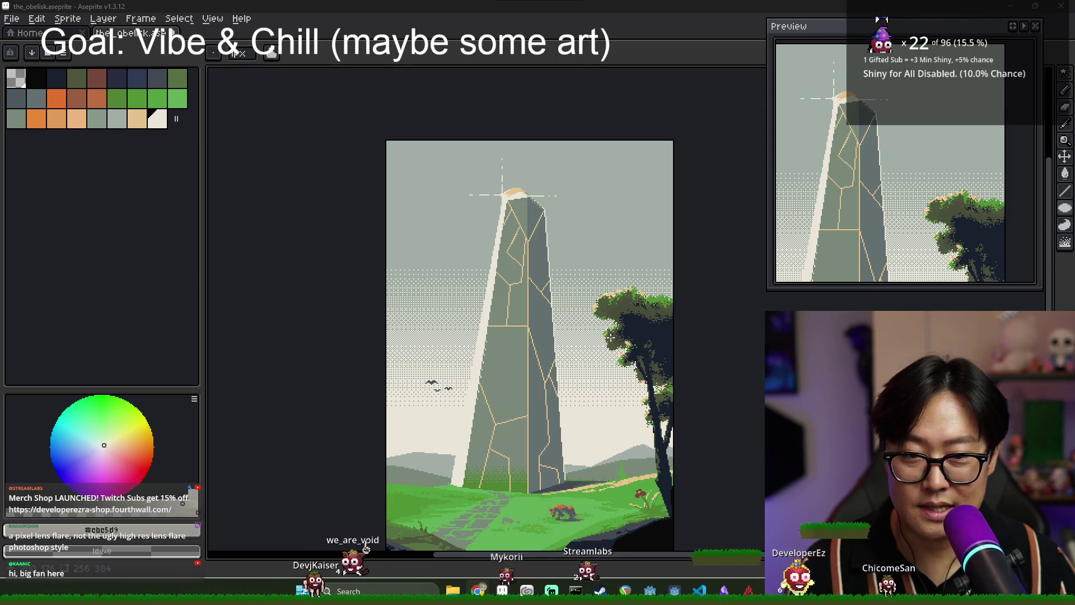
left_click_drag(621, 326, 597, 319)
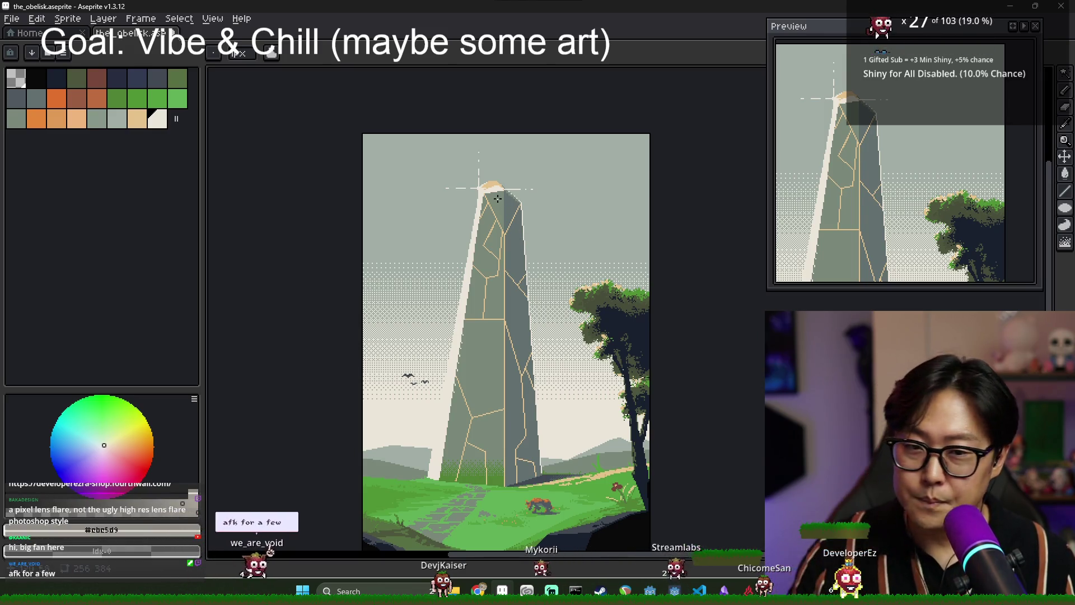
scroll(498, 200, "up", 2)
scroll(488, 193, "down", 3)
scroll(476, 189, "up", 2)
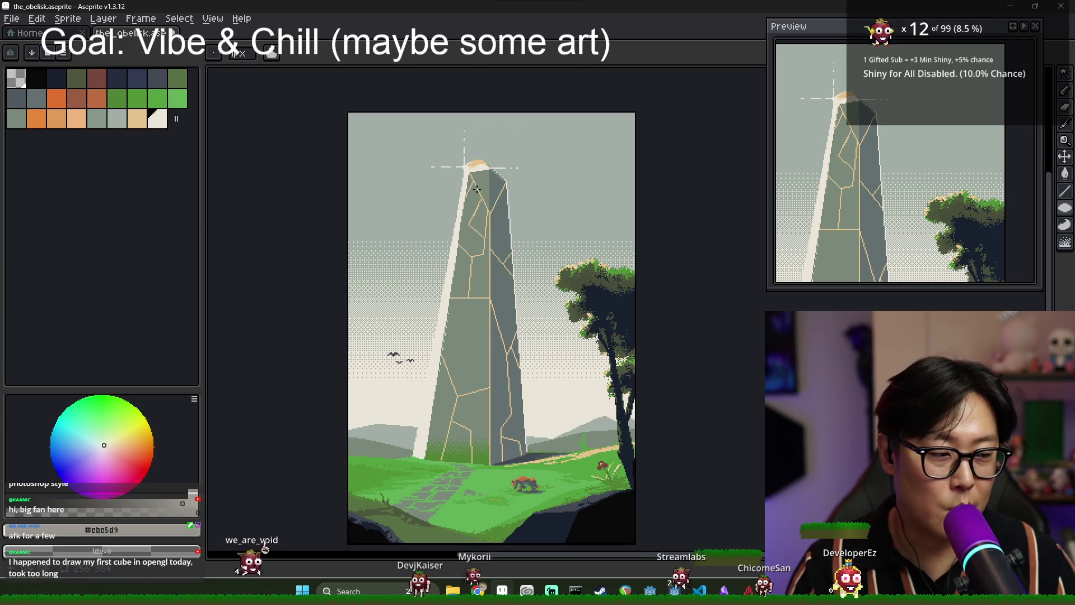
left_click(518, 206)
left_click(565, 236)
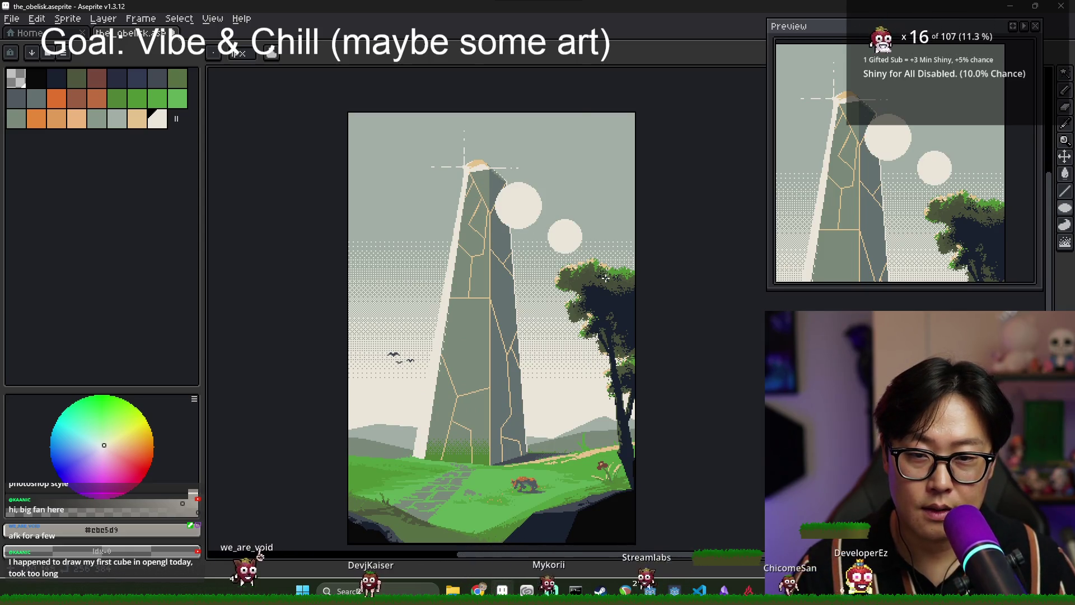
Undo both pale circles and return to the pixel-perfect Pencil in Aseprite.
key("ctrl+z")
key("ctrl+z")
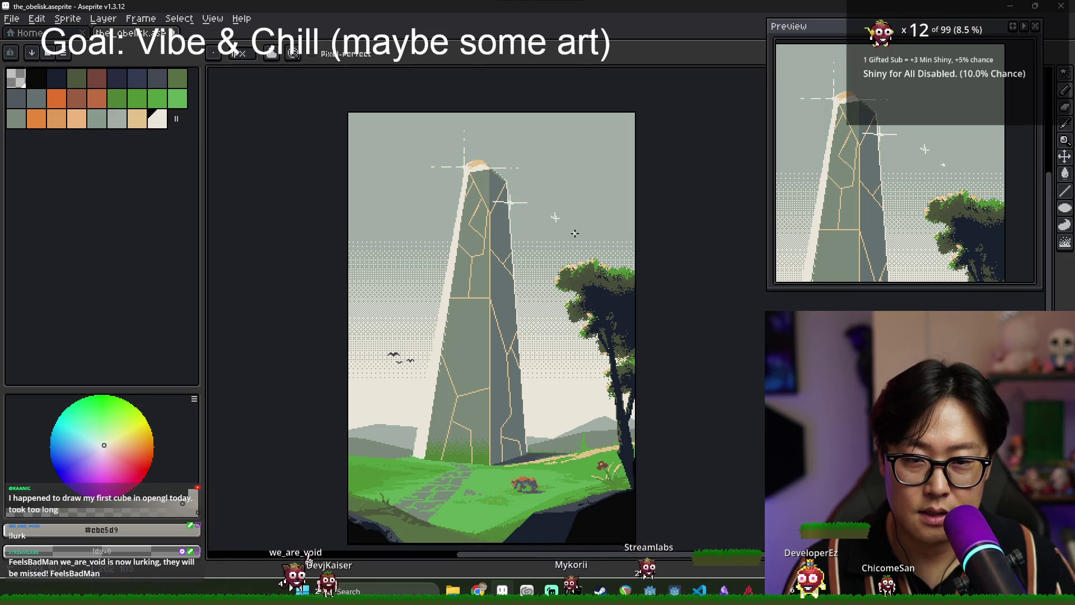
scroll(572, 241, "down", 1)
scroll(582, 261, "up", 1)
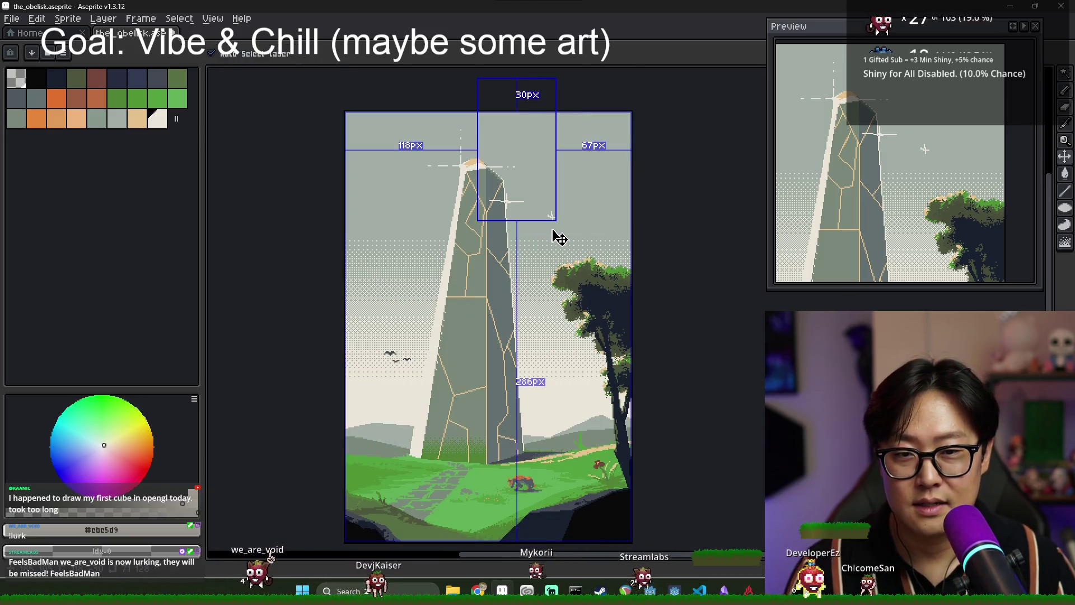
key("b")
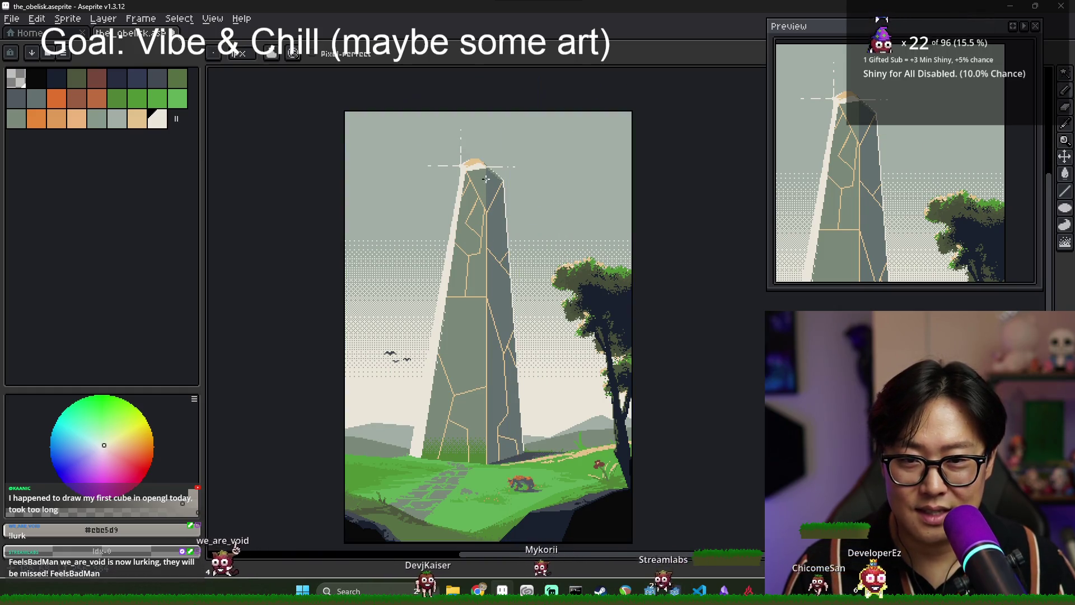
Bring the Clip Studio Paint obelisk illustration back to the front.
scroll(486, 188, "up", 2)
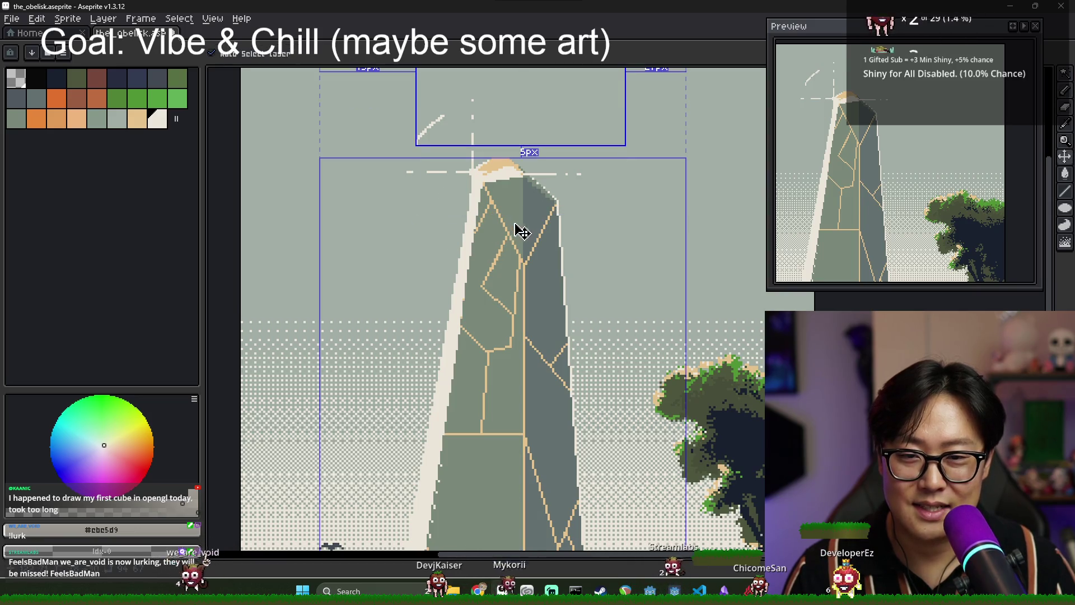
scroll(510, 218, "down", 3)
scroll(511, 218, "up", 1)
scroll(510, 218, "up", 1)
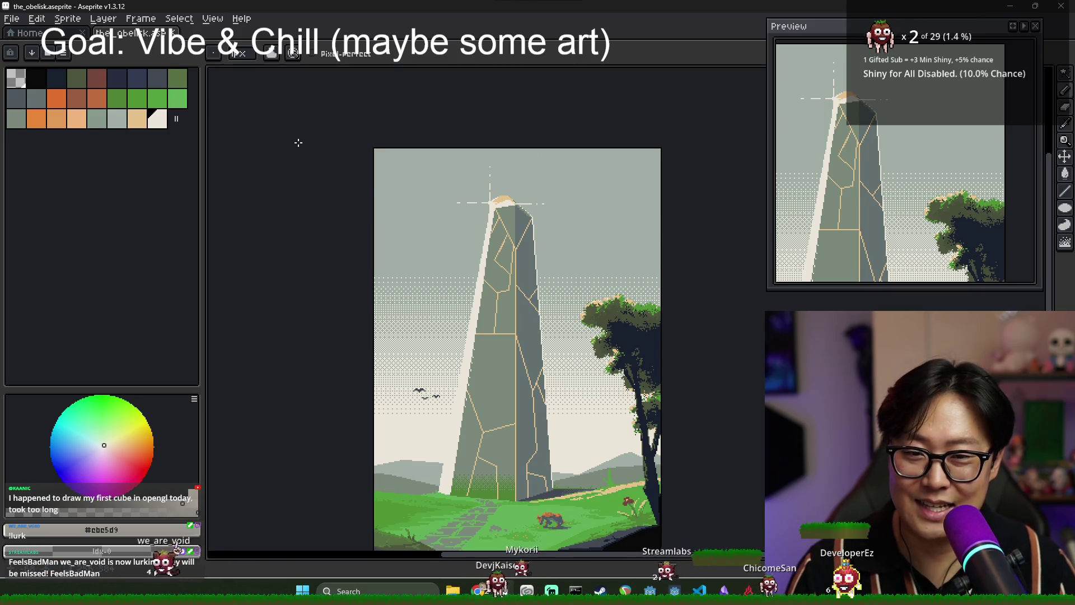
key("alt+Tab")
left_click(557, 219)
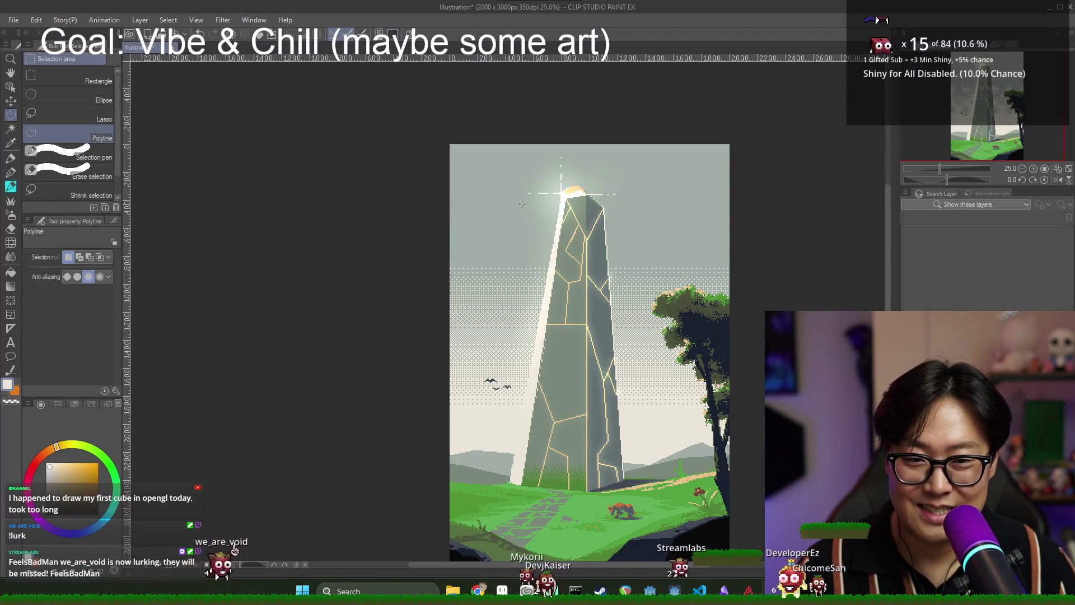
Bring back the large bright glow over the obelisk tip to compare it.
left_click_drag(967, 121, 977, 124)
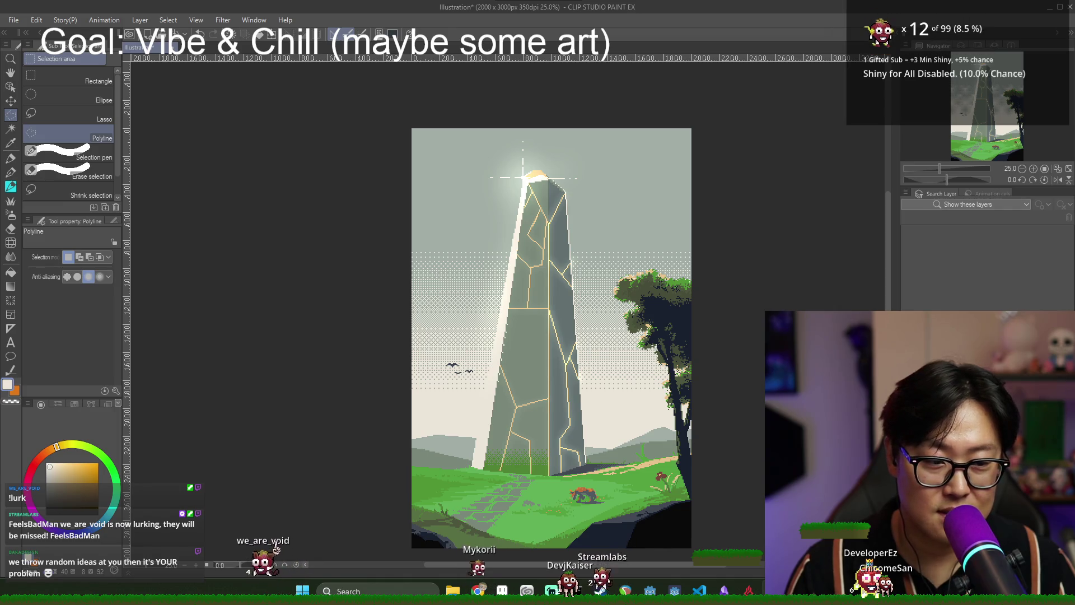
key("ctrl+z")
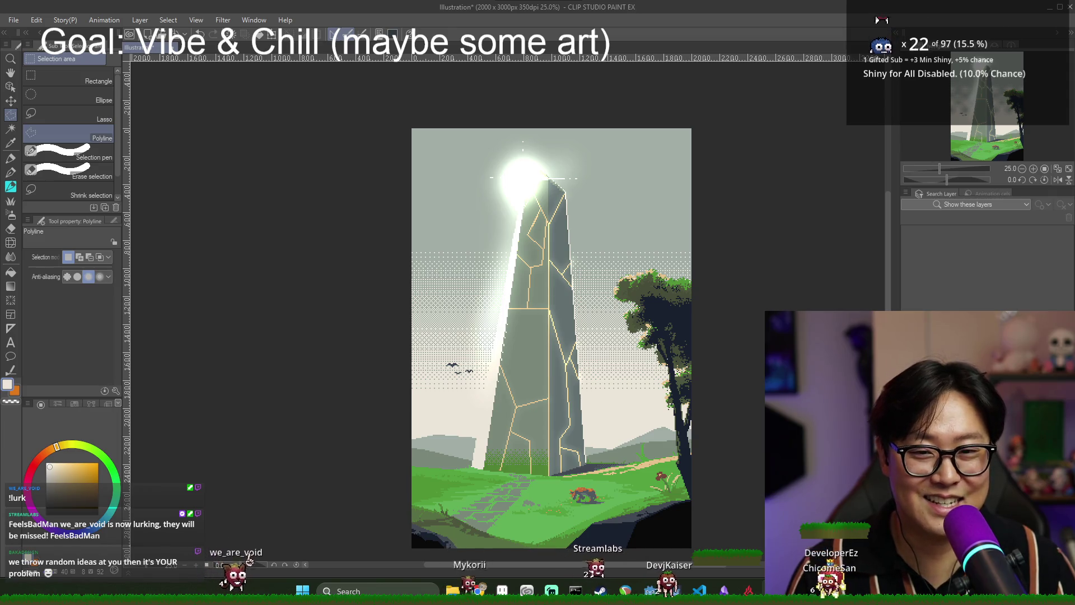
scroll(518, 213, "up", 5)
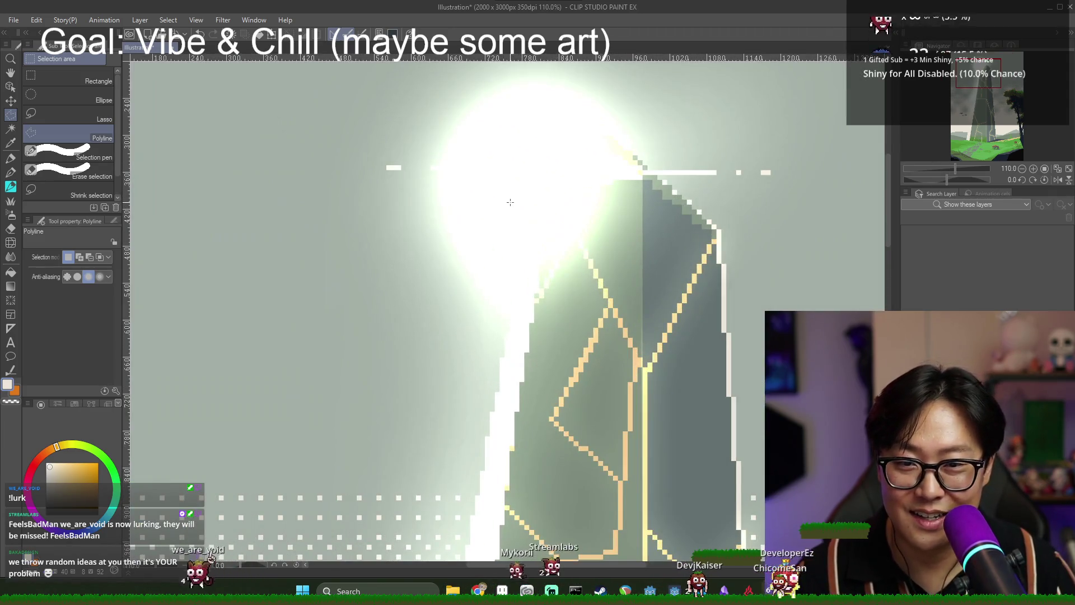
scroll(518, 213, "down", 4)
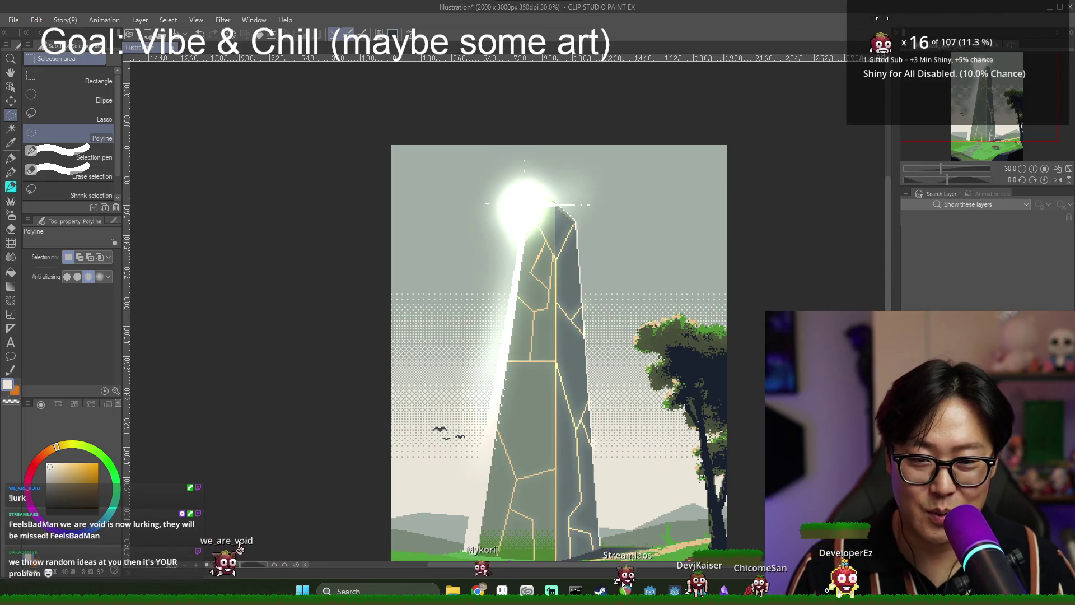
scroll(667, 362, "down", 1)
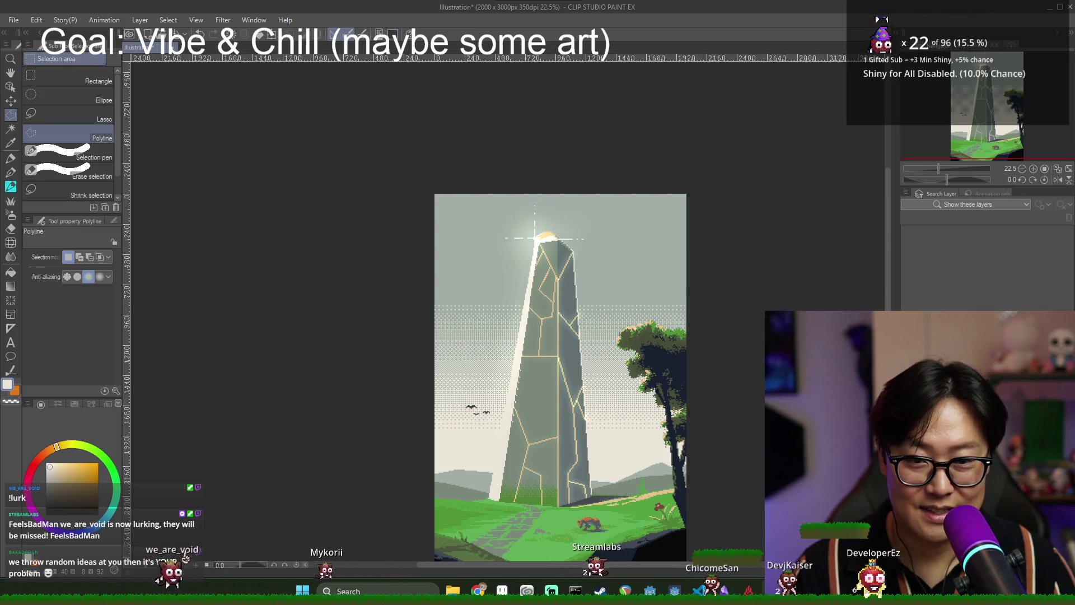
scroll(597, 305, "up", 1)
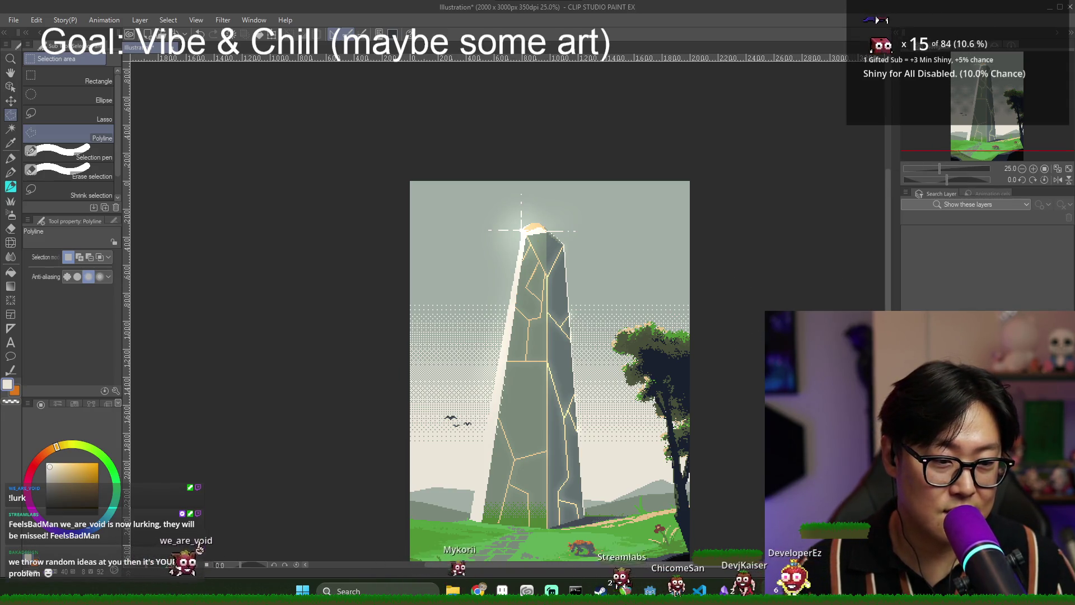
Check the layer blending modes, keep Normal, and select the soft airbrush at size 260.
left_click(955, 61)
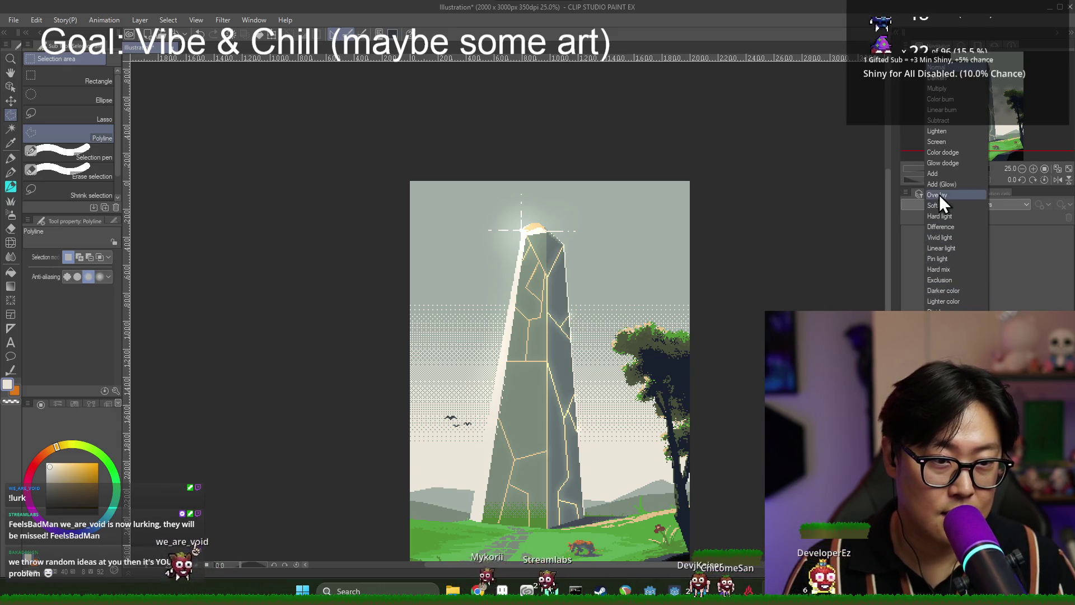
left_click(944, 163)
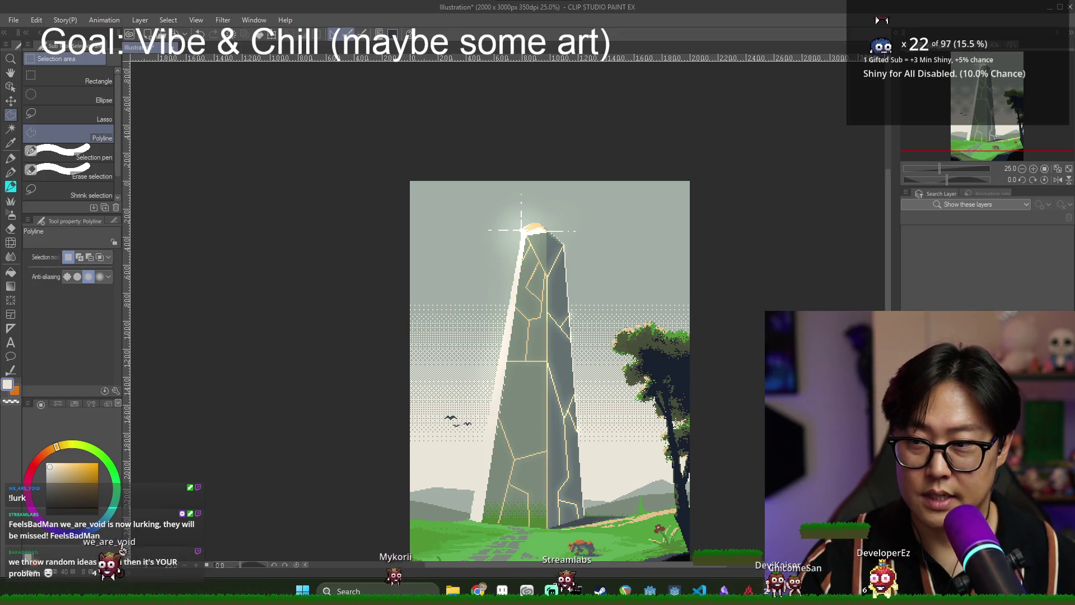
key("alt")
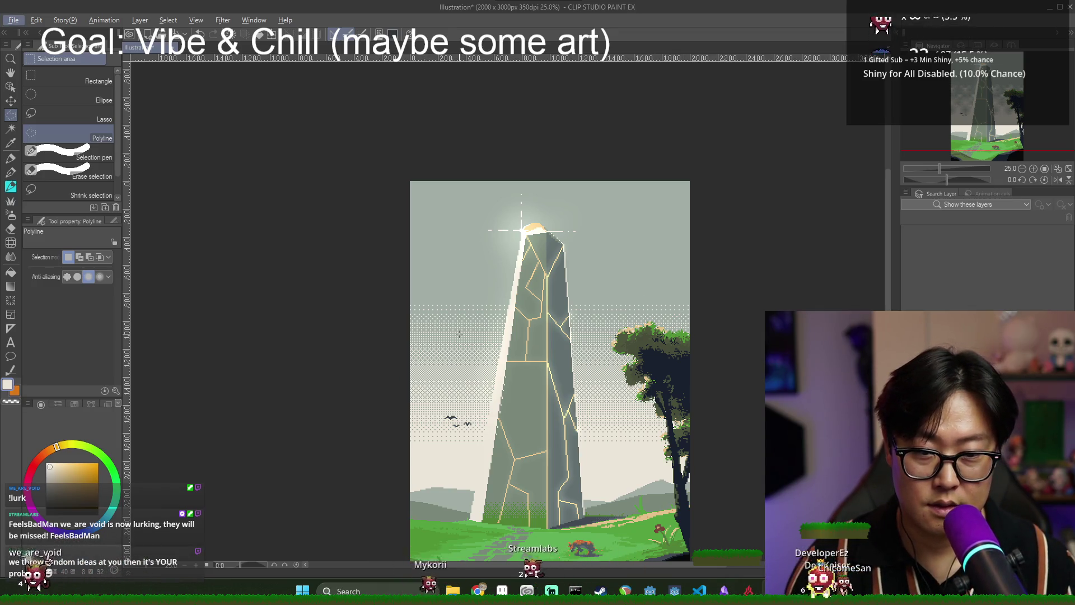
left_click(10, 215)
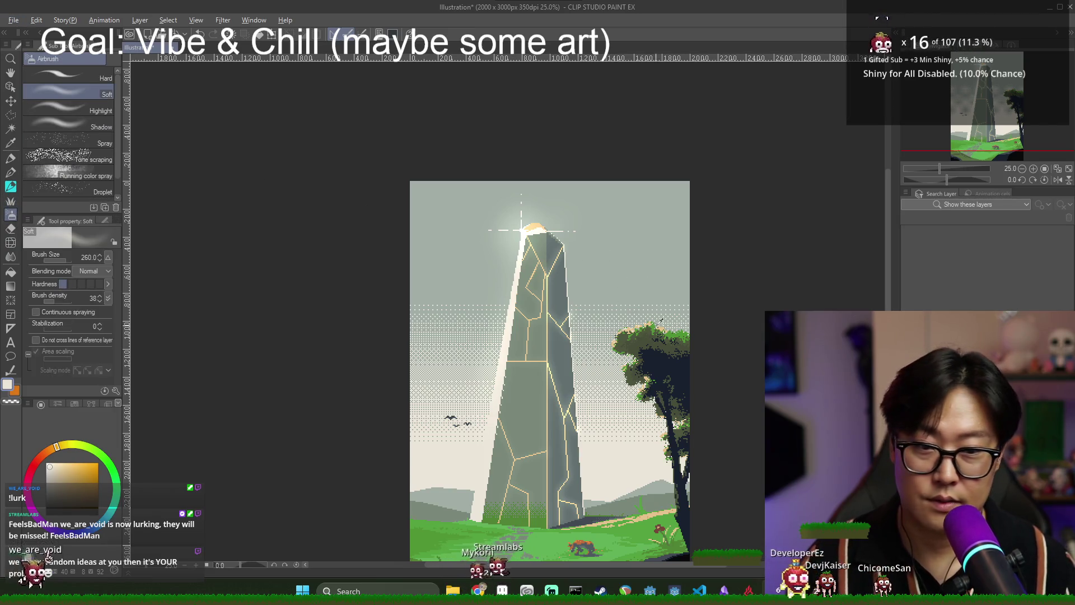
Try a green glow on the treetop, undo it, and set the eraser size to 190.
left_click(676, 330, "alt")
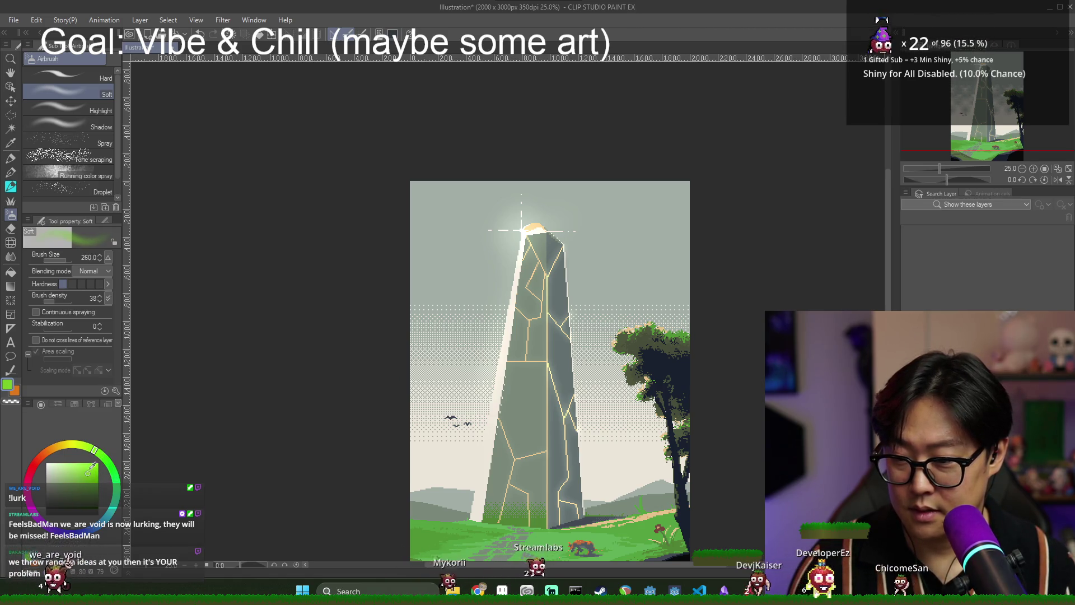
mouse_move(628, 336)
left_mouse_down()
mouse_move(644, 330)
mouse_move(640, 316)
mouse_move(614, 331)
left_mouse_up()
key("ctrl+z")
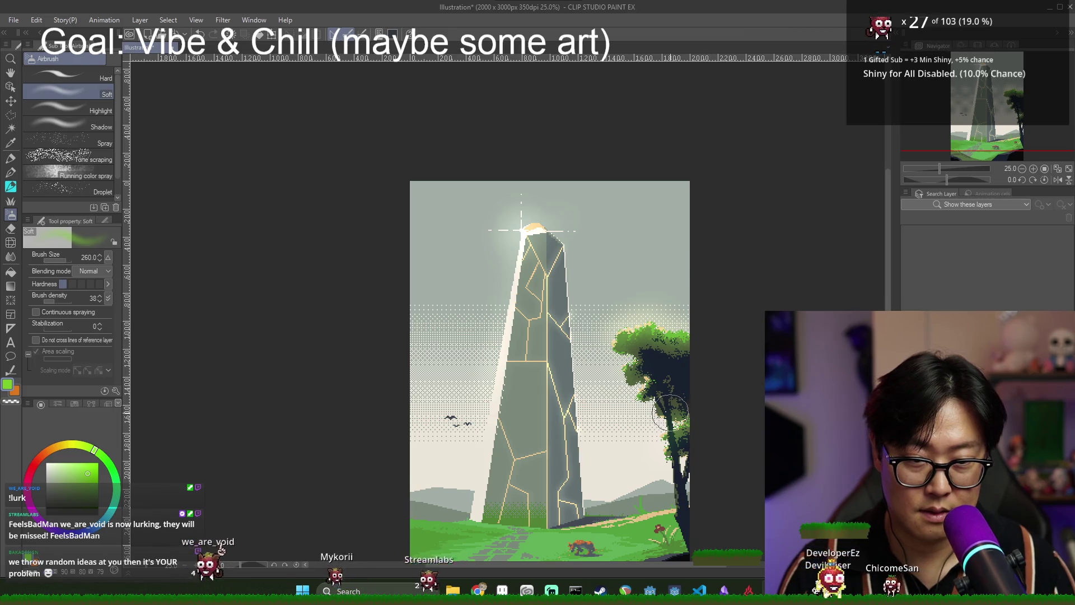
left_click(10, 230)
left_click(91, 257)
type("1")
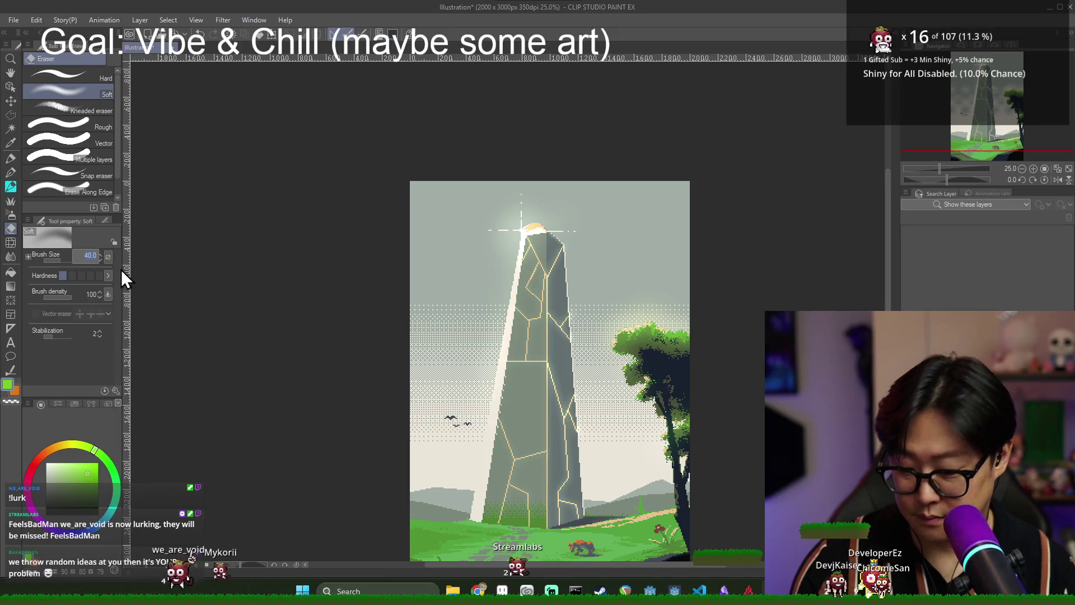
type("90")
key("Return")
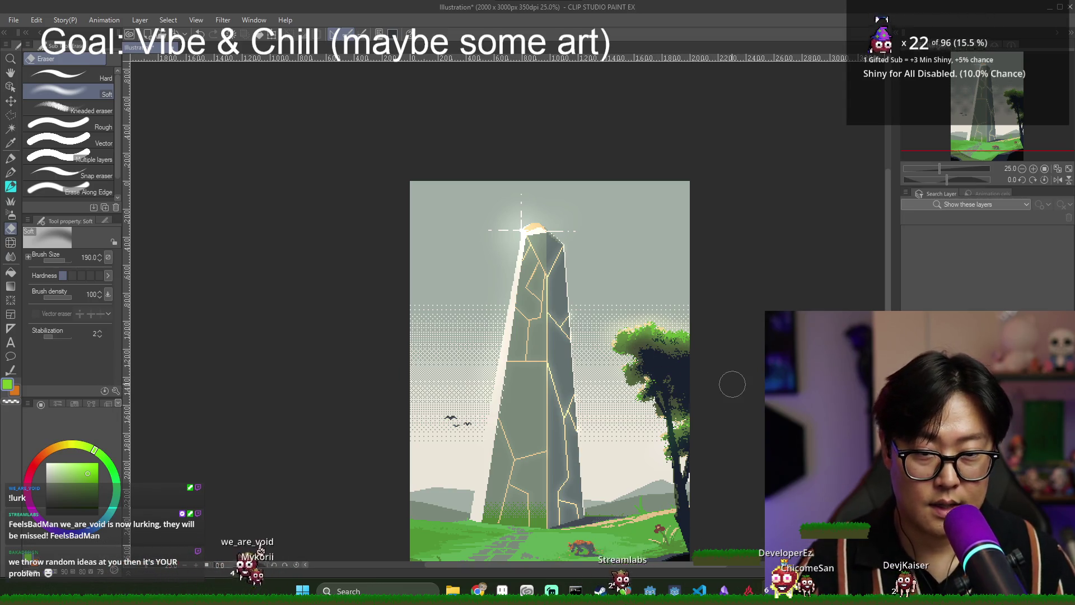
Apply a Gaussian blur with strength 33.24 to soften the bloom at the tip.
left_click(223, 19)
mouse_move(246, 34)
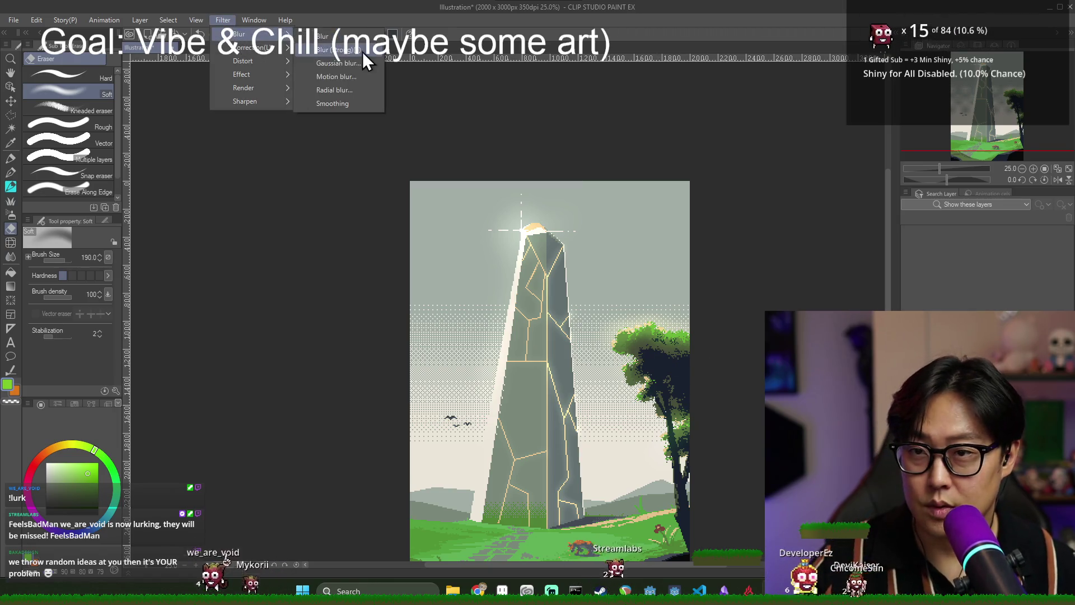
left_click(360, 64)
left_click(350, 457)
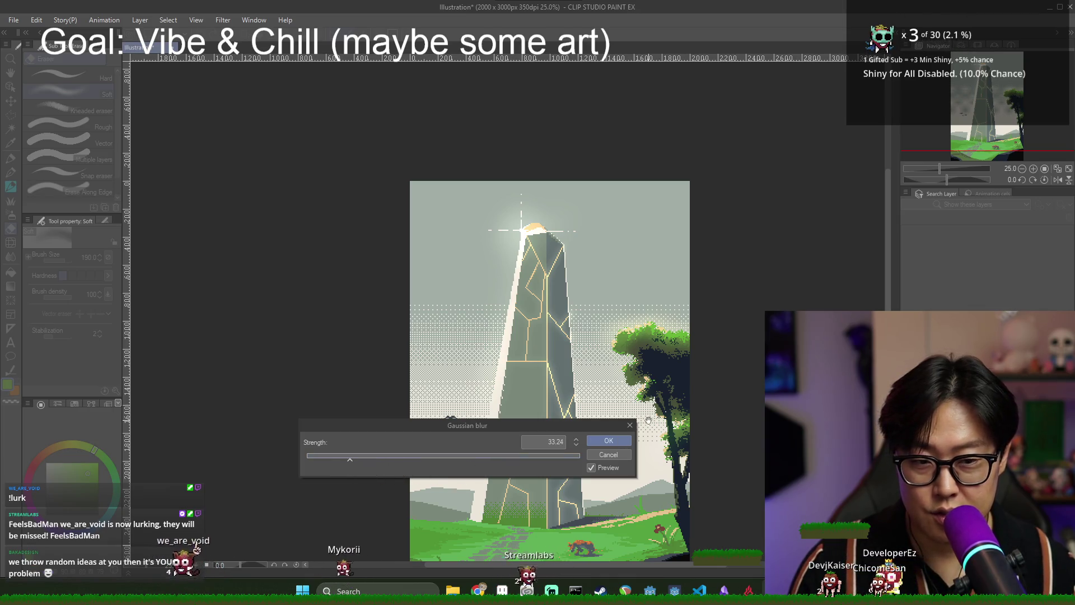
left_click(620, 441)
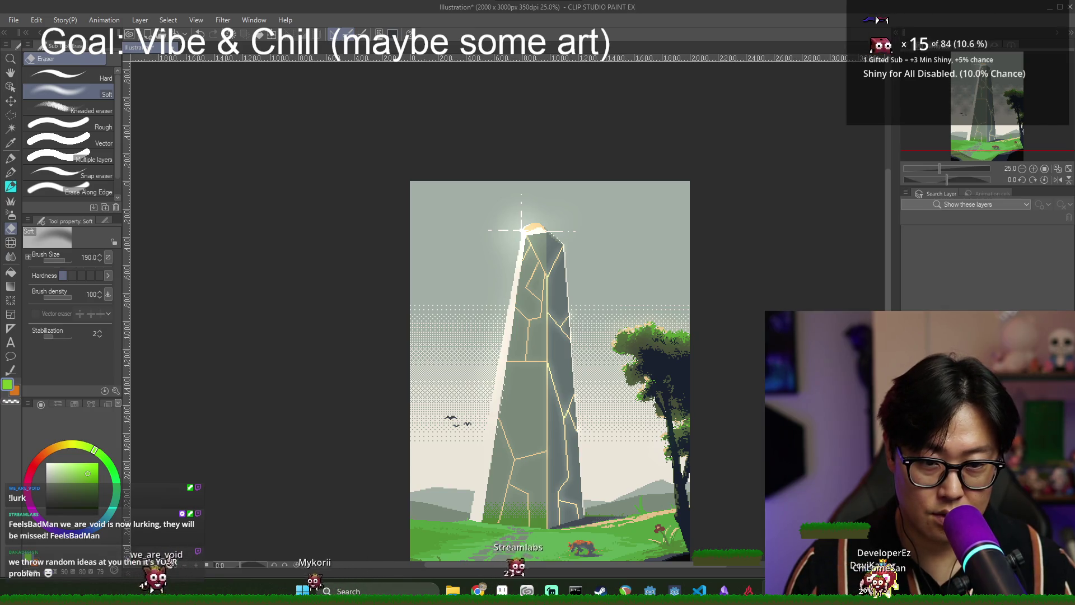
scroll(734, 342, "down", 1)
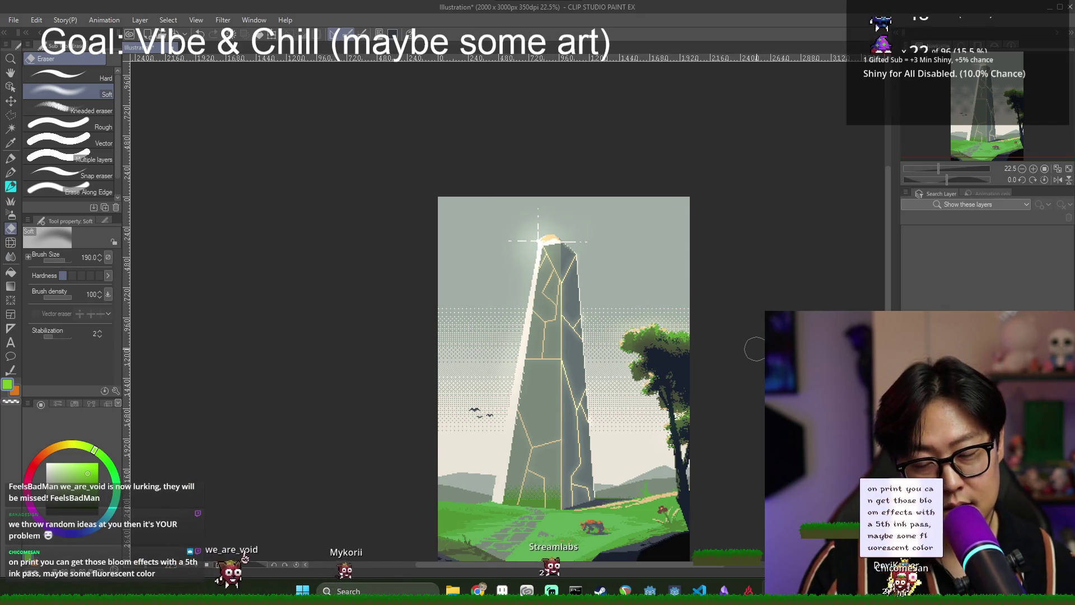
key("ctrl+s")
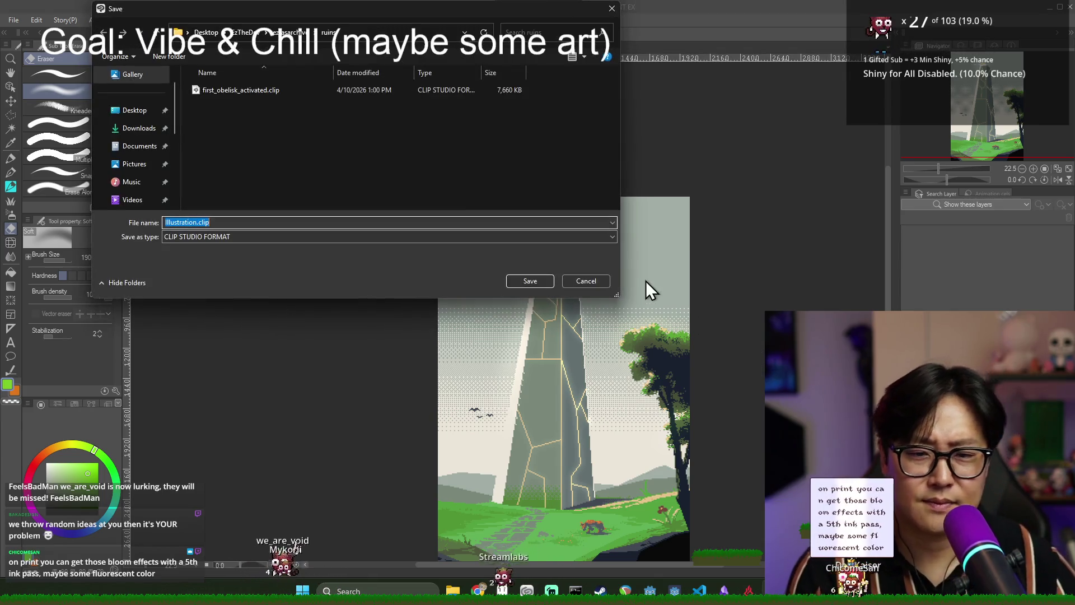
Save the artwork over the existing first_obelisk_activated.clip.
left_click(268, 91)
left_click(529, 284)
left_click(571, 295)
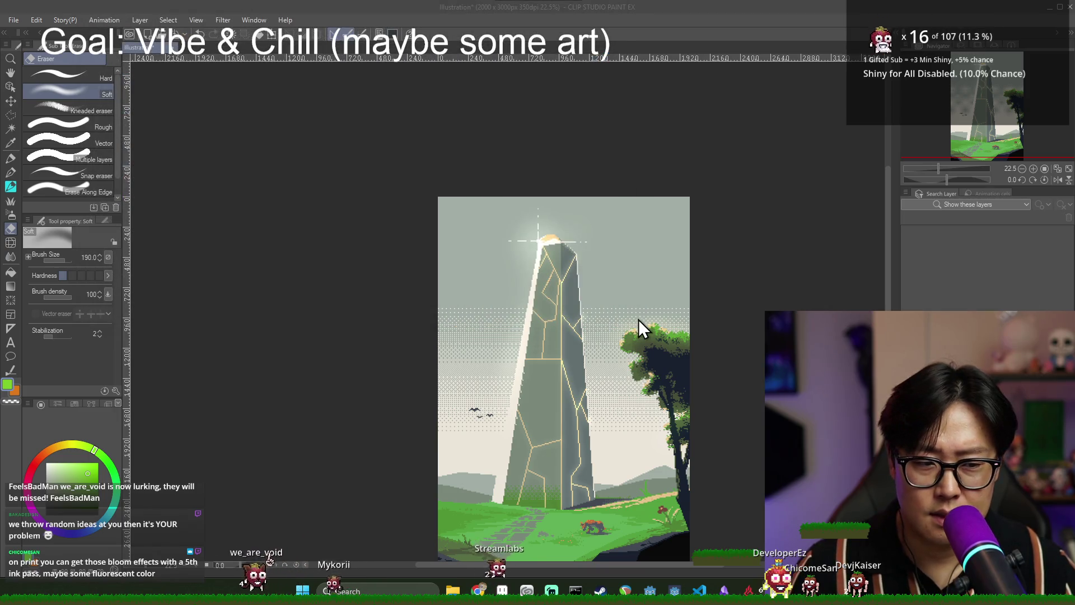
scroll(961, 149, "up", 1)
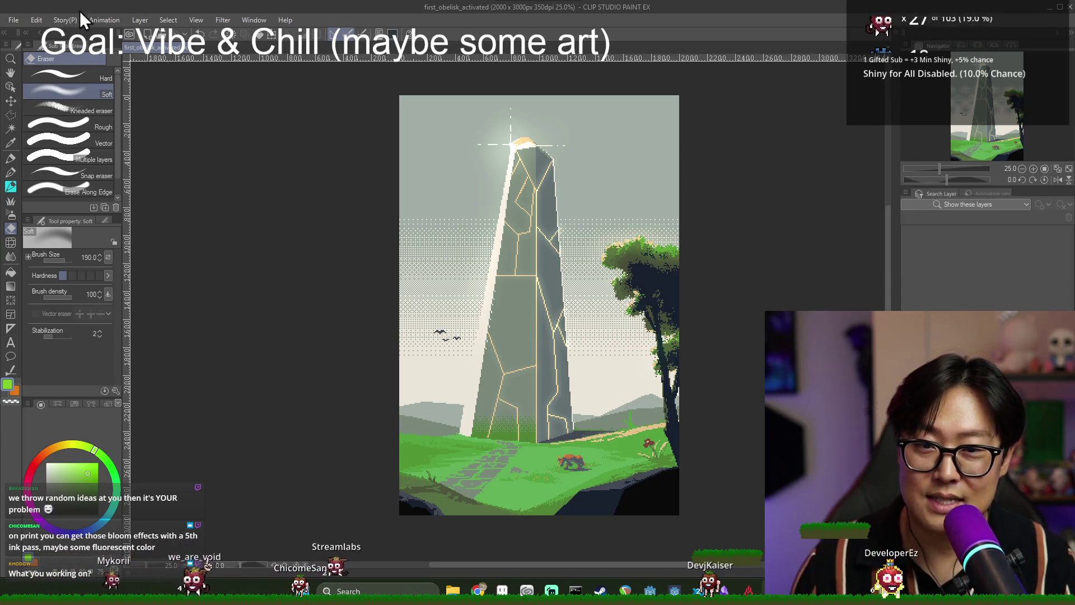
Export a single-layer PNG at 100% scale, replacing first_obelisk_activated.png.
left_click(10, 21)
mouse_move(66, 164)
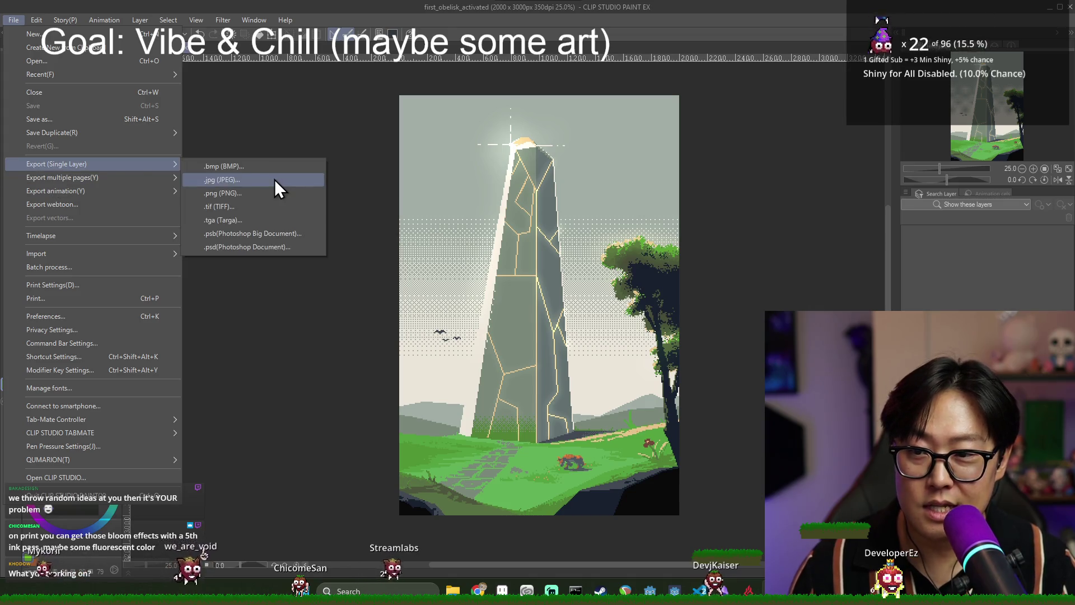
left_click(271, 196)
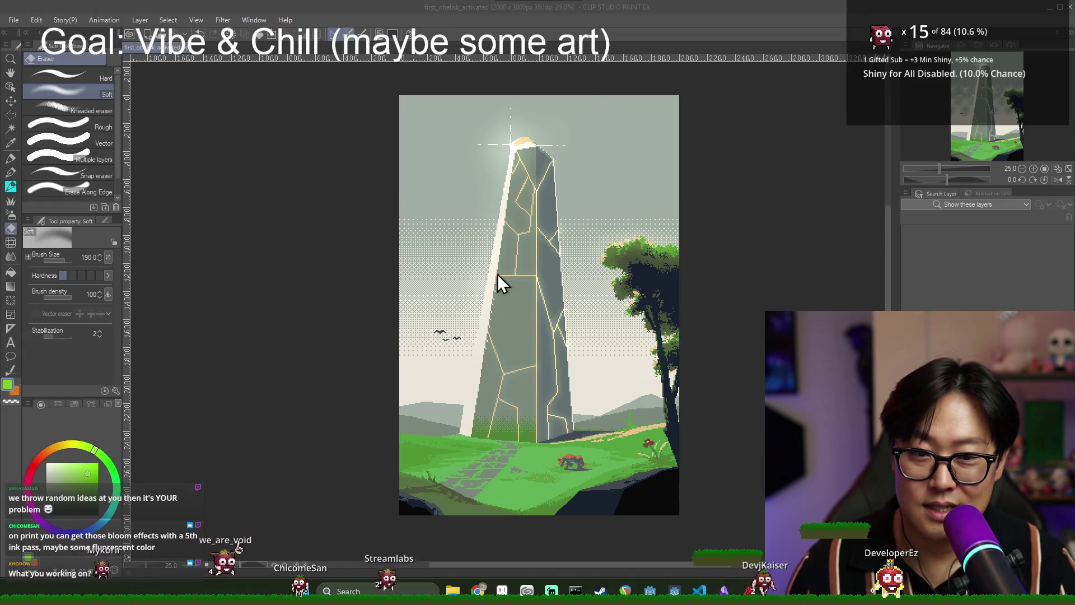
left_click(522, 280)
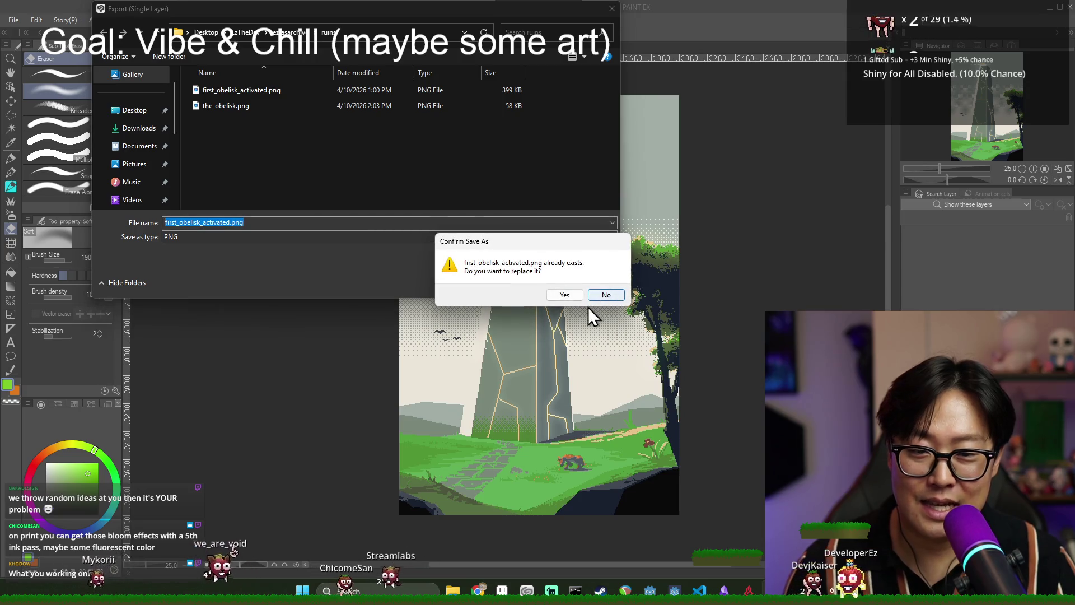
left_click(570, 295)
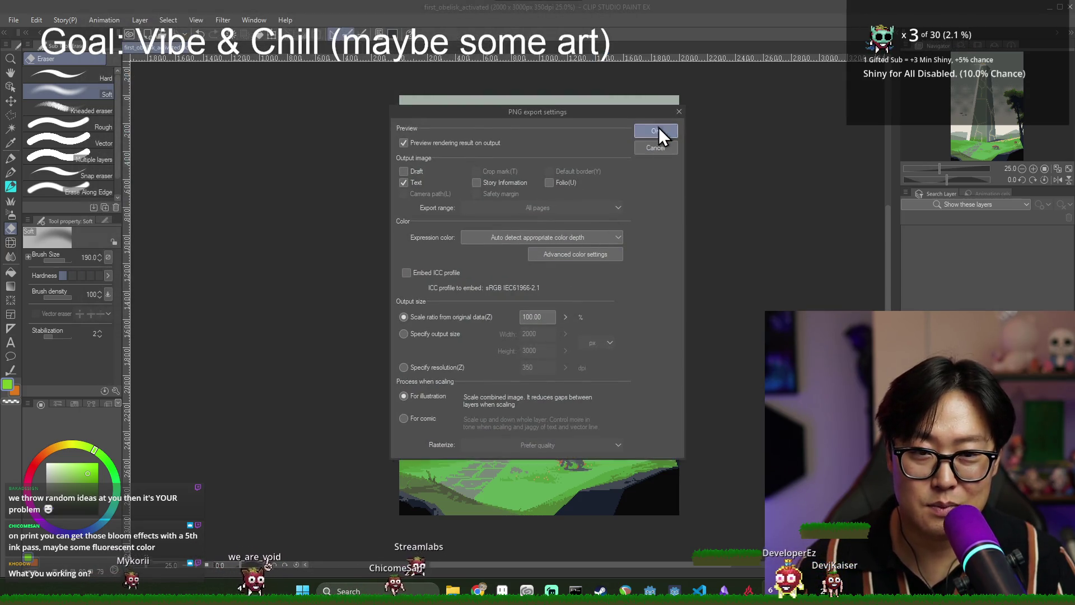
left_click(659, 131)
left_click(1047, 25)
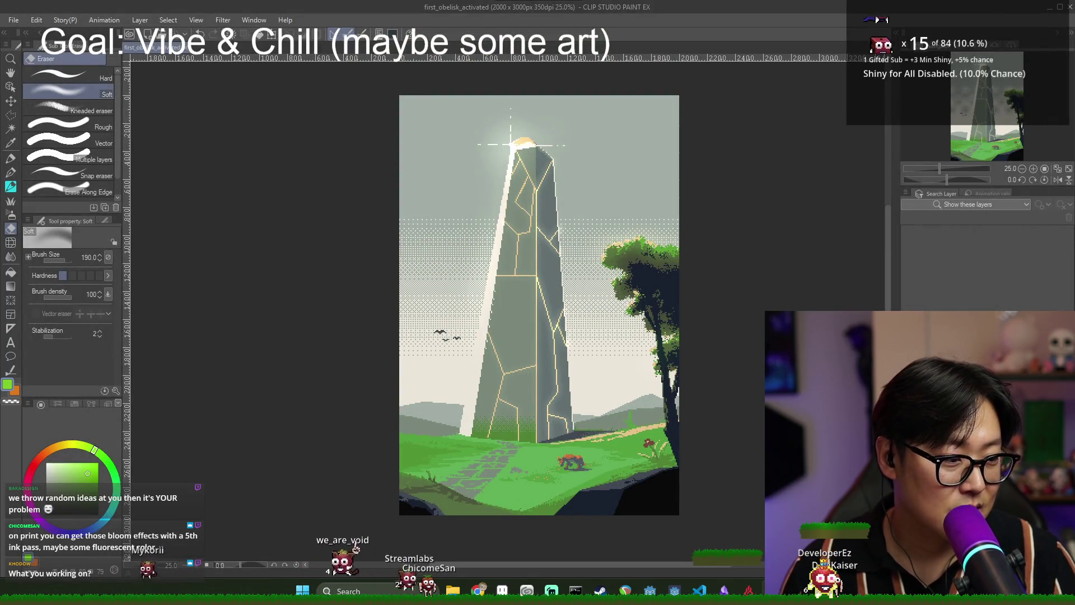
key("alt+Tab")
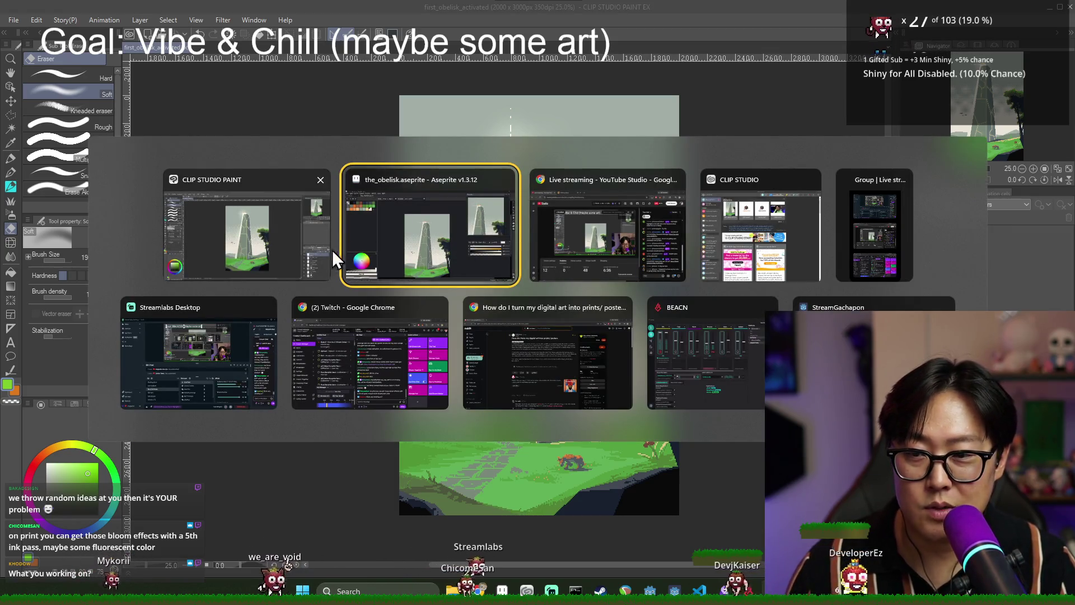
left_click(513, 333)
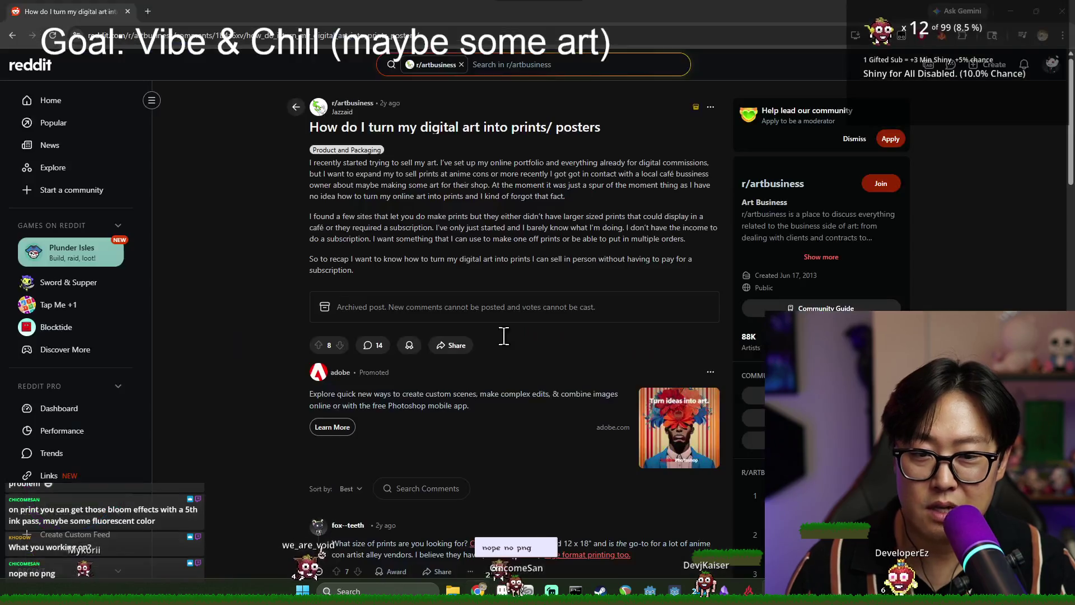
left_click(148, 11)
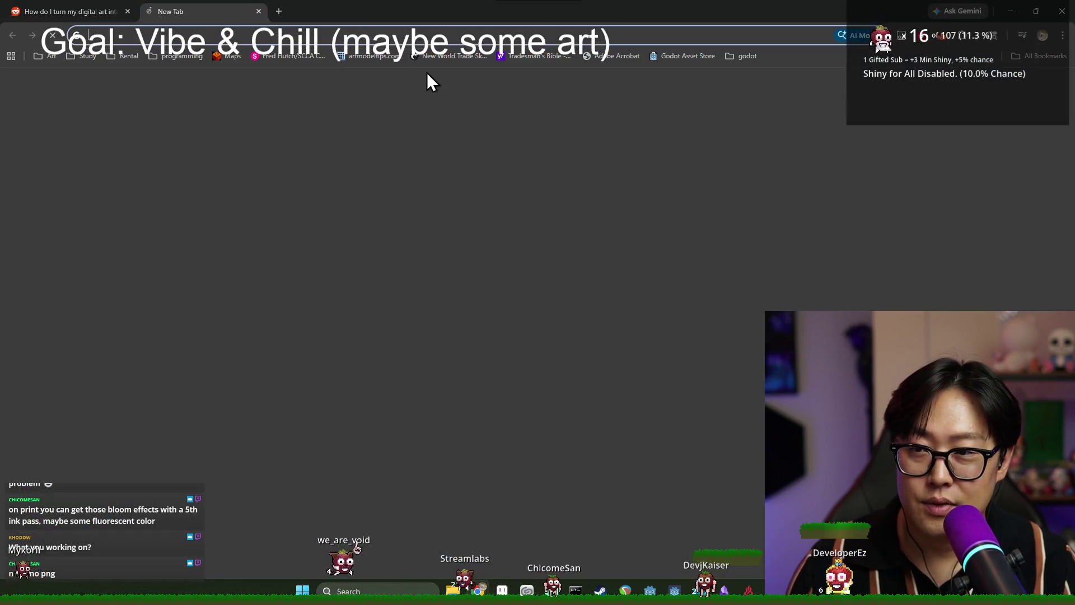
key("ctrl+Tab")
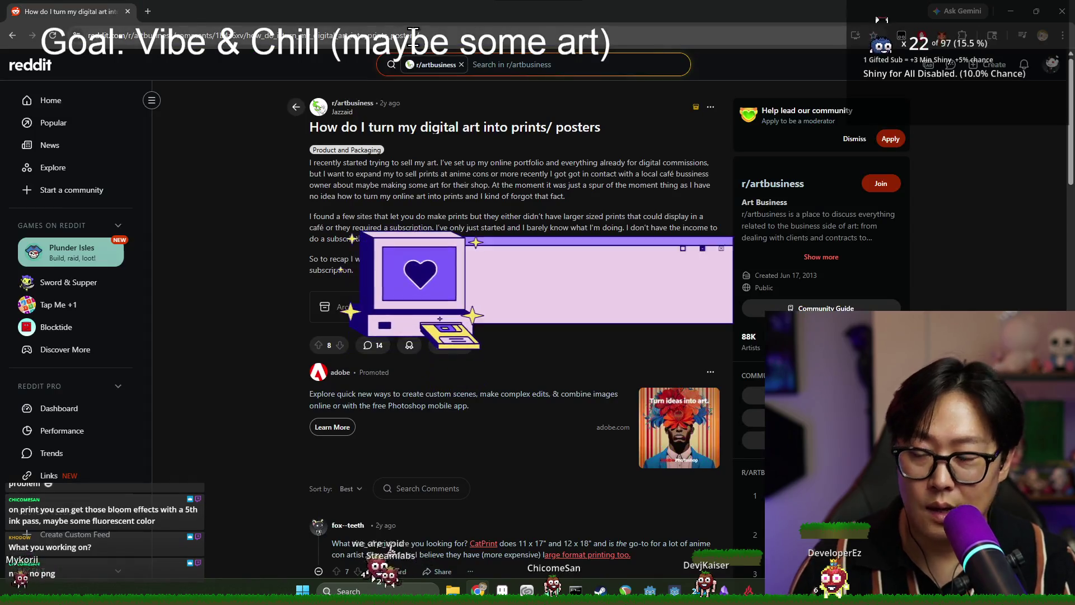
key("ctrl+Tab")
type("blusky")
key("Return")
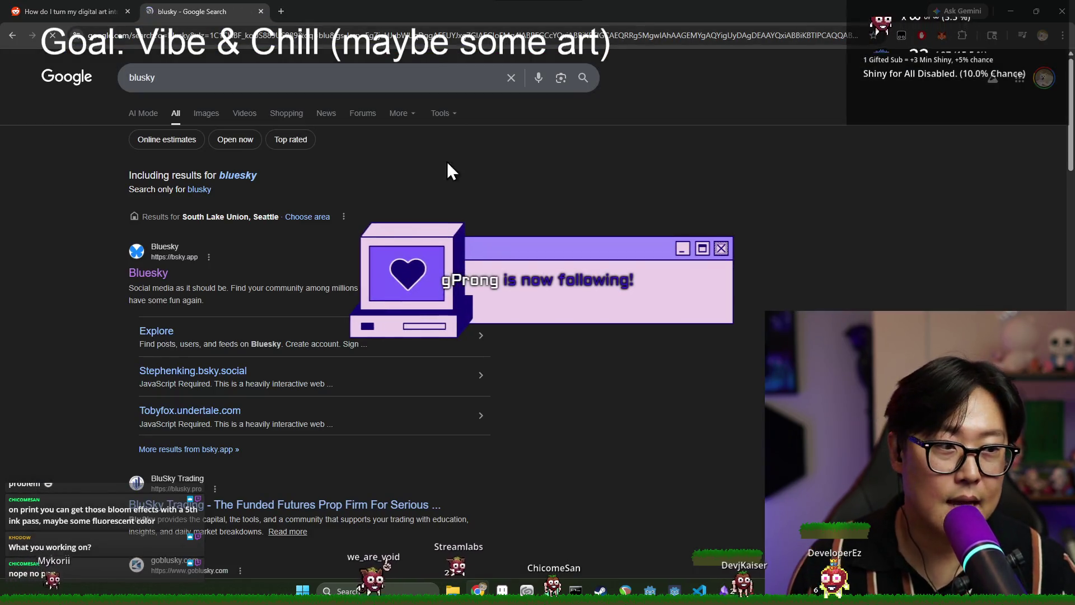
left_click(149, 273)
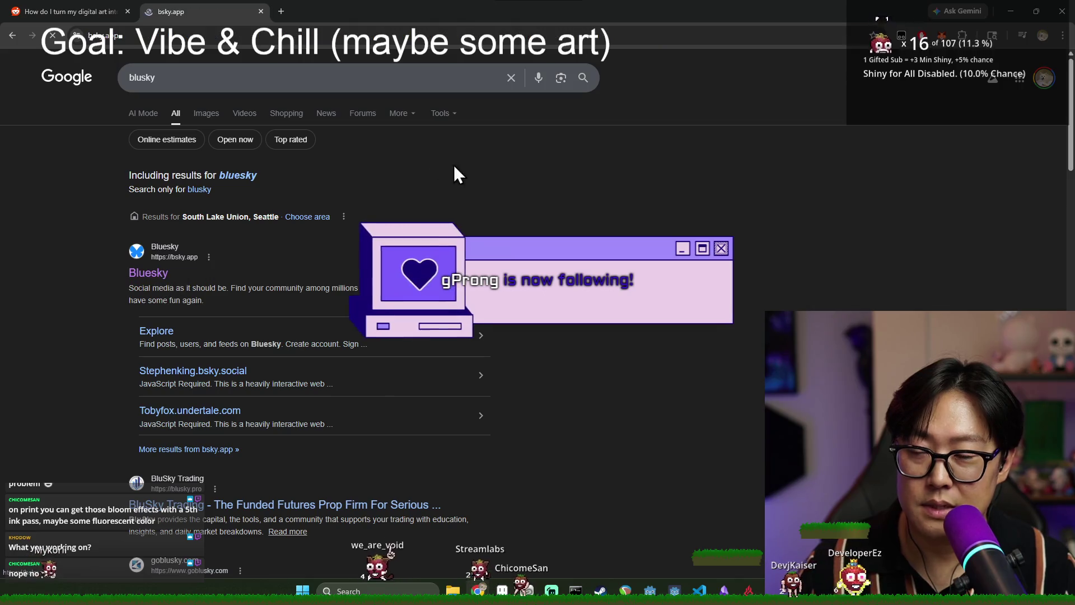
key("alt+Tab")
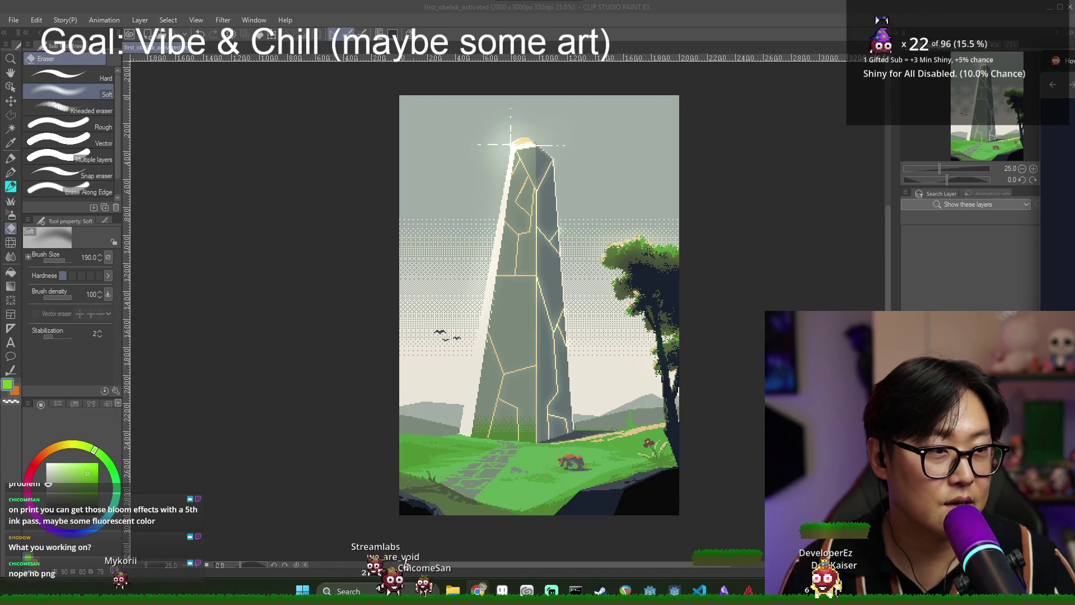
mouse_move(1072, 89)
left_mouse_down()
mouse_move(747, 91)
mouse_move(689, 5)
left_mouse_up()
scroll(582, 185, "down", 3)
scroll(560, 191, "down", 5)
scroll(547, 279, "up", 8)
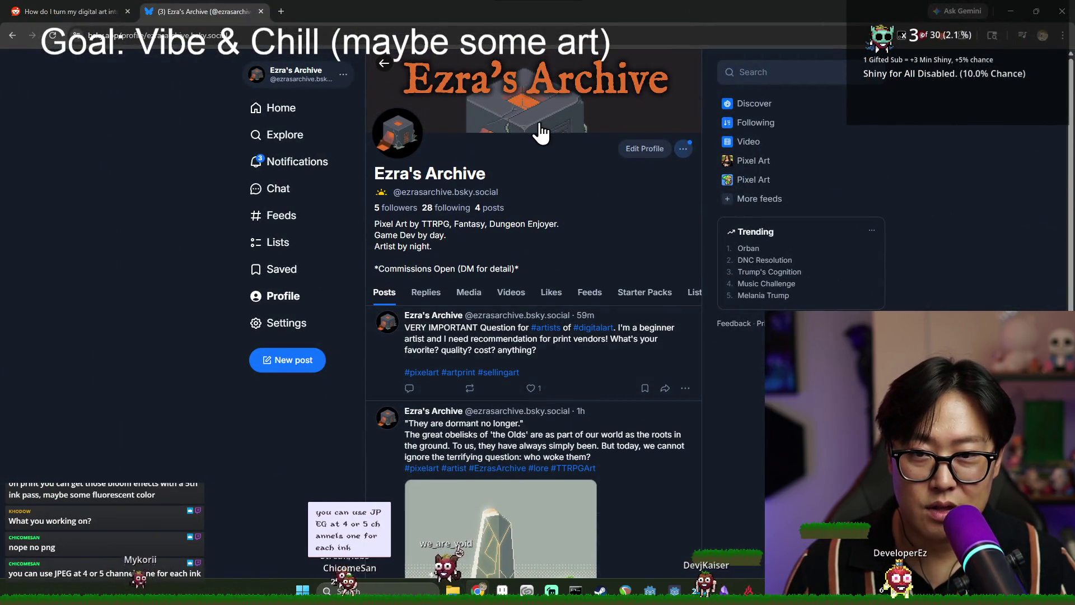
scroll(562, 170, "down", 1)
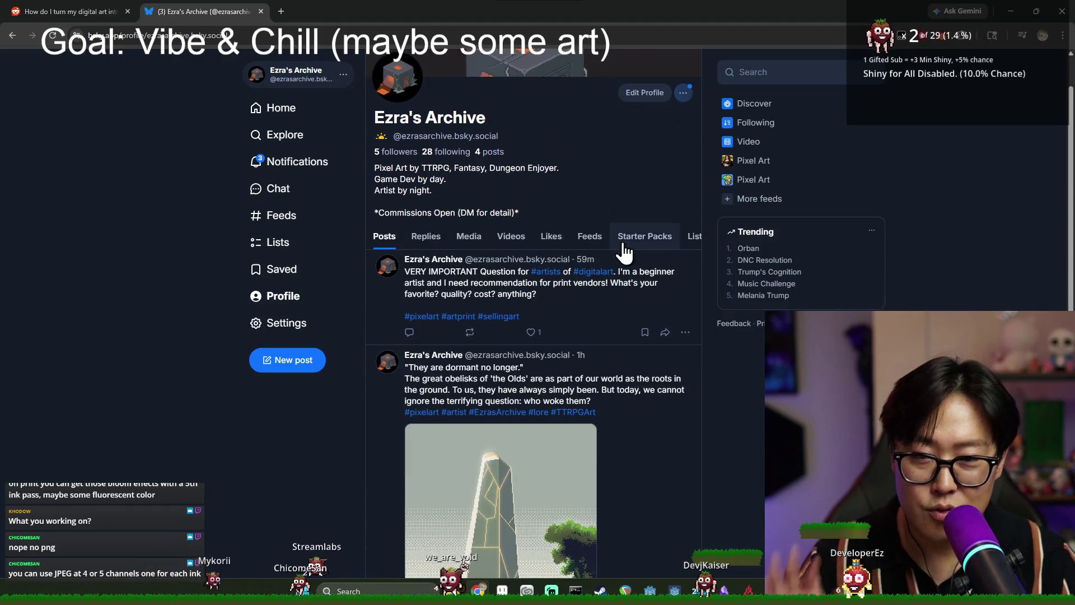
scroll(622, 247, "down", 8)
scroll(595, 274, "up", 2)
scroll(596, 280, "up", 7)
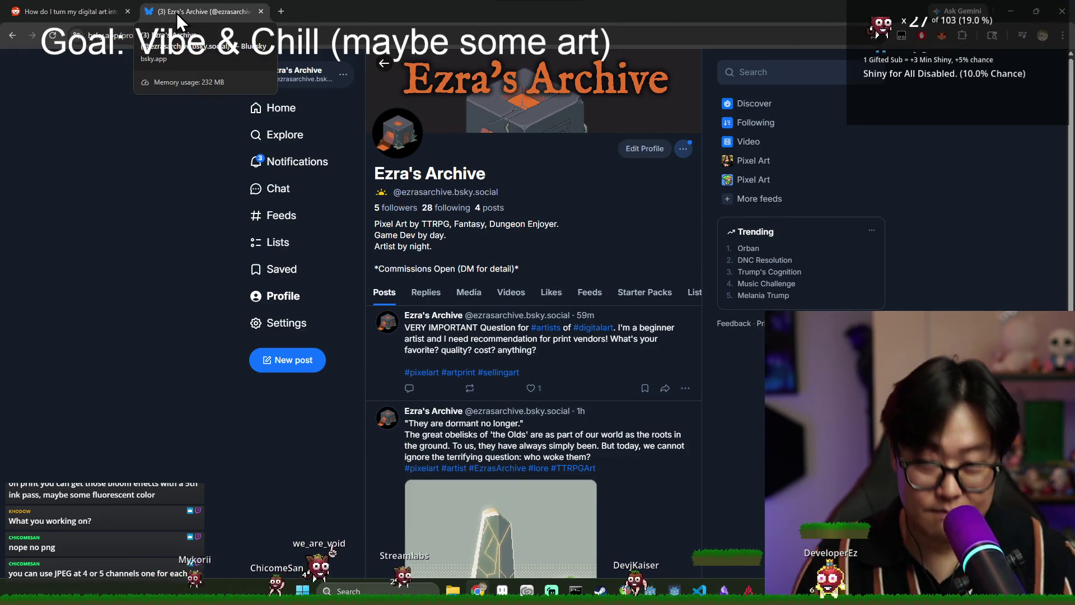
left_click(261, 11)
key("alt+Tab")
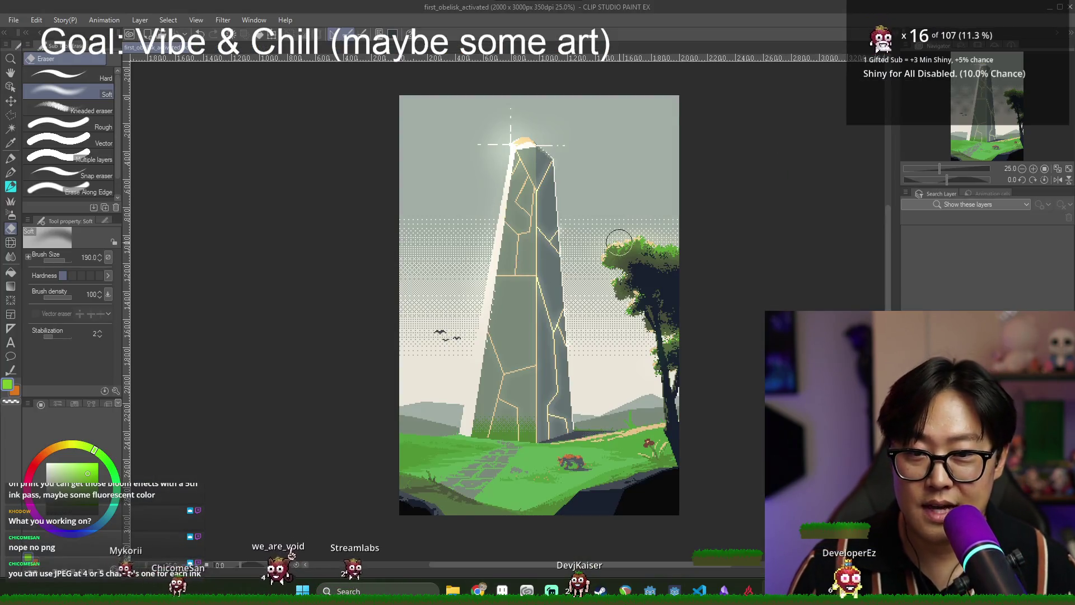
scroll(582, 266, "down", 1)
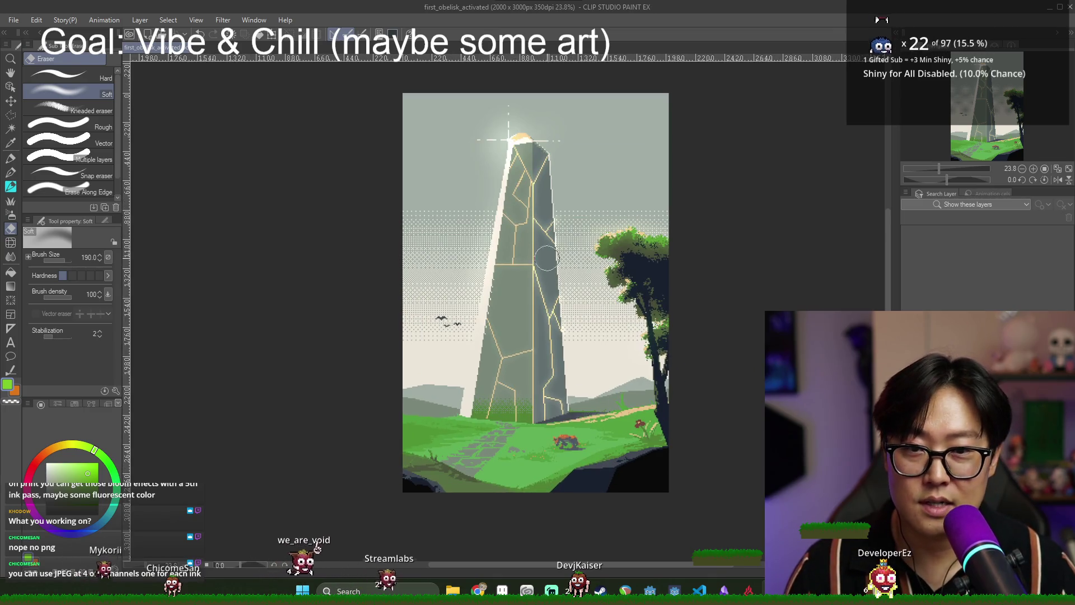
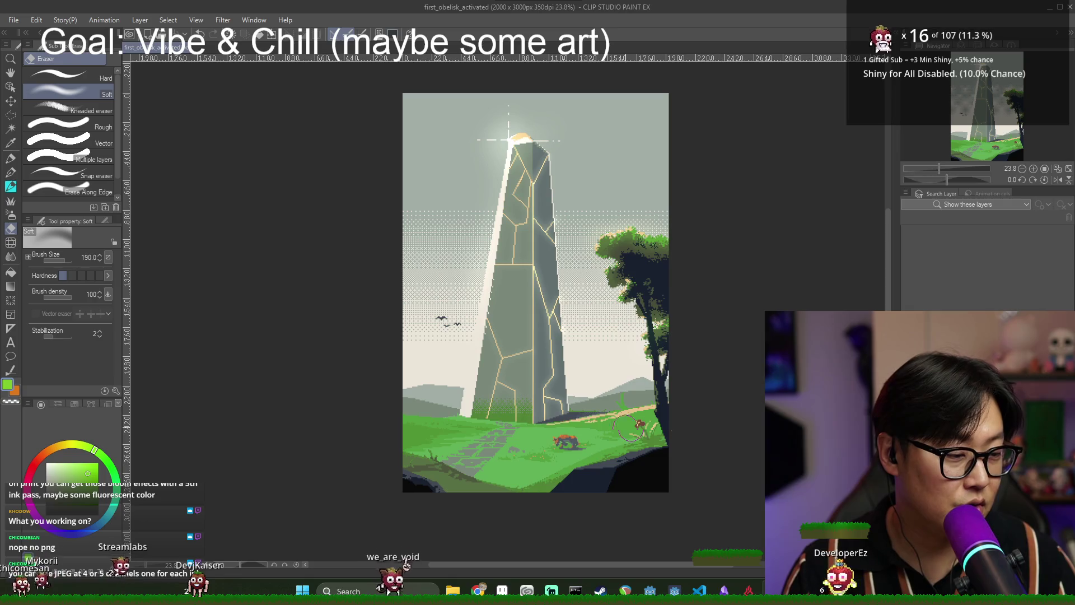
Export the artwork as a JPEG at quality 100 under the suggested file name.
left_click(20, 19)
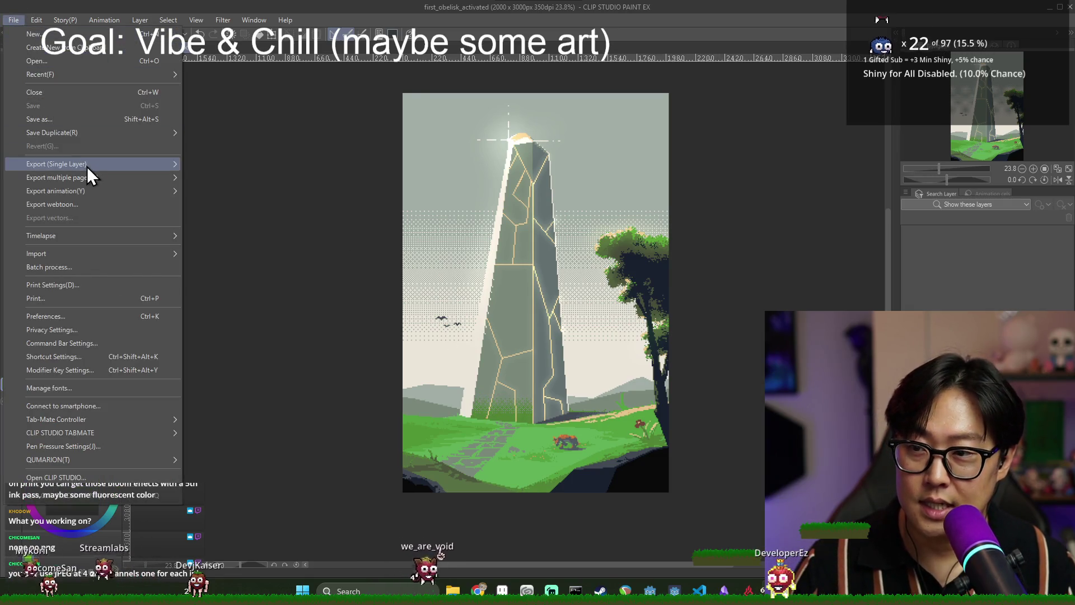
mouse_move(106, 187)
mouse_move(106, 164)
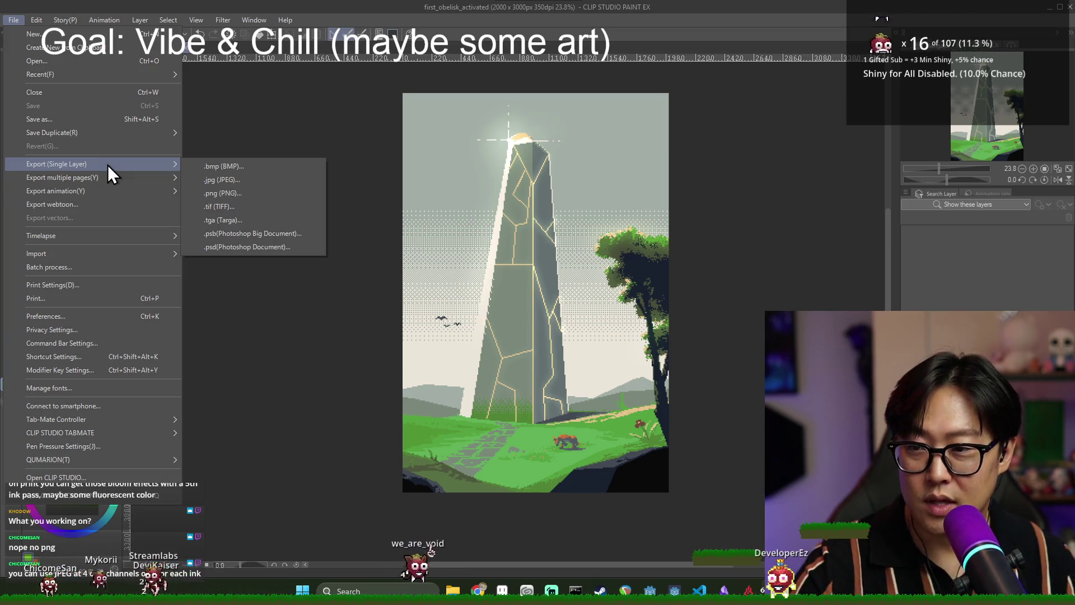
left_click(233, 179)
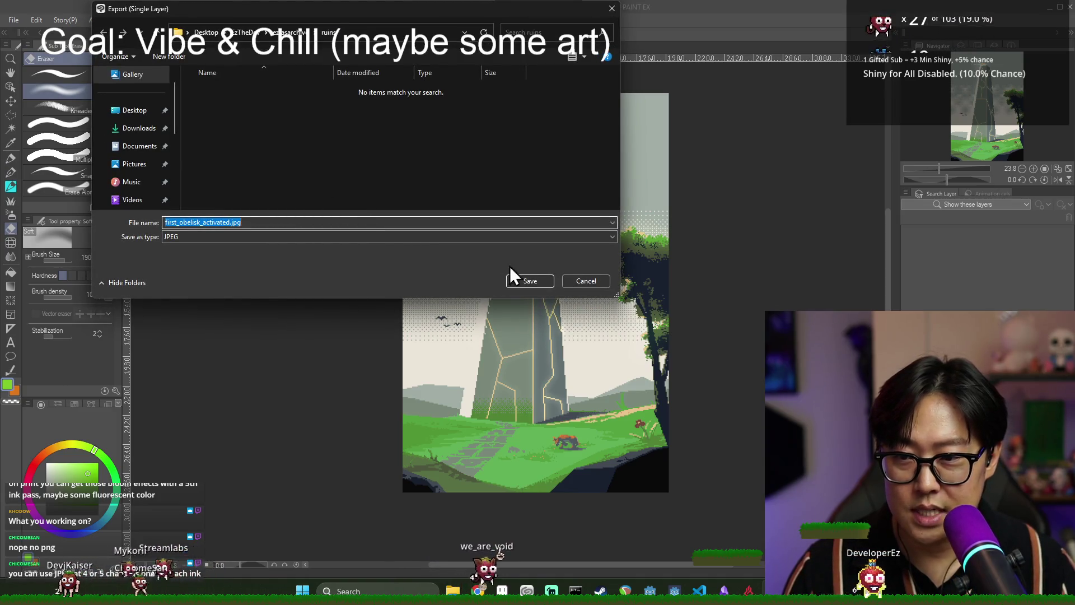
left_click(531, 281)
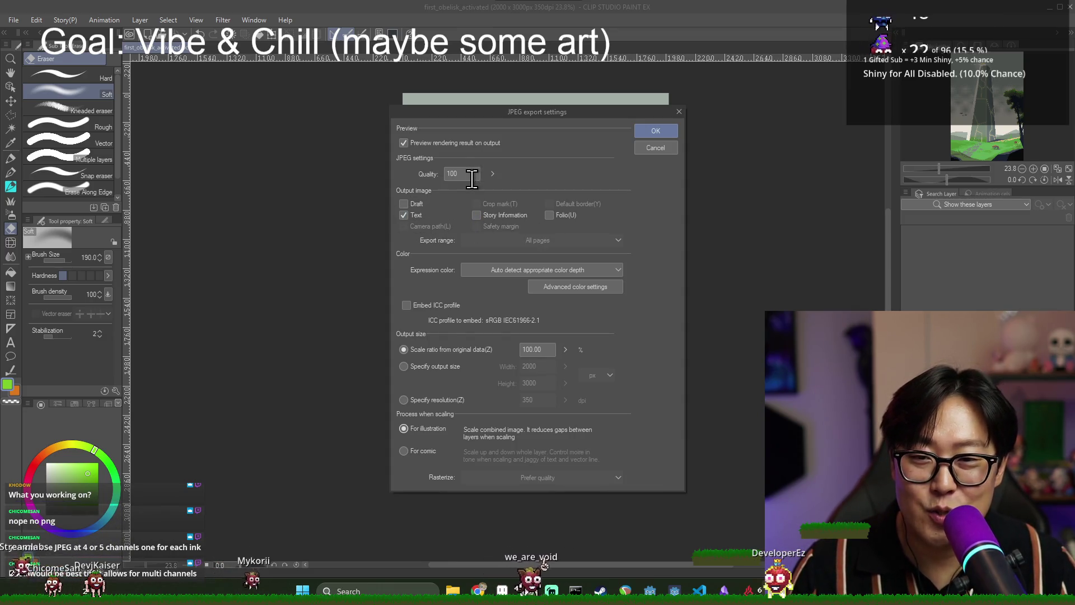
left_click(493, 175)
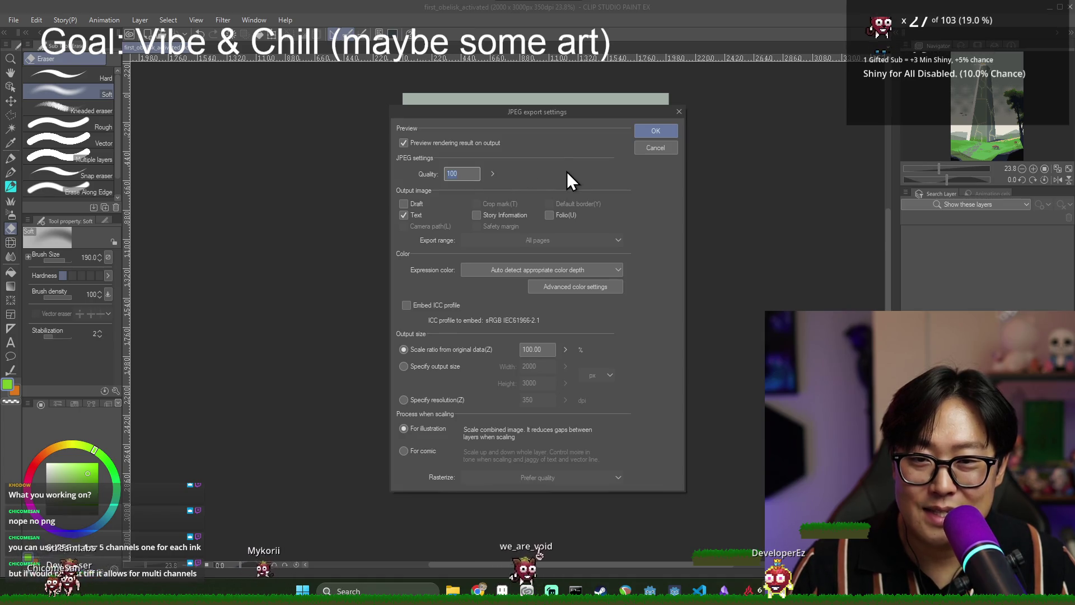
left_click(661, 131)
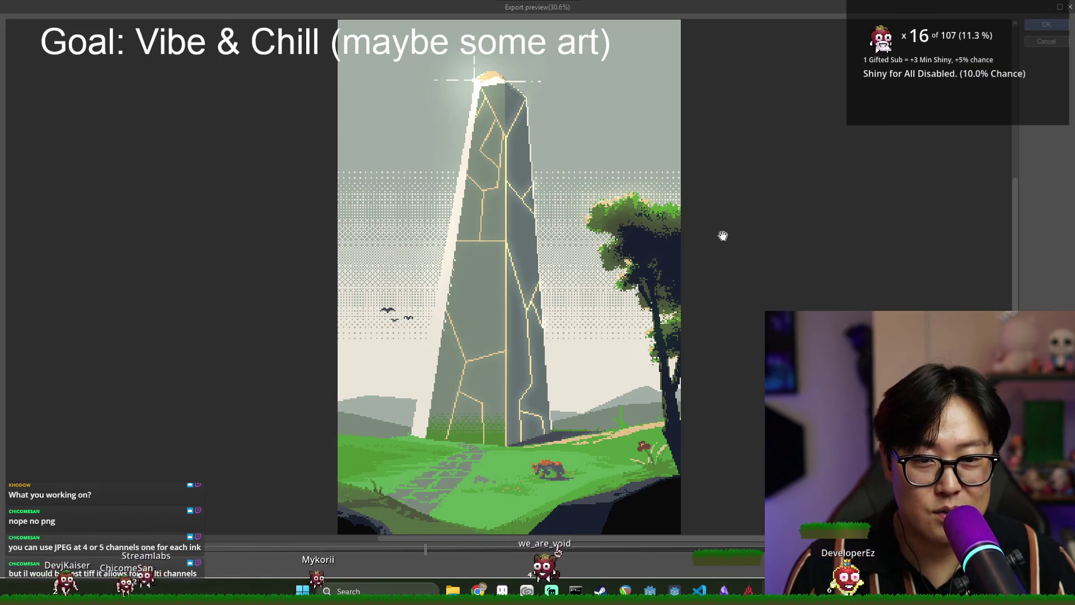
key("Return")
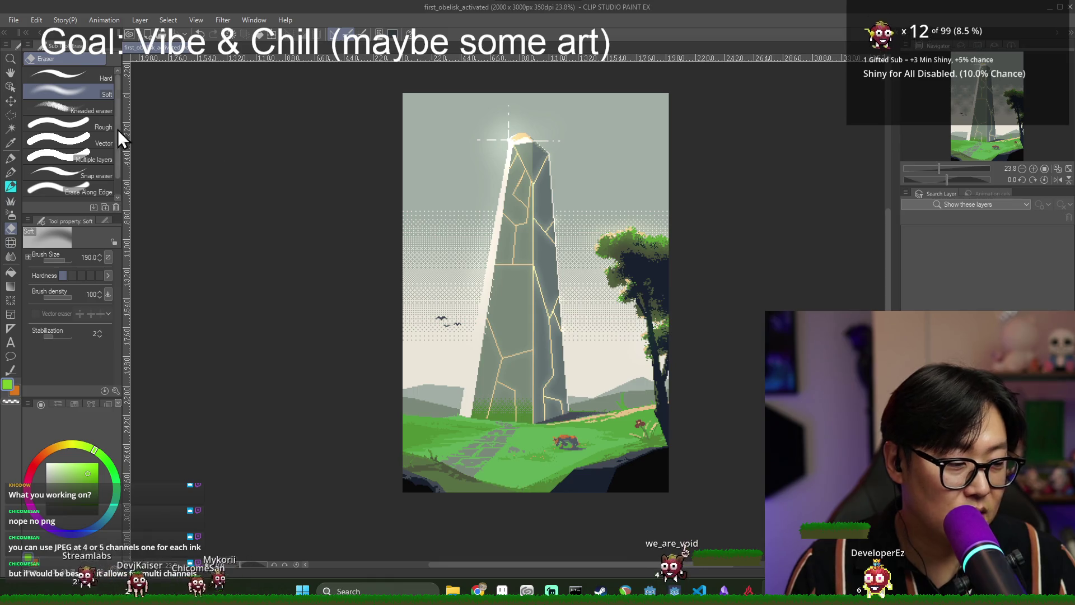
Export it again as first_obelisk_activated.tif at original size and confirm the preview.
left_click(14, 20)
mouse_move(72, 173)
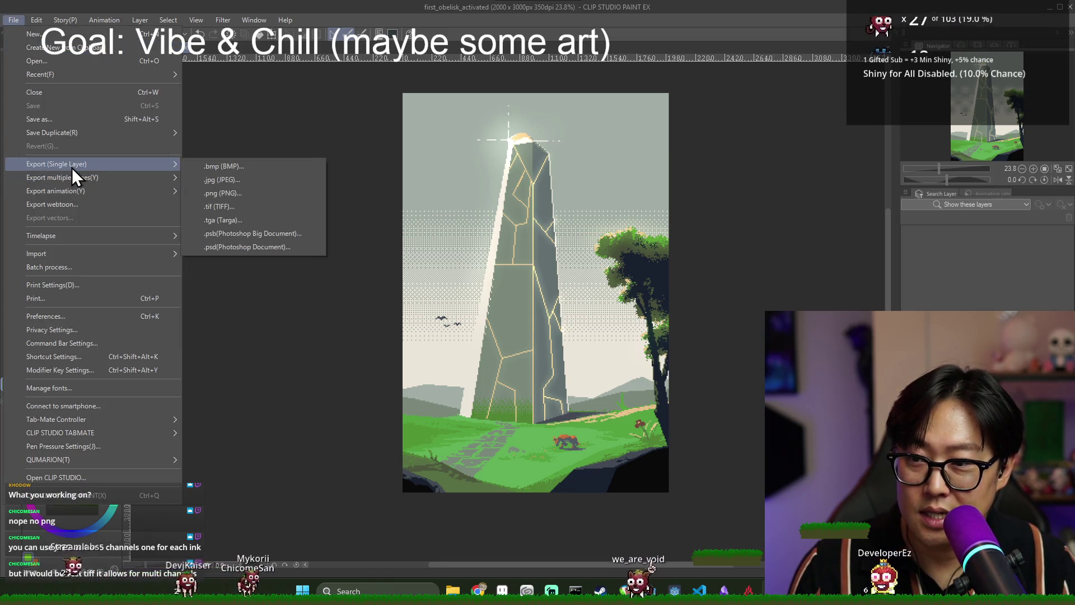
left_click(238, 212)
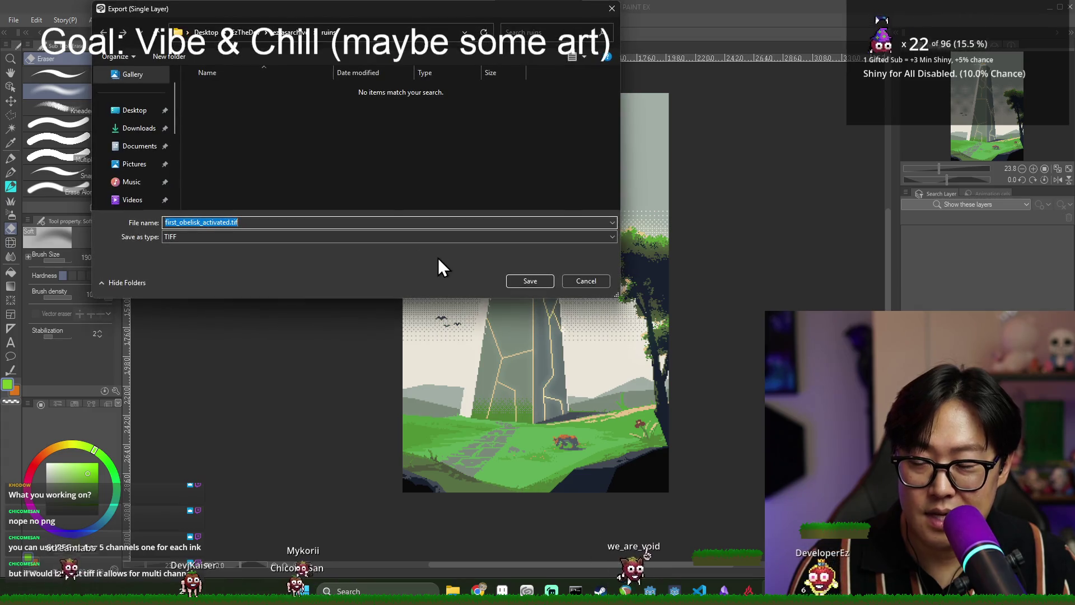
left_click(523, 282)
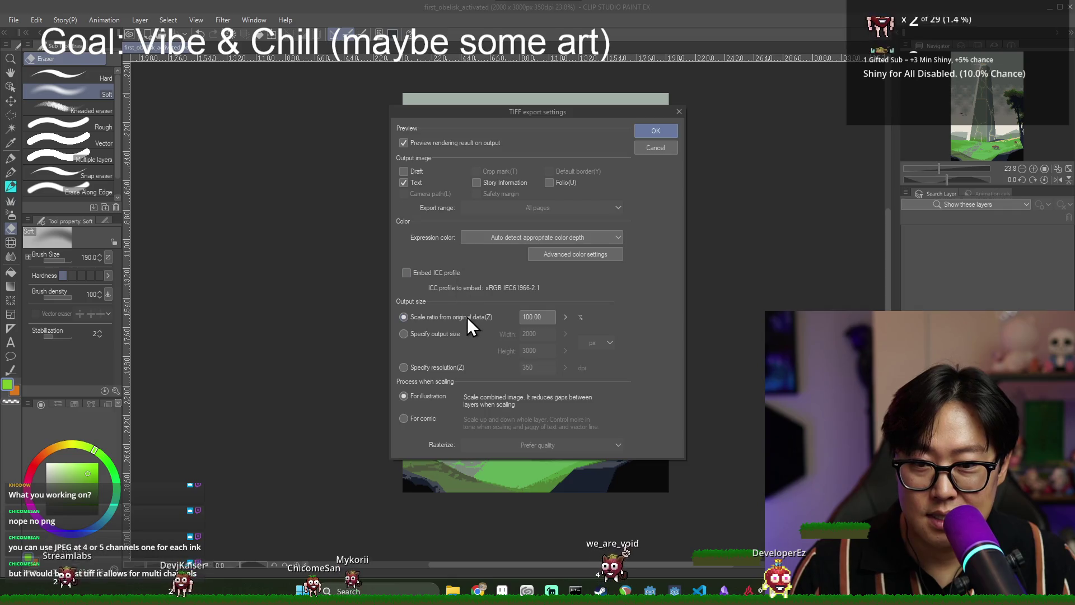
left_click(656, 131)
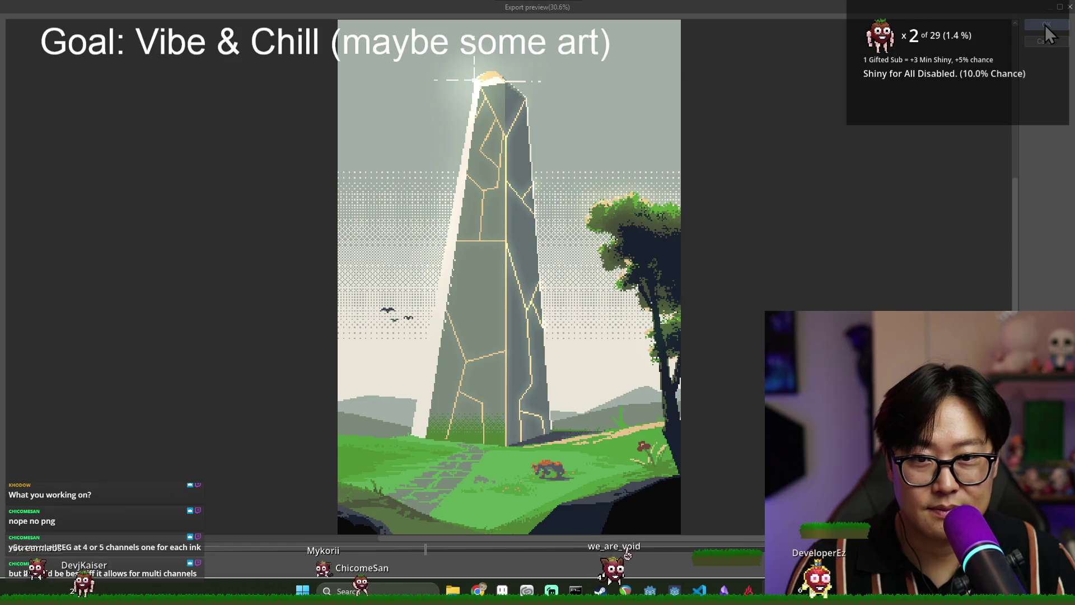
left_click(1045, 25)
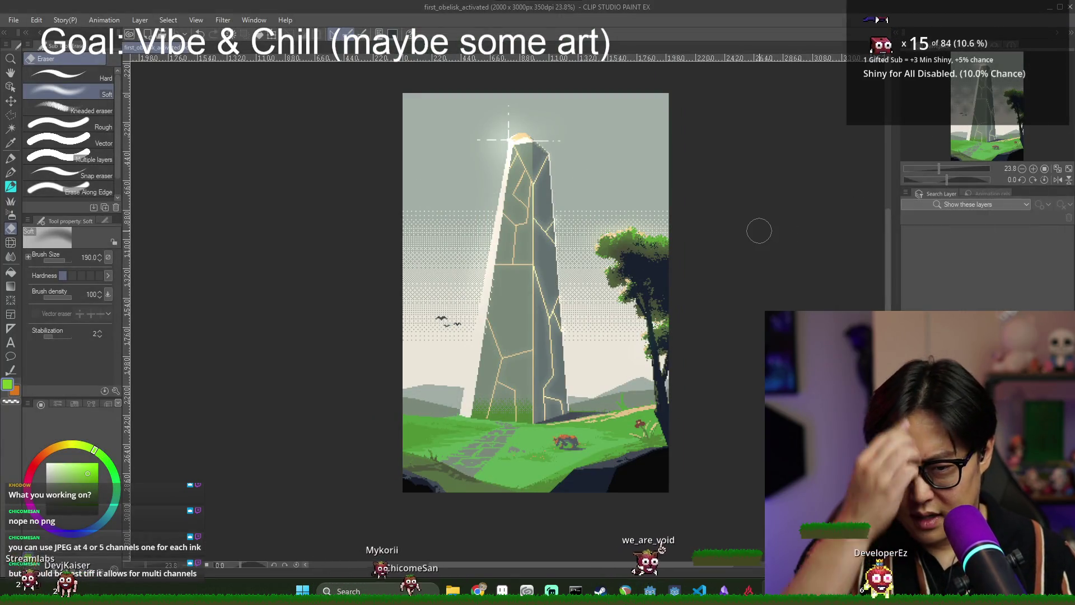
Cycle through the open windows and close the CLIP STUDIO launcher.
key("alt+Tab")
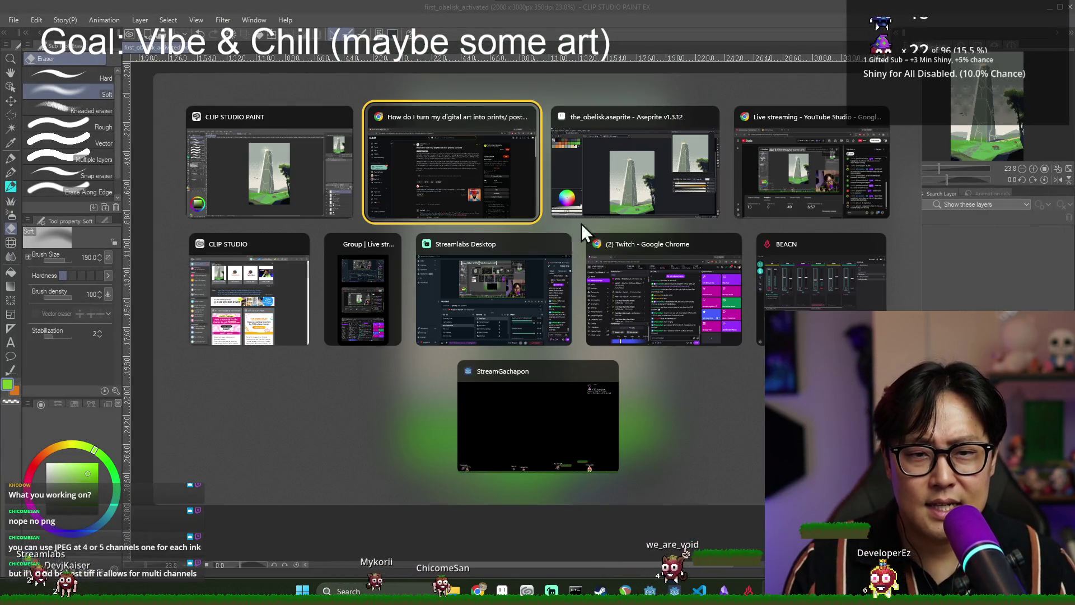
left_click(628, 193)
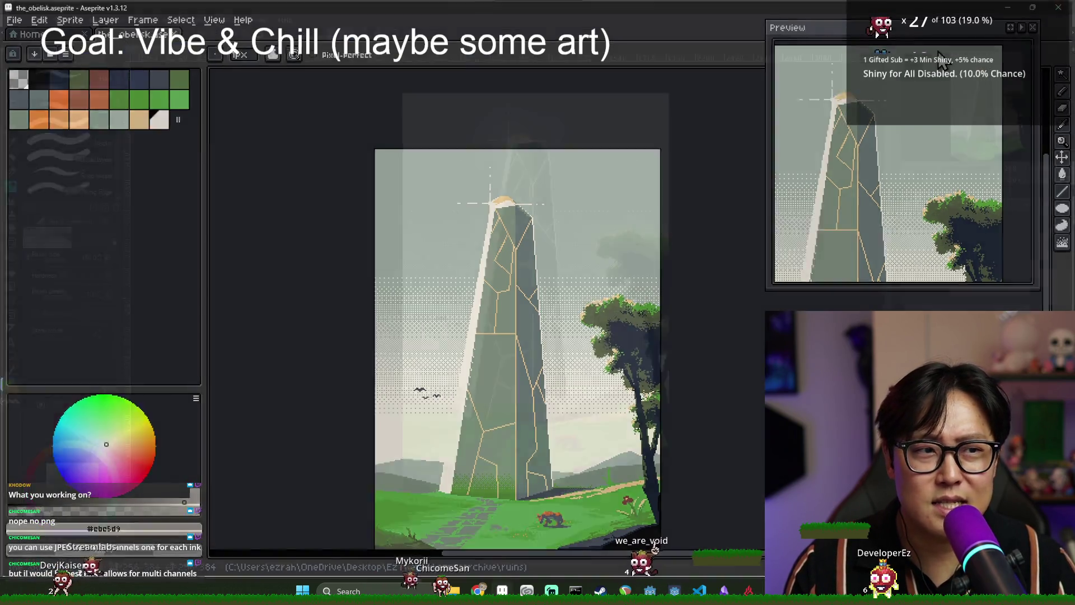
key("alt+Tab")
key("alt+Tab")
left_click(780, 230)
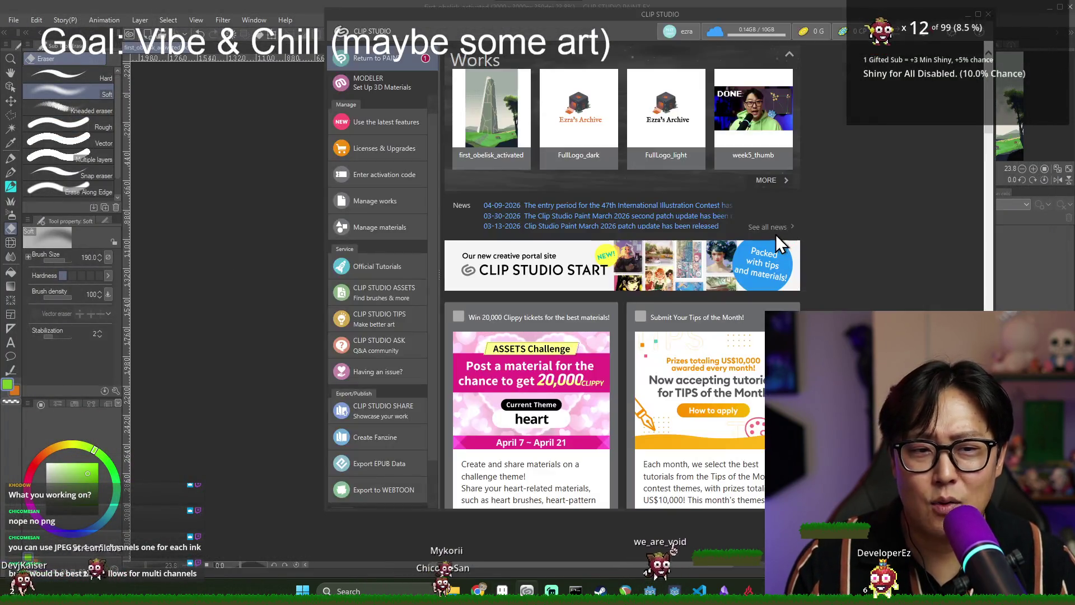
left_click(986, 15)
Follow the CatPrint link from the r/artbusiness thread, recheck the comments, and view Art Prints.
key("alt+Tab")
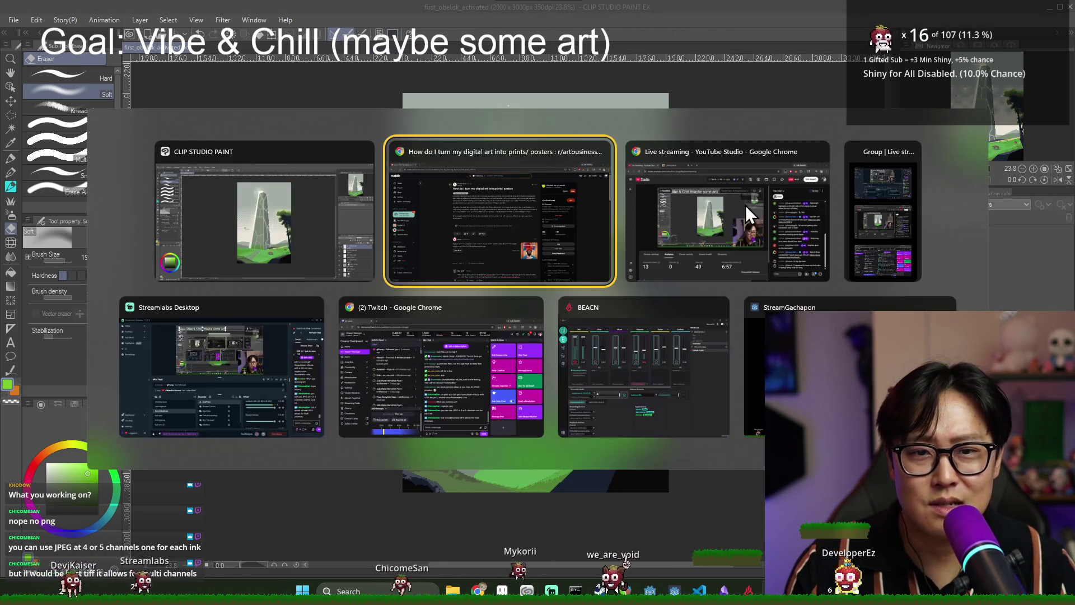
left_click(549, 247)
scroll(471, 177, "down", 3)
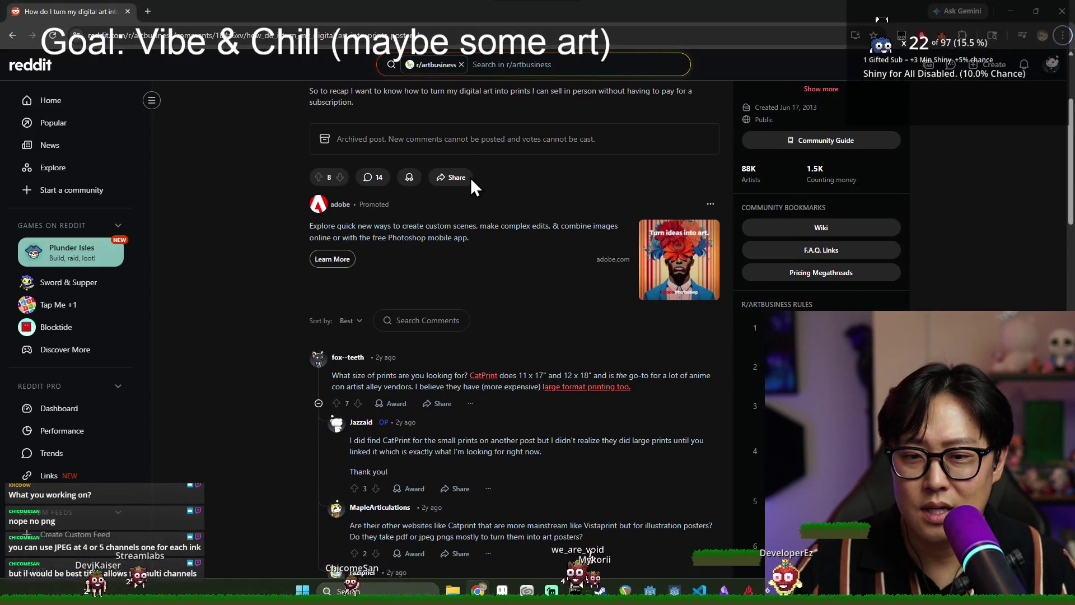
scroll(473, 185, "down", 3)
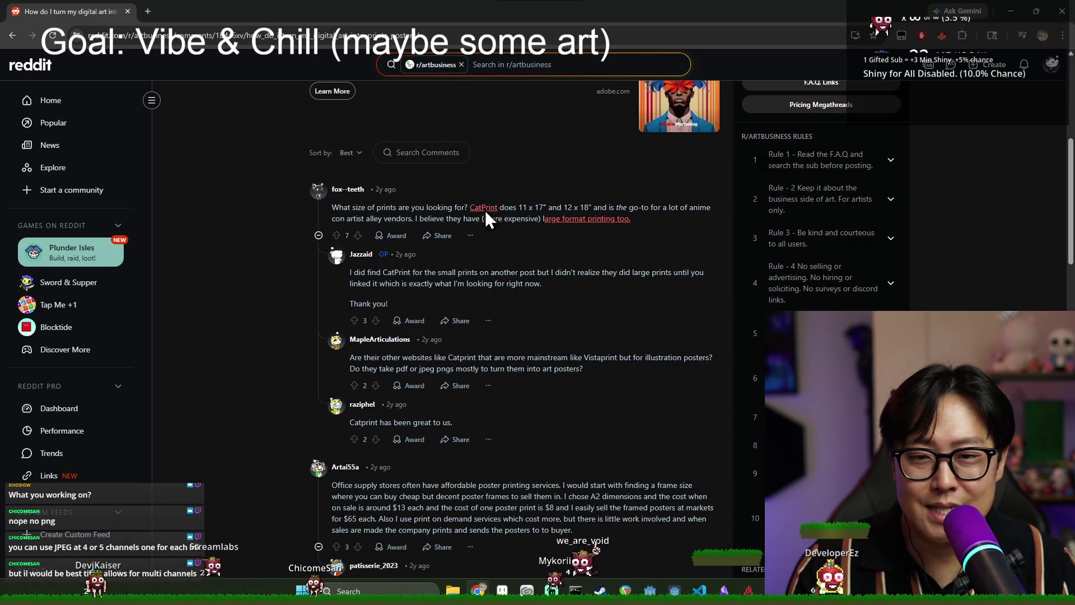
left_click(485, 209)
scroll(330, 141, "down", 3)
left_click(73, 11)
scroll(351, 152, "down", 5)
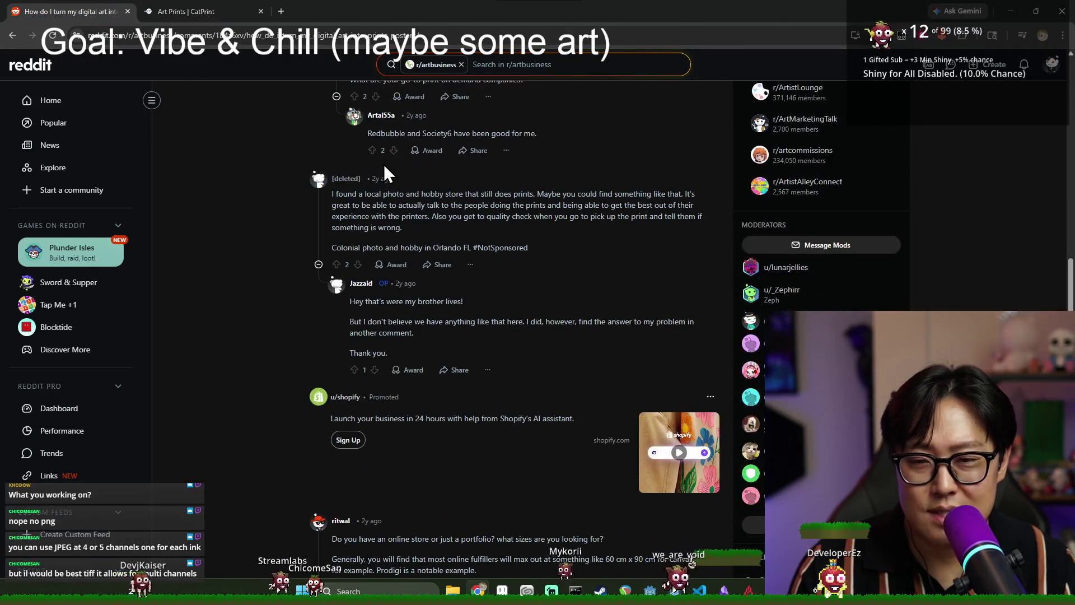
scroll(386, 171, "down", 4)
scroll(673, 296, "up", 3)
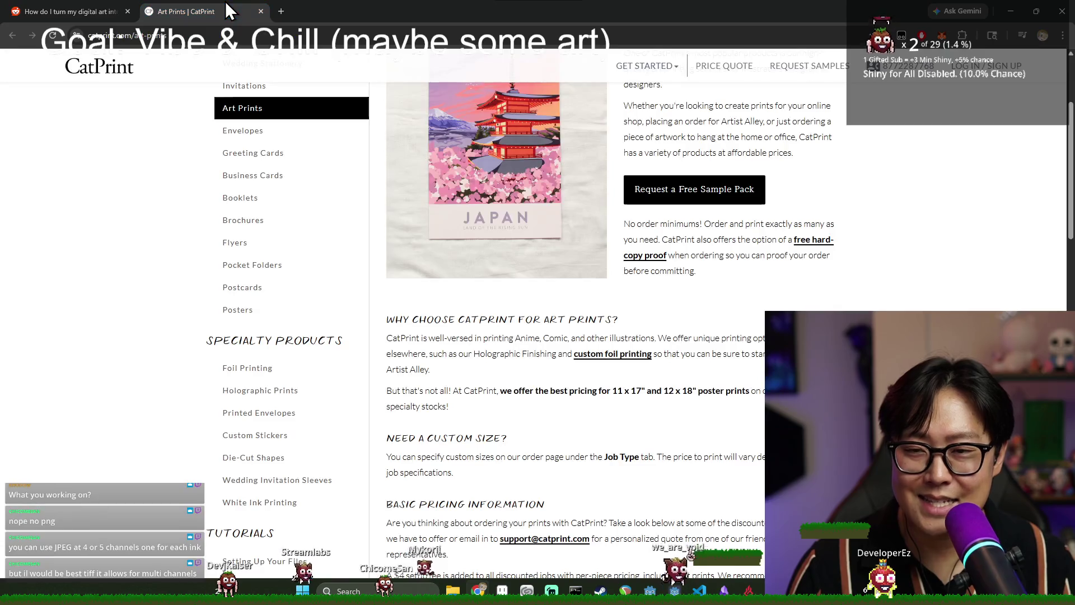
left_click(240, 12)
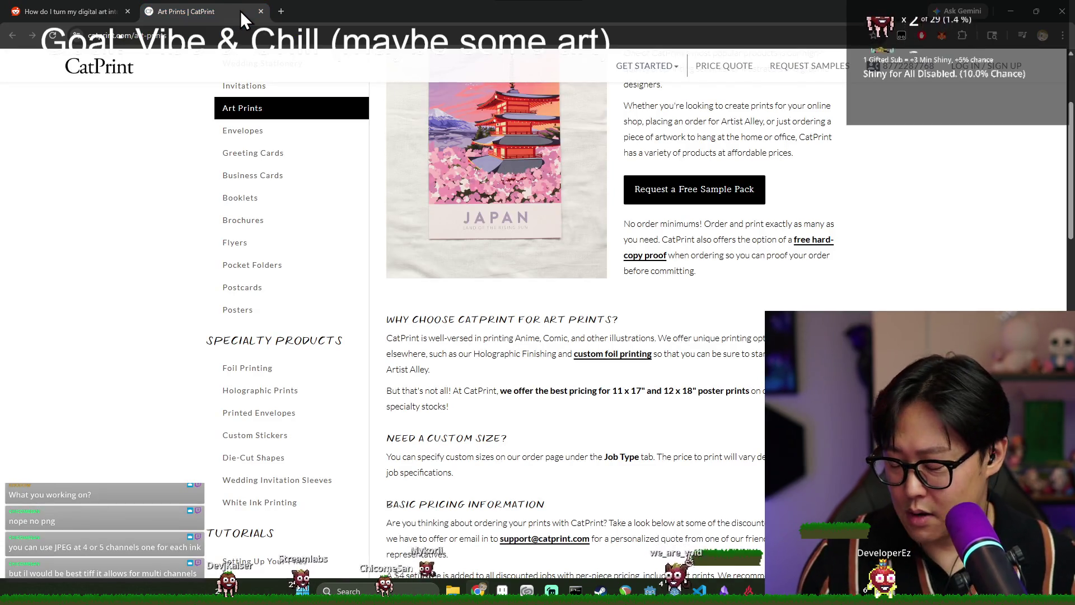
key("alt+Tab")
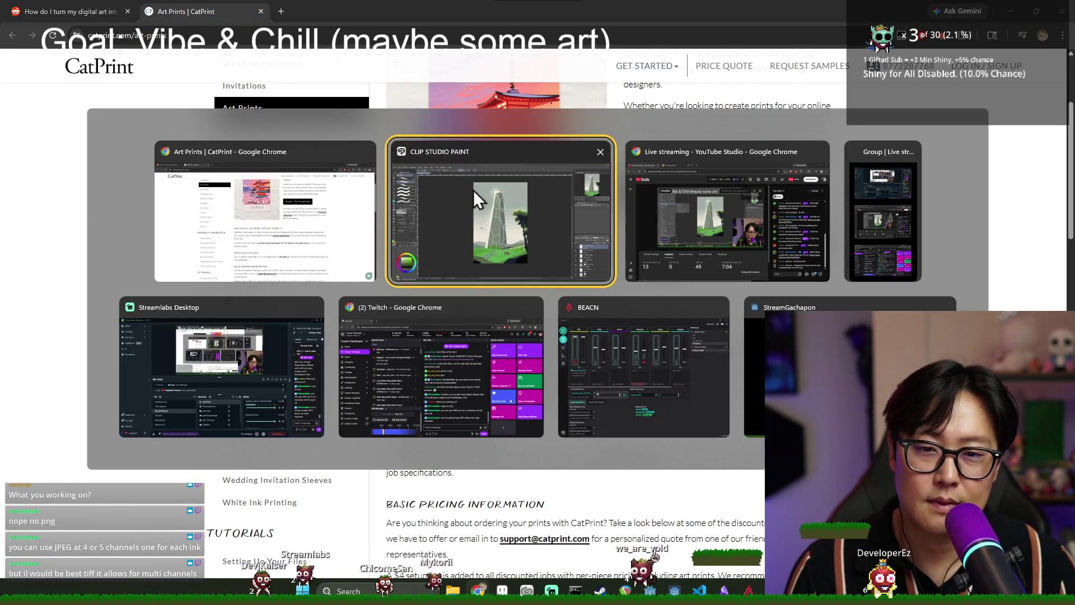
Look over the Bluesky profile feed with the obelisk post, then close that browser window.
left_click(552, 240)
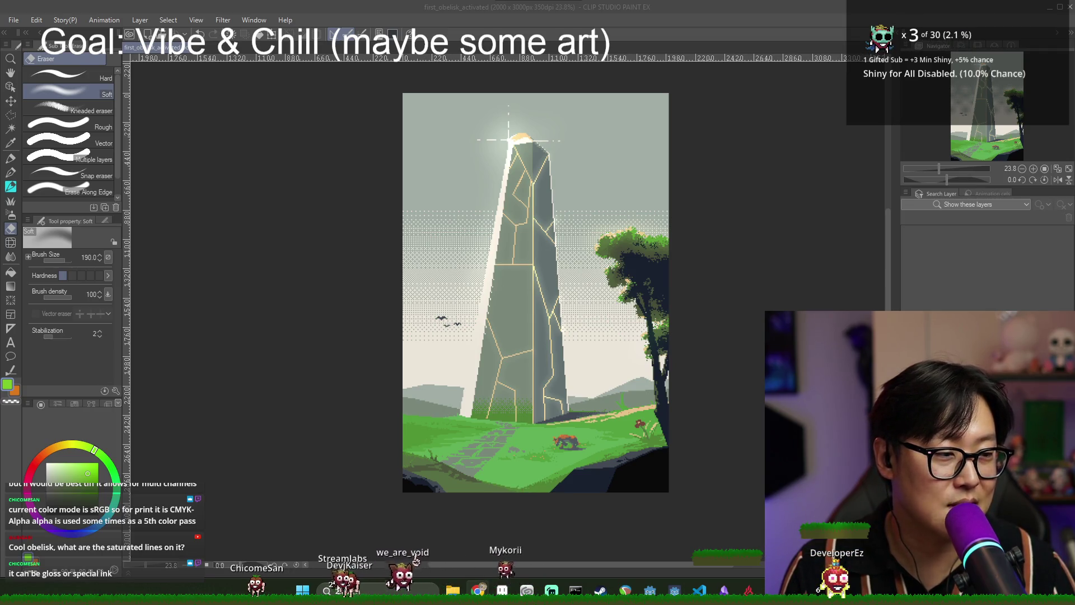
left_click(479, 590)
scroll(488, 195, "up", 5)
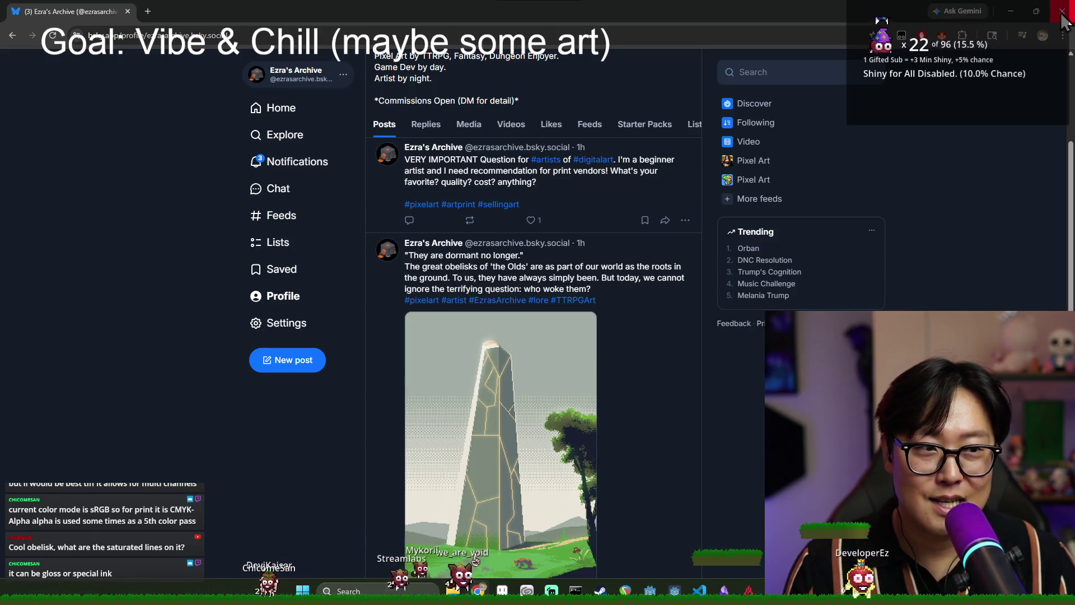
left_click(1063, 11)
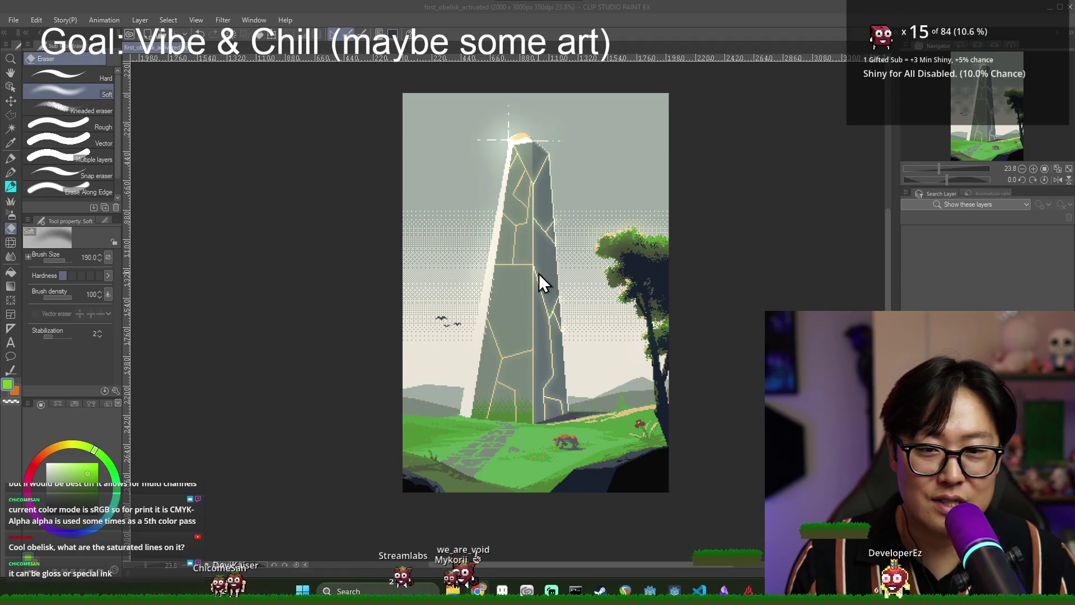
Zoom and pan around the obelisk's right edge, then switch to the CatPrint Chrome window.
scroll(559, 288, "up", 3)
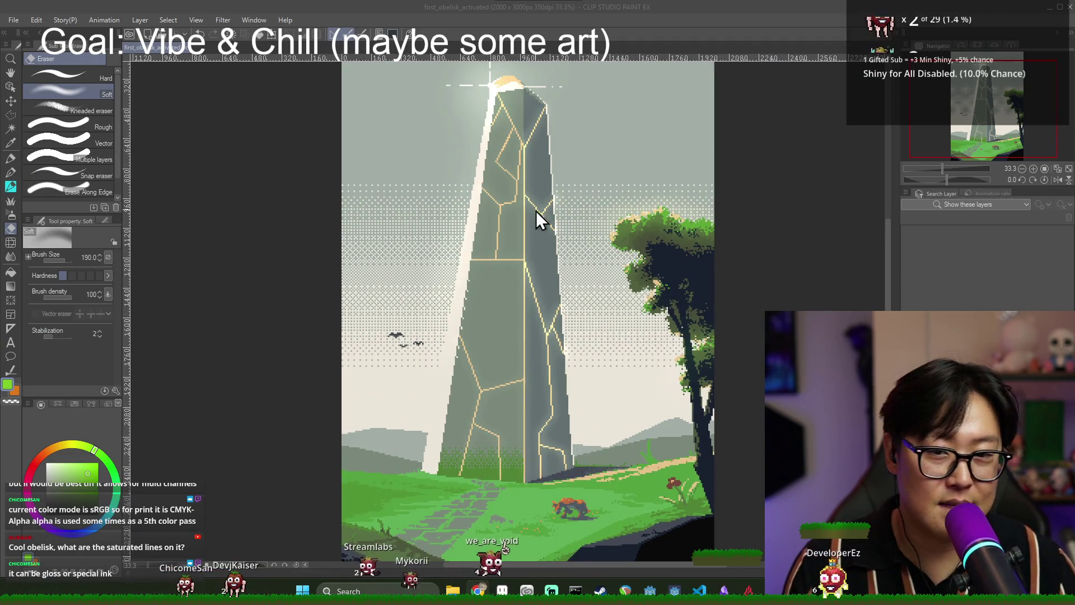
scroll(545, 212, "up", 4)
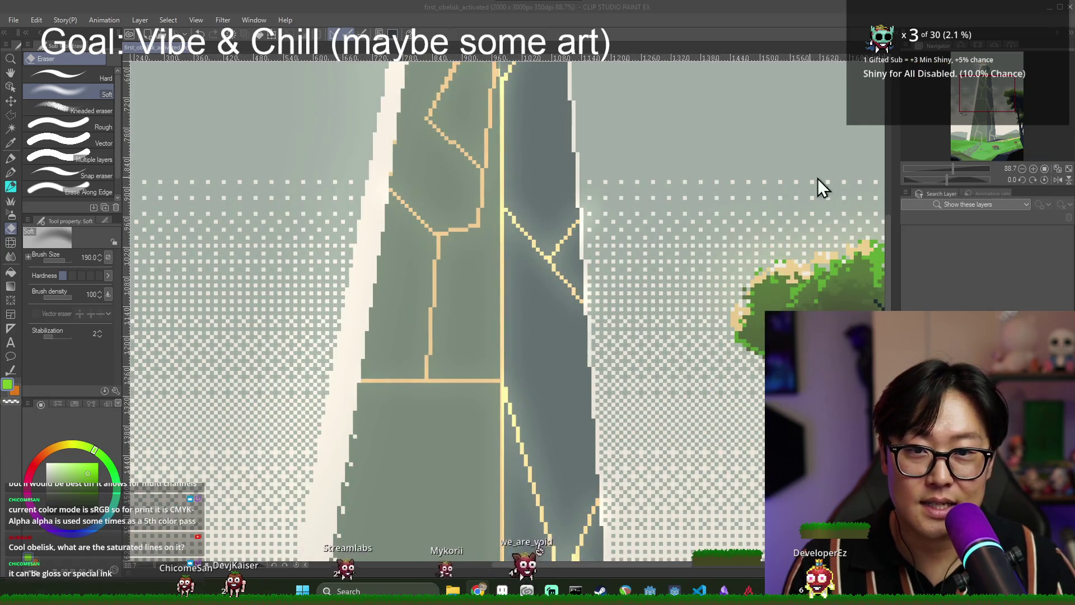
left_click_drag(822, 187, 487, 190)
scroll(203, 161, "up", 2)
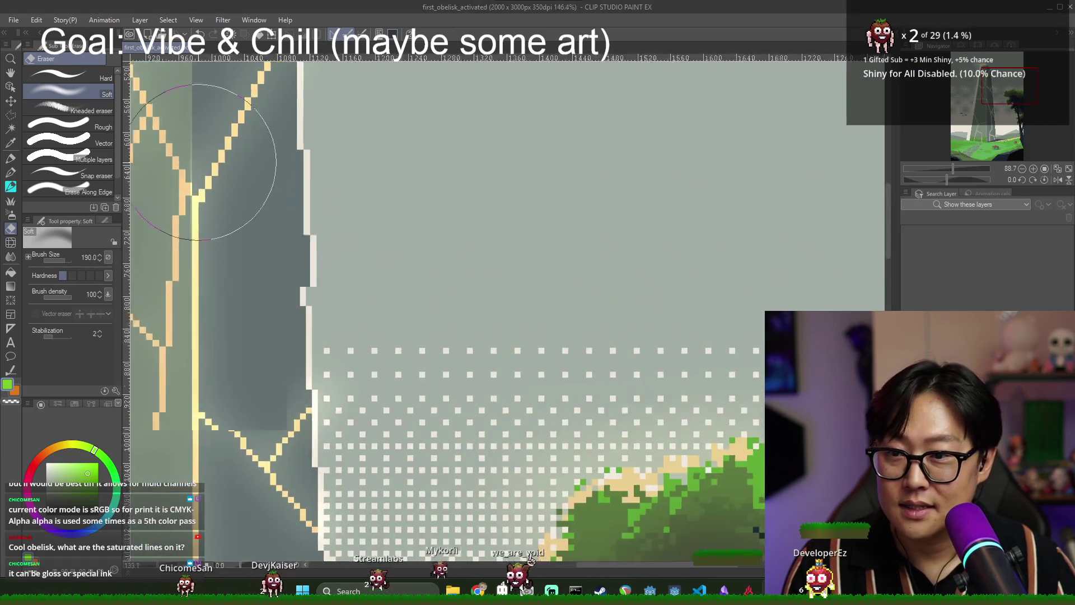
scroll(203, 161, "up", 4)
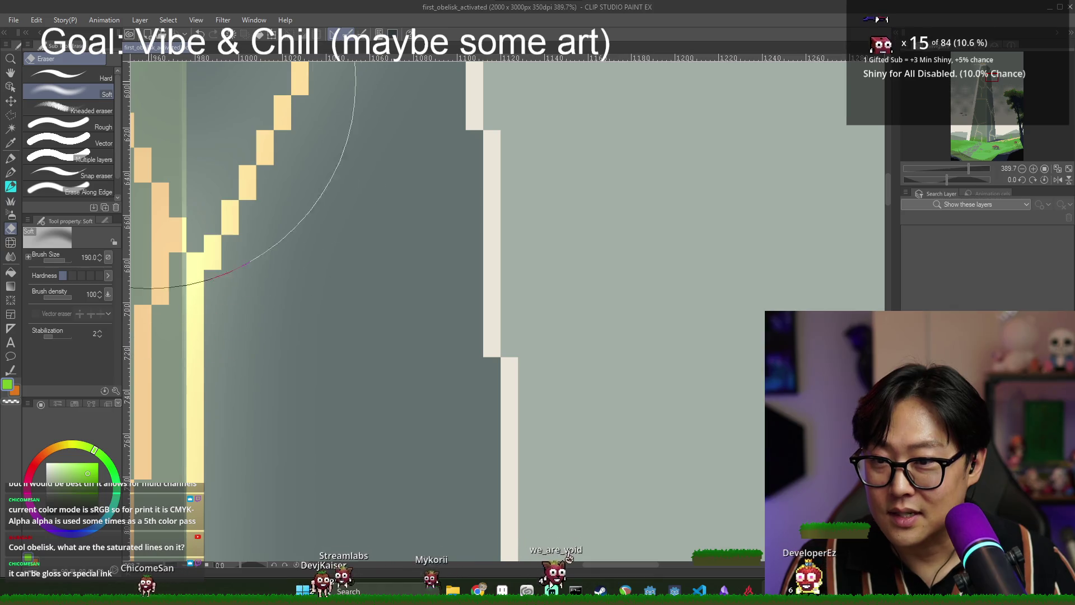
scroll(336, 230, "down", 4)
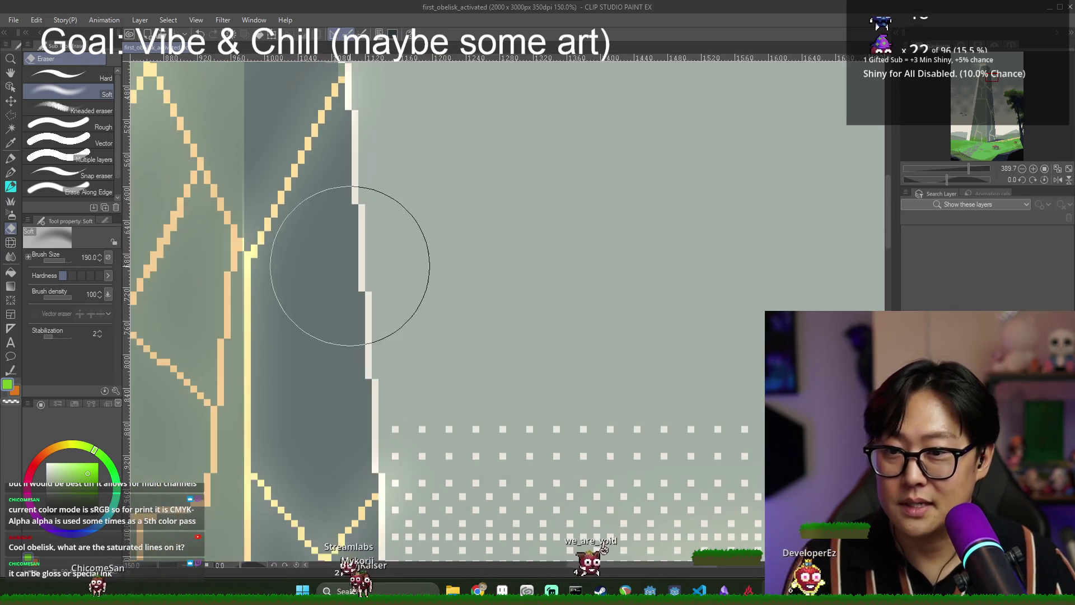
scroll(392, 268, "down", 4)
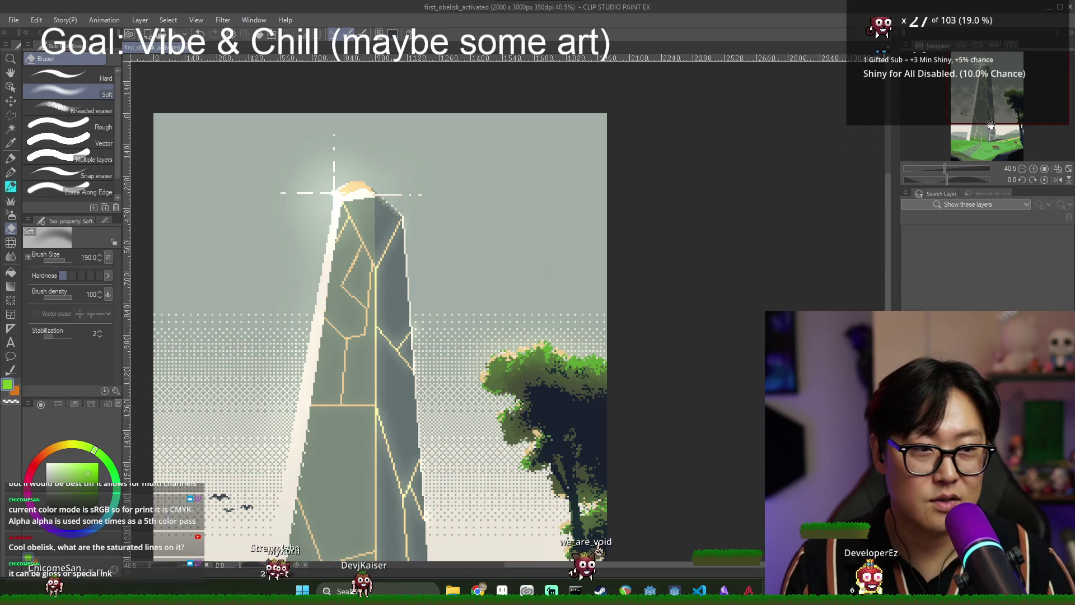
scroll(654, 225, "down", 2)
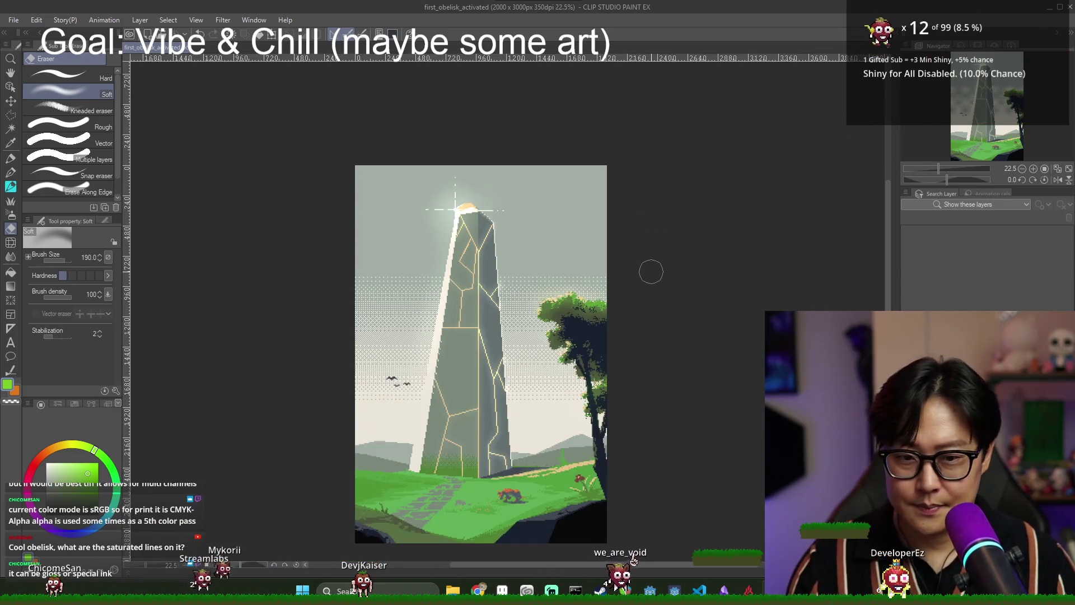
key("alt+Tab")
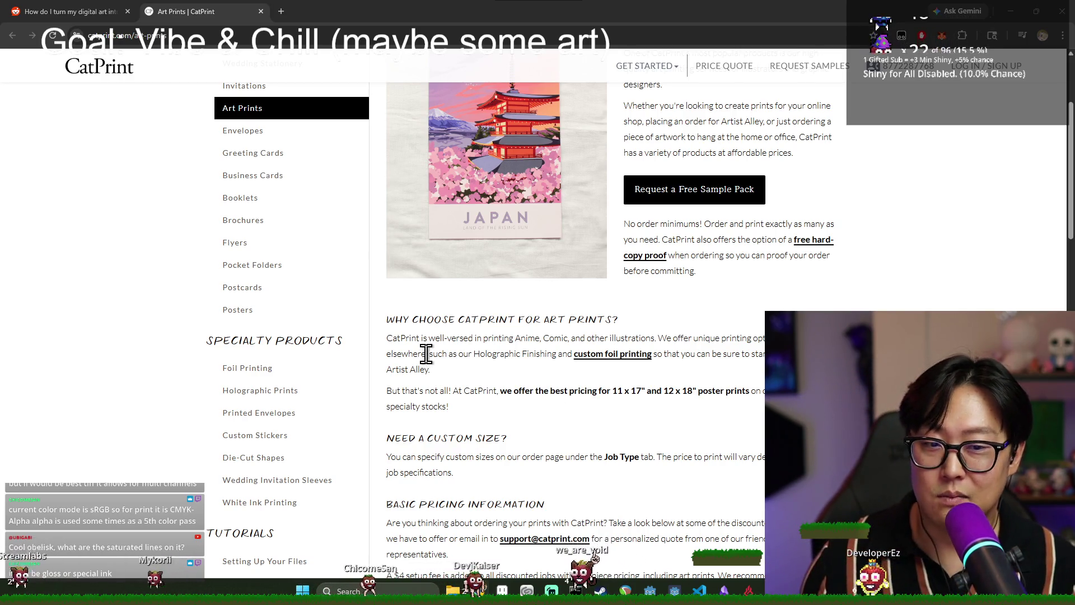
Reopen CatPrint's Art Prints page and read the no-order-minimums details.
left_click(292, 112)
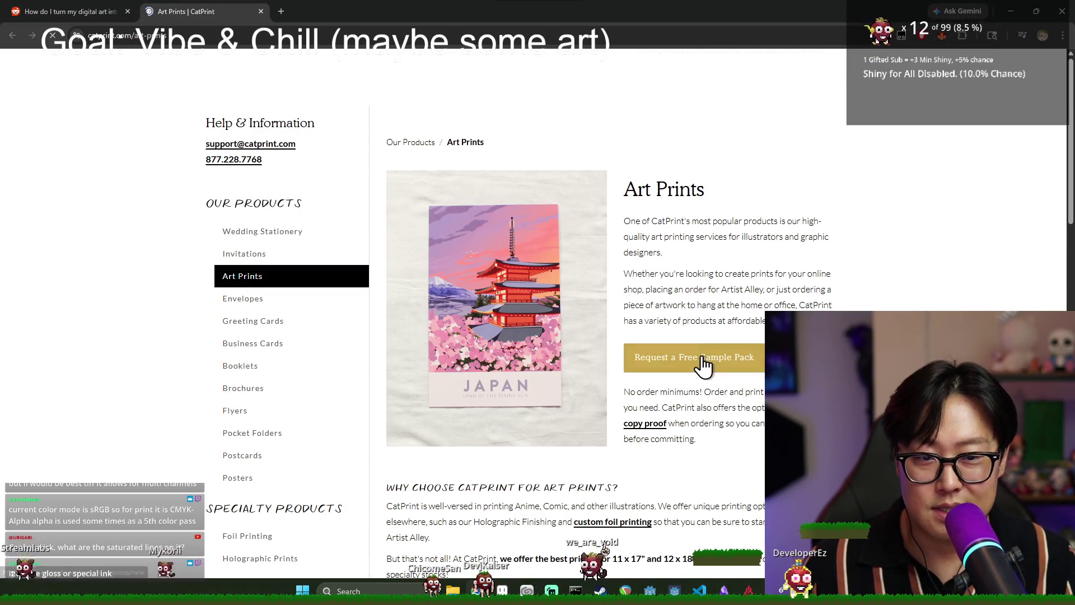
scroll(705, 392, "down", 4)
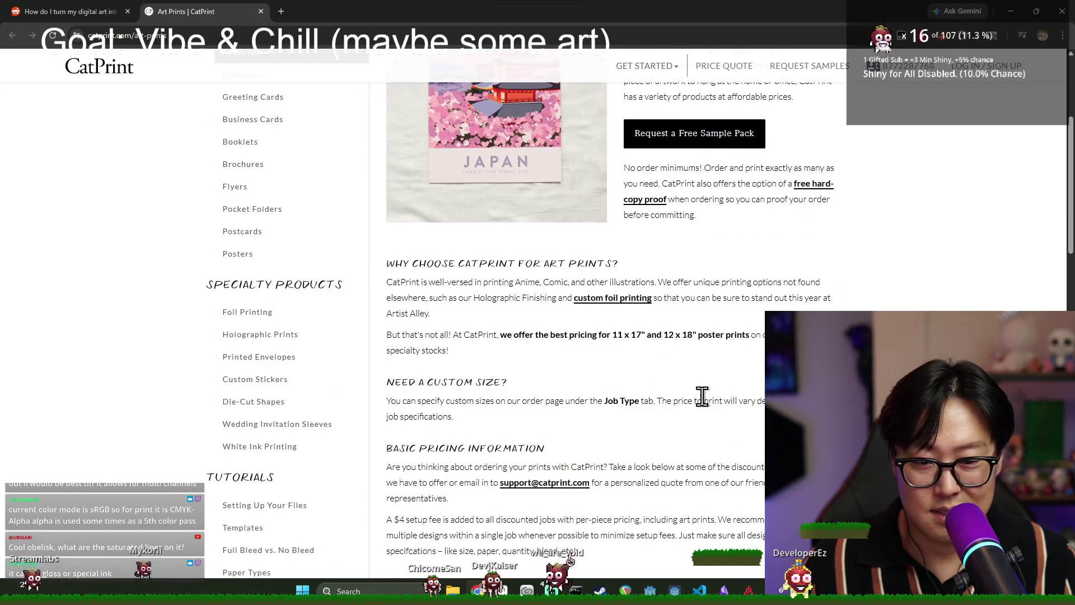
scroll(624, 310, "up", 3)
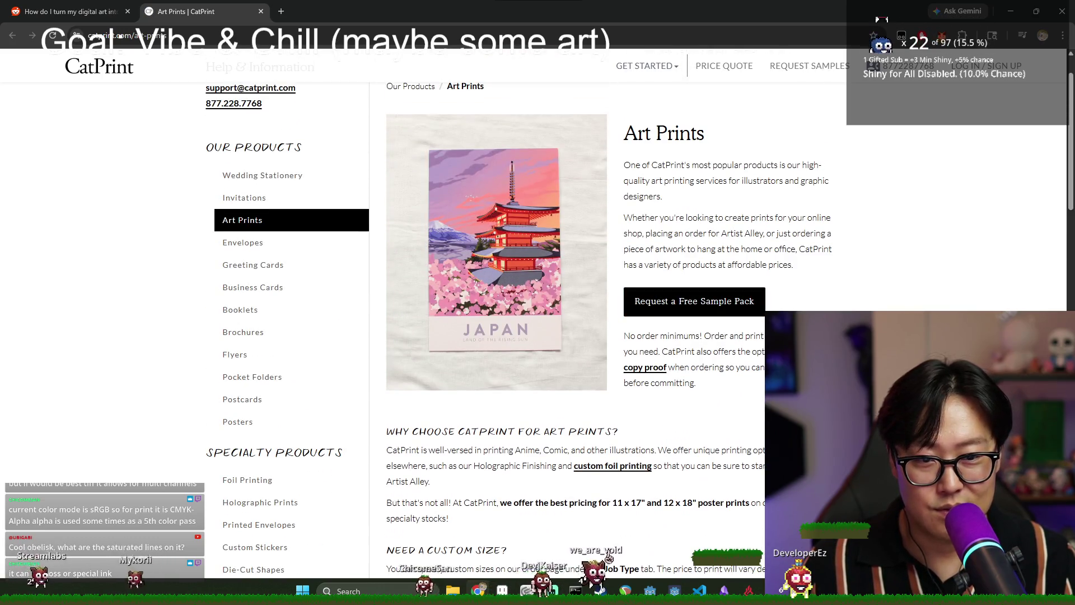
left_click_drag(651, 336, 766, 336)
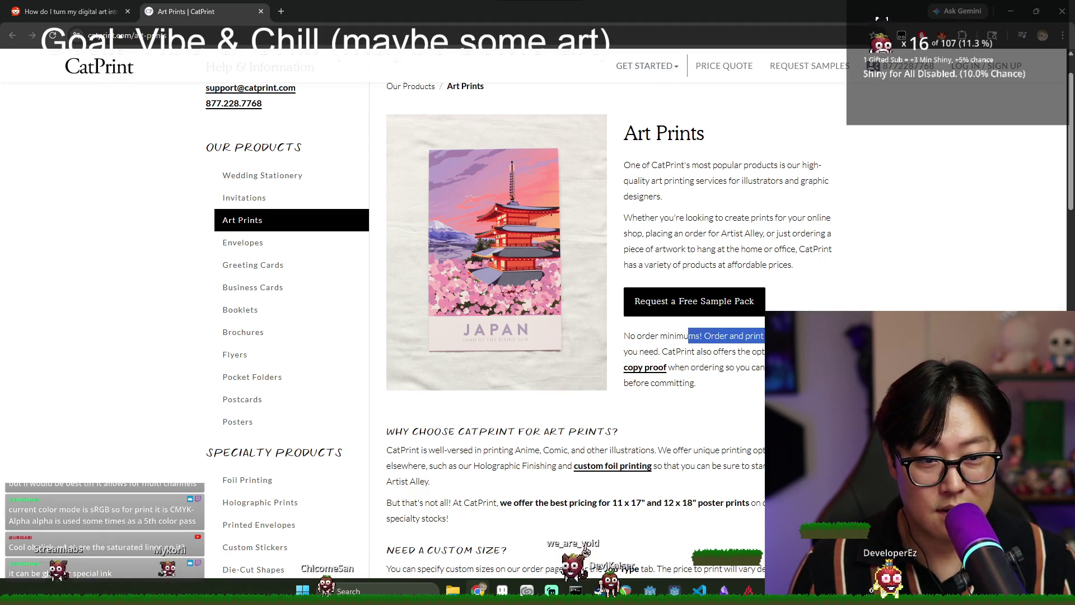
Open the free sample pack request page and review its Sample Booklet, Wedding and New Paper packs.
left_click(690, 305)
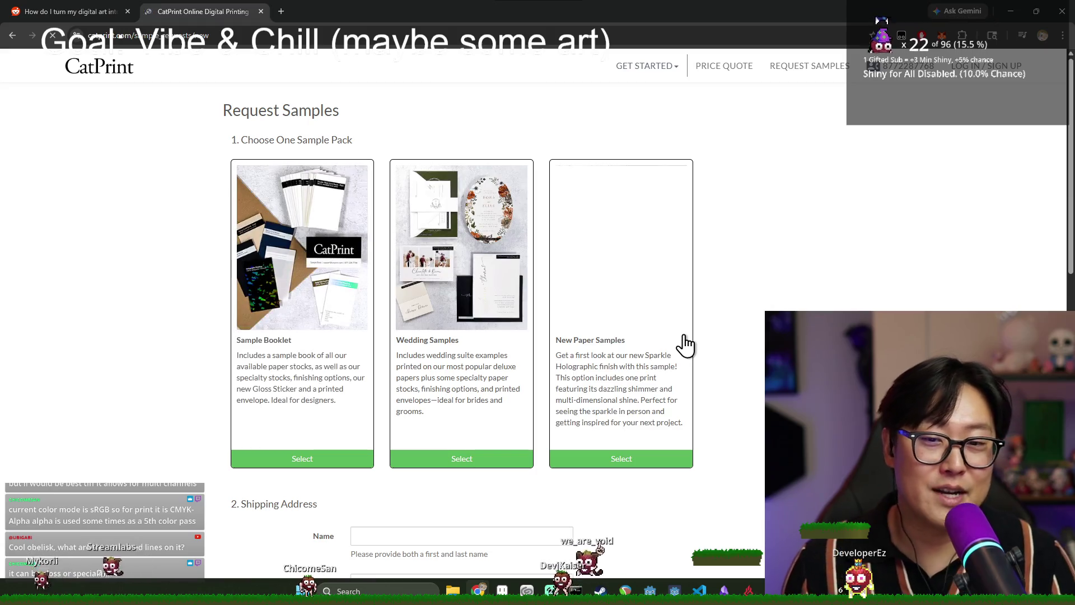
scroll(611, 319, "down", 8)
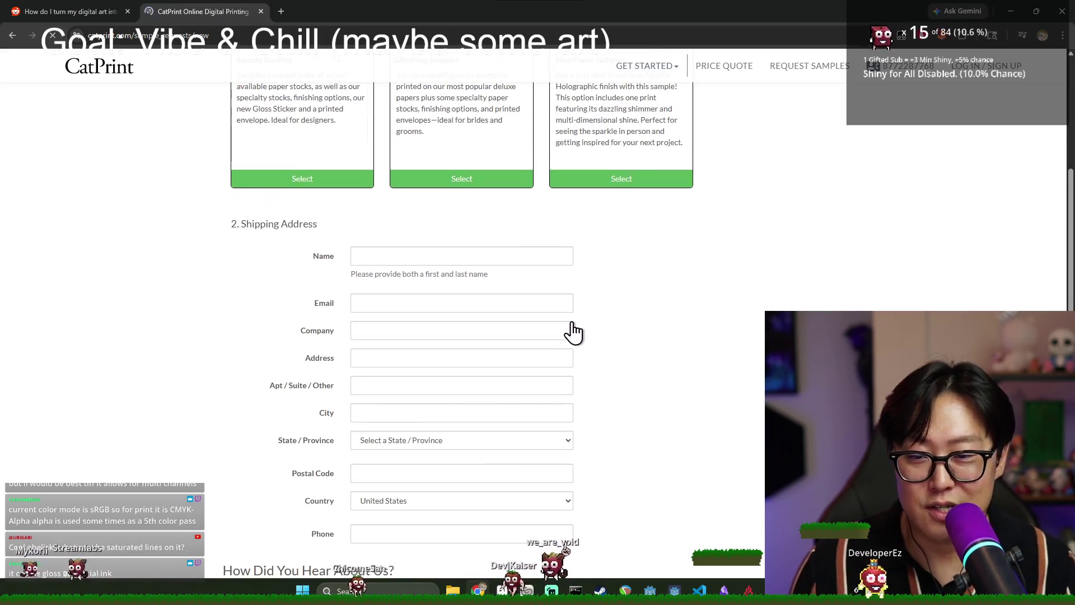
scroll(550, 331, "down", 5)
scroll(545, 338, "up", 11)
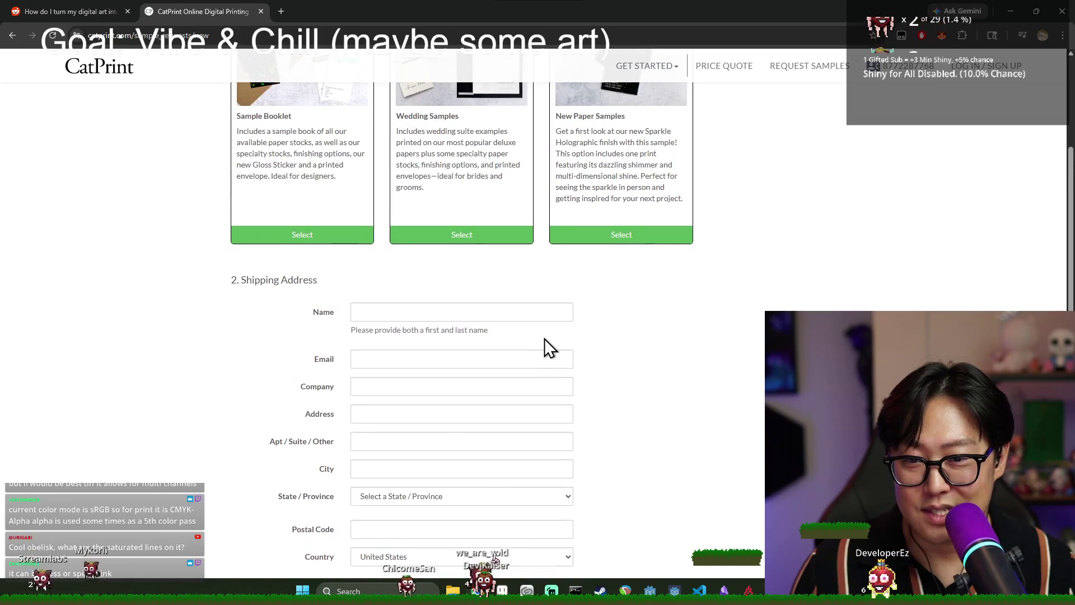
scroll(541, 337, "up", 2)
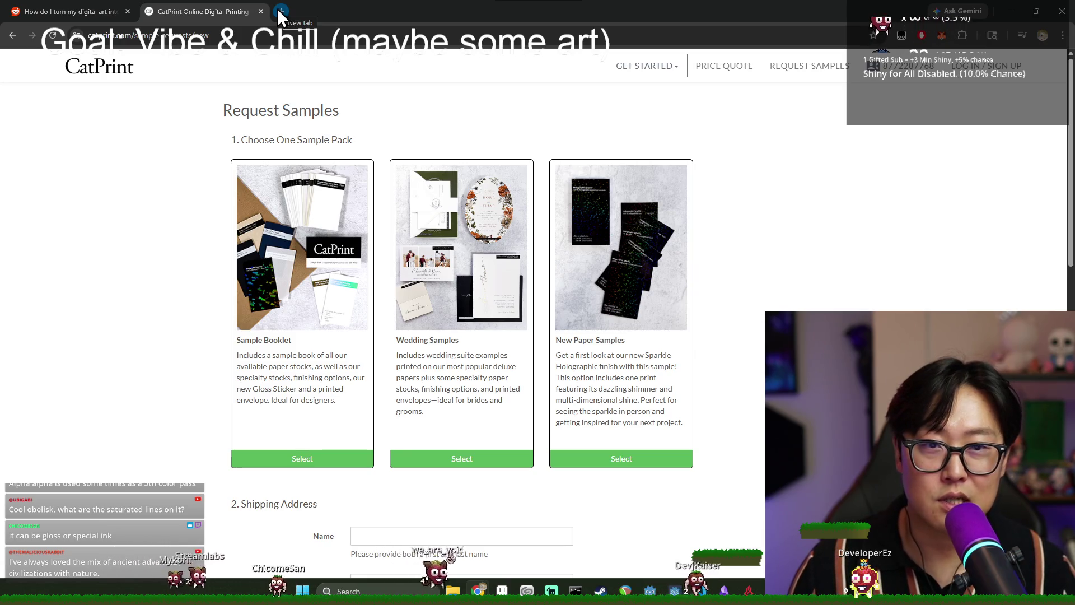
key("ctrl+shift+Tab")
left_click(199, 4)
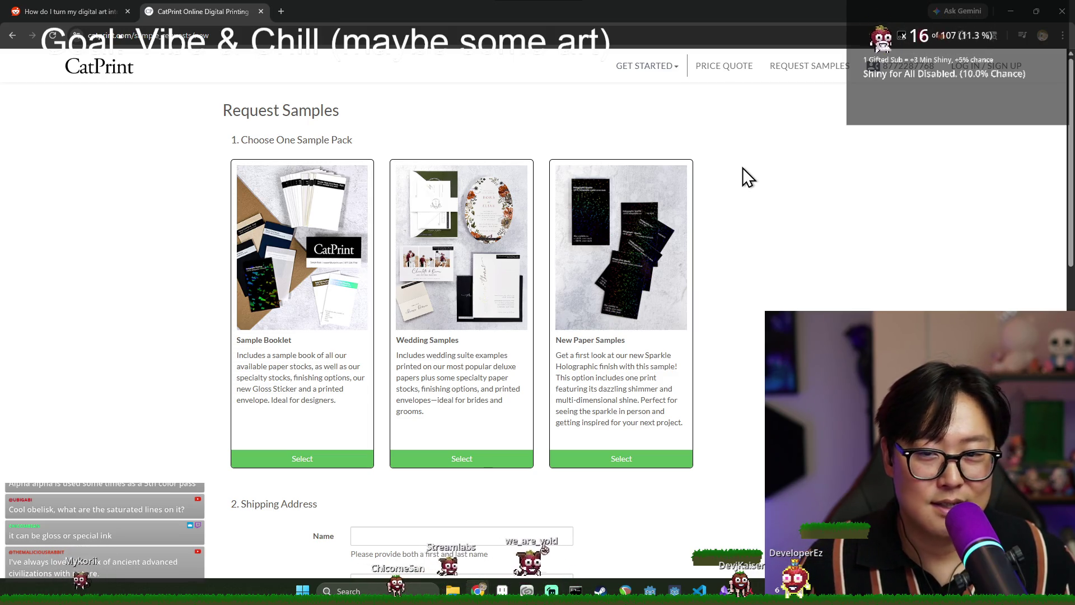
Start a new tab with 'd' typed, then close it to return to CatPrint.
left_click(281, 11)
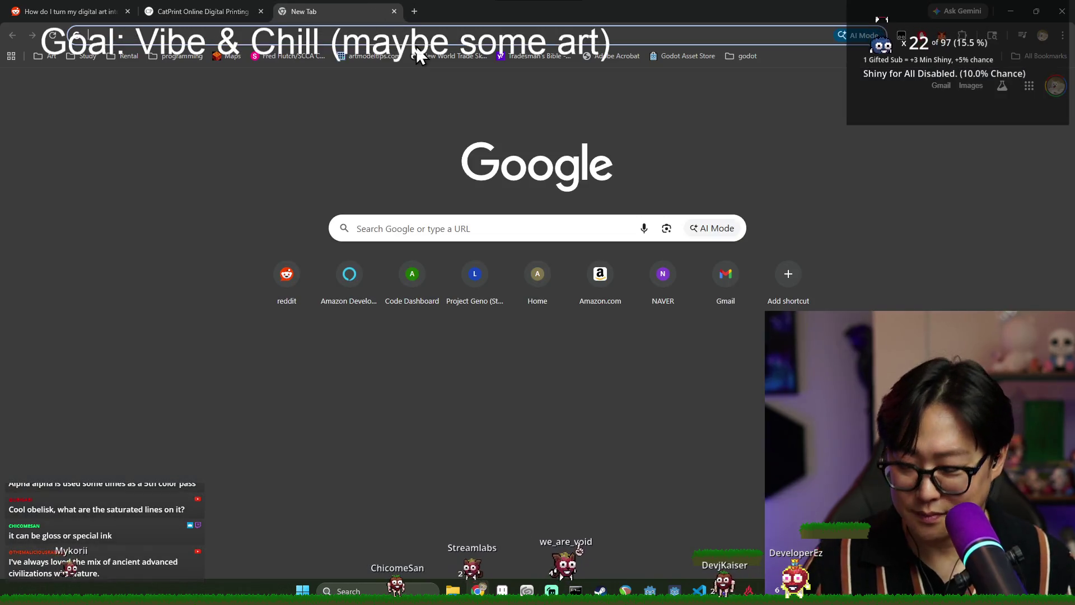
type("d")
key("Return")
key("ctrl+w")
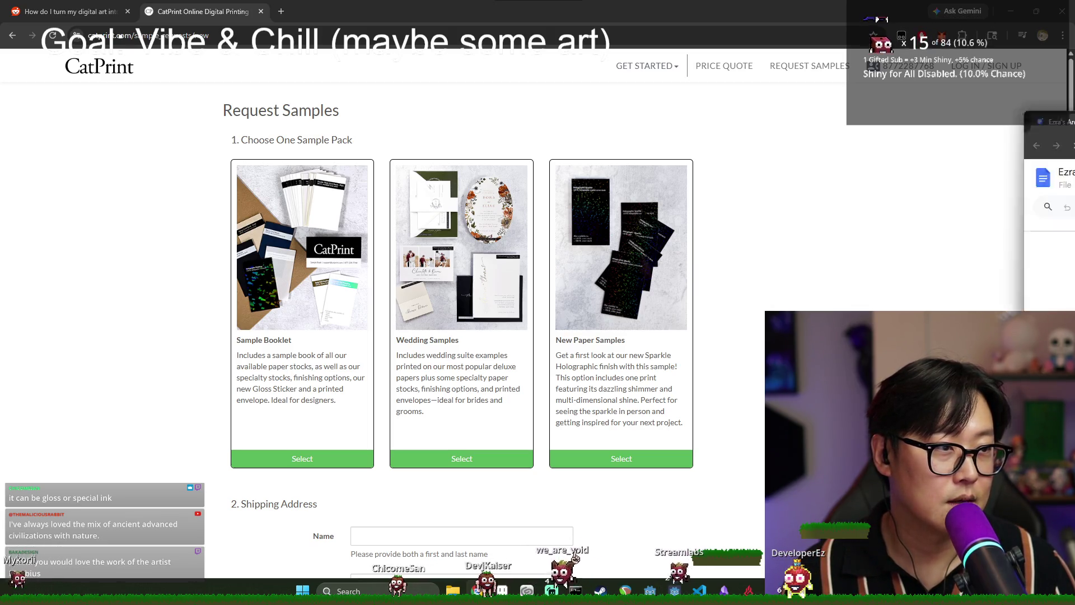
Dock the Google Docs brand guideline window into the main Chrome window as a tab.
key("alt+Tab")
double_click(500, 5)
left_click_drag(249, 144, 338, 33)
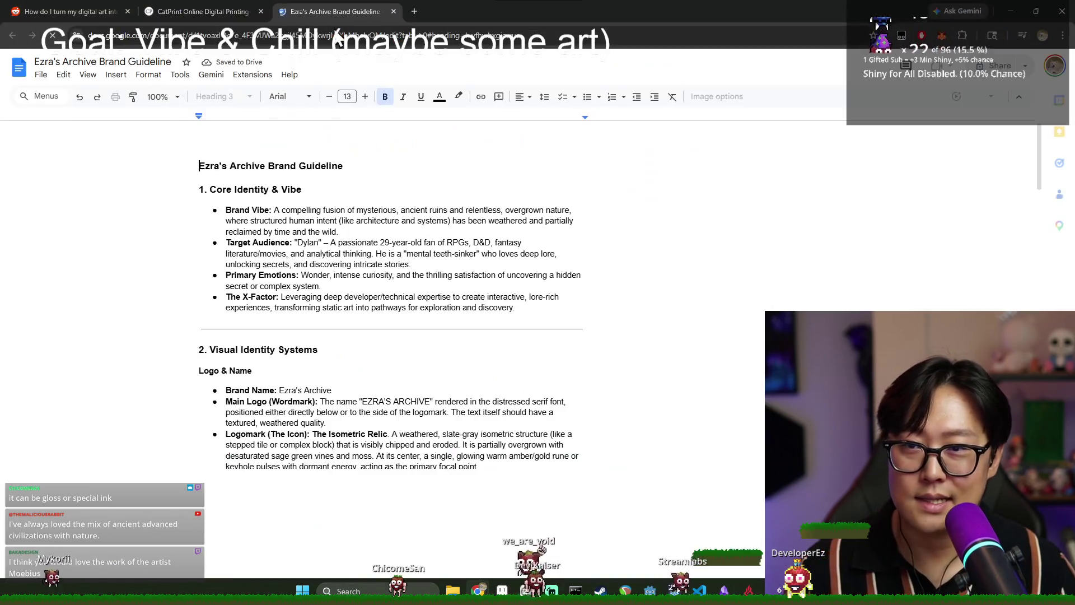
scroll(393, 258, "down", 3)
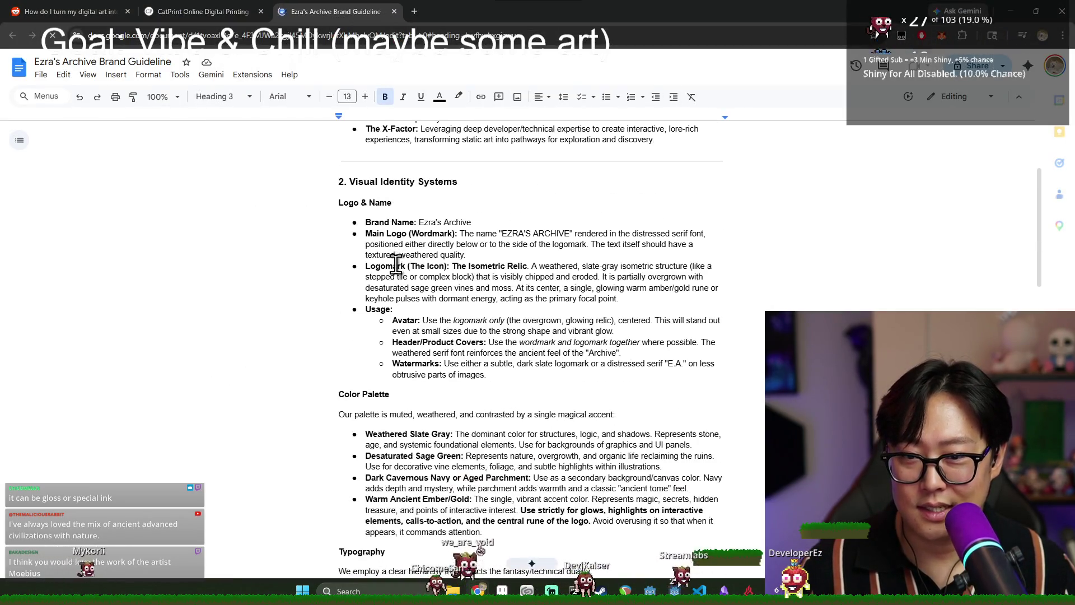
scroll(396, 229, "up", 3)
left_click_drag(404, 210, 526, 254)
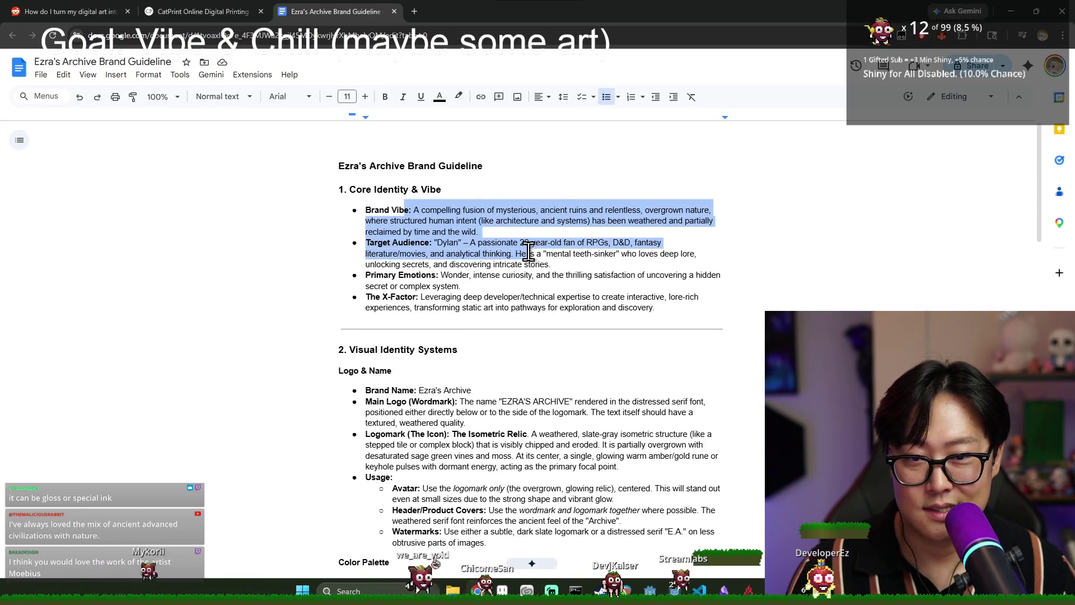
left_click(432, 212)
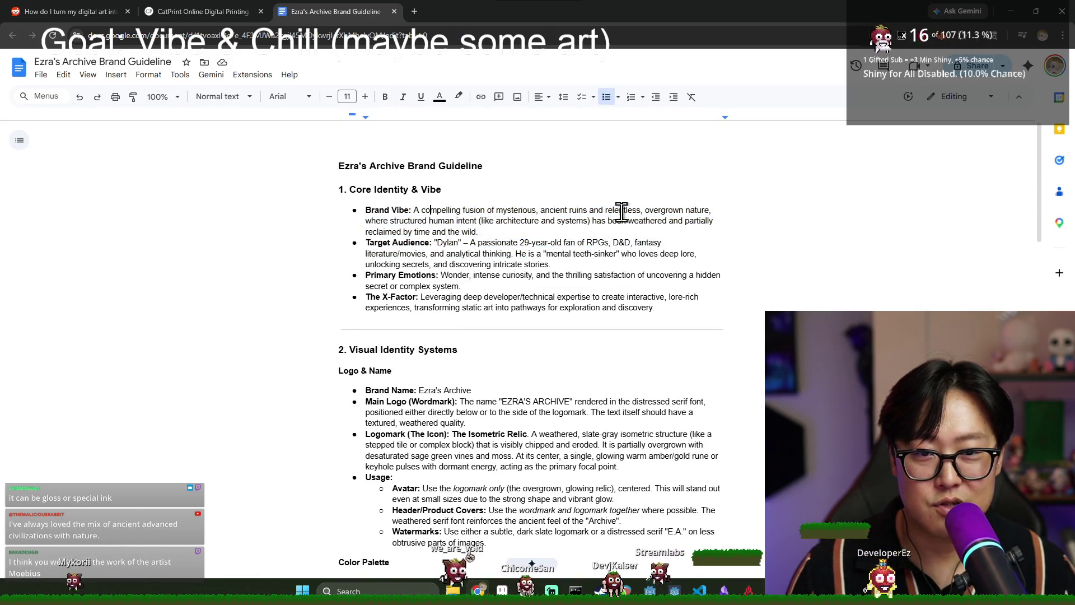
Scroll through the Ezra's Archive Brand Guideline document.
scroll(447, 225, "down", 8)
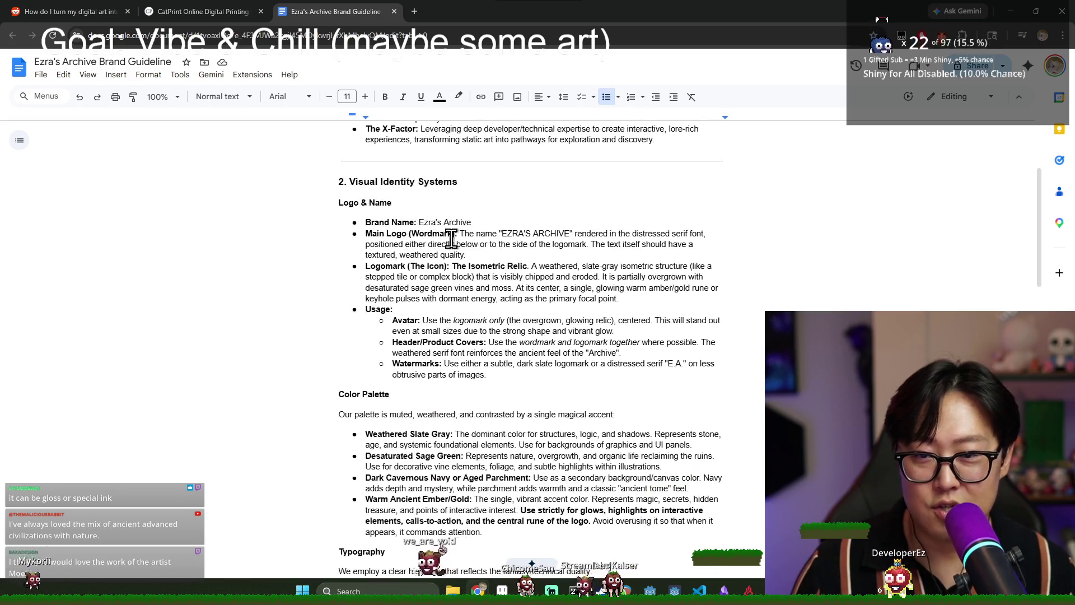
scroll(419, 252, "down", 7)
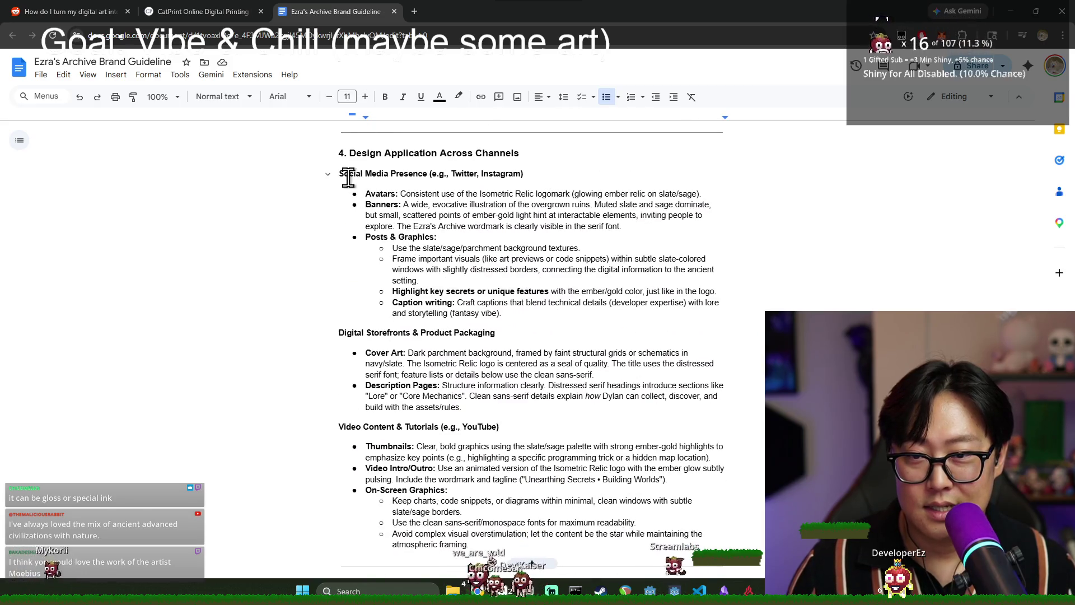
scroll(355, 194, "down", 7)
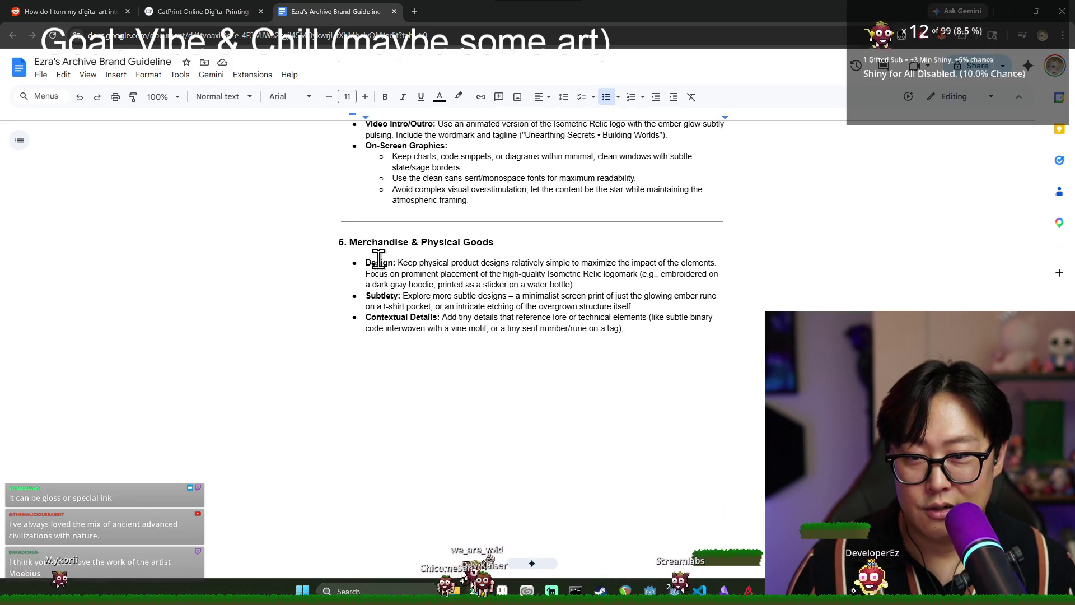
scroll(377, 258, "up", 10)
scroll(381, 266, "up", 3)
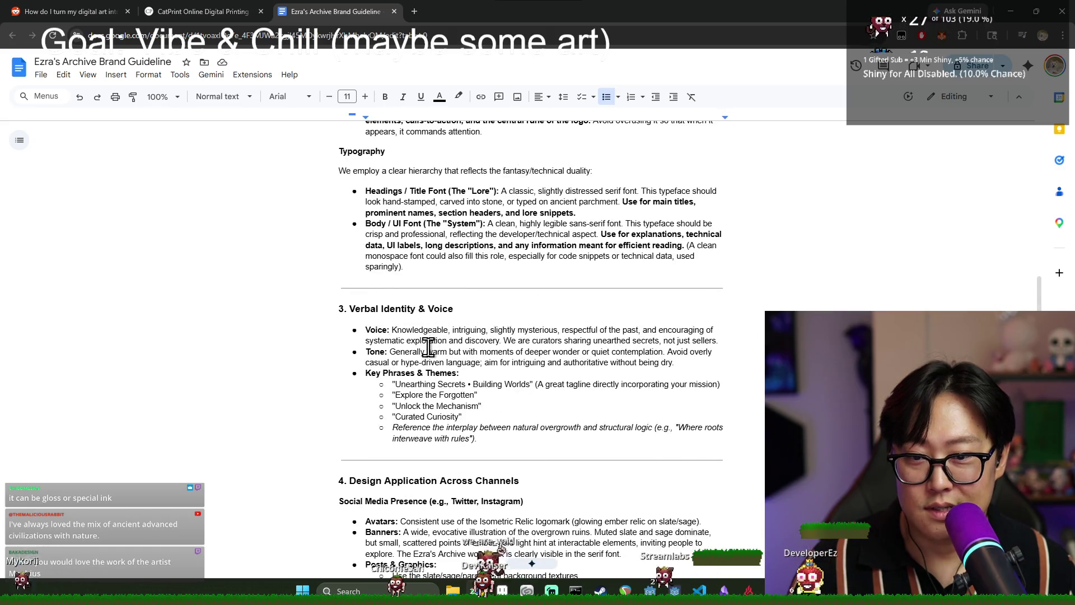
scroll(381, 280, "up", 7)
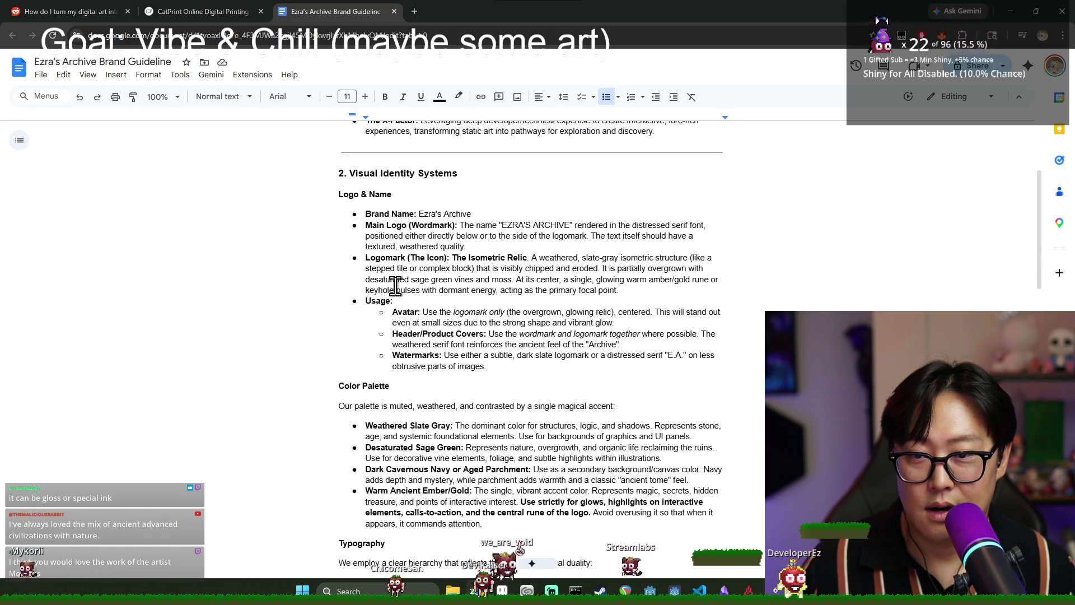
scroll(380, 252, "up", 3)
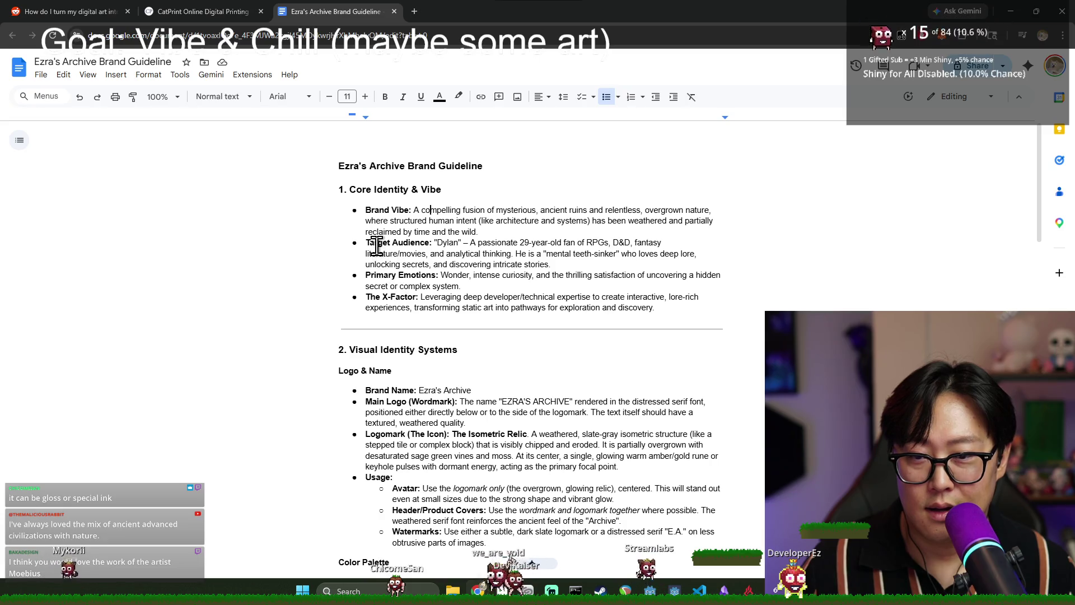
Highlight parts of the Target Audience description, then close the document.
left_click_drag(376, 245, 548, 254)
left_click(548, 256)
left_click_drag(435, 242, 529, 255)
left_click(529, 255)
left_click_drag(435, 242, 515, 246)
left_click(492, 250)
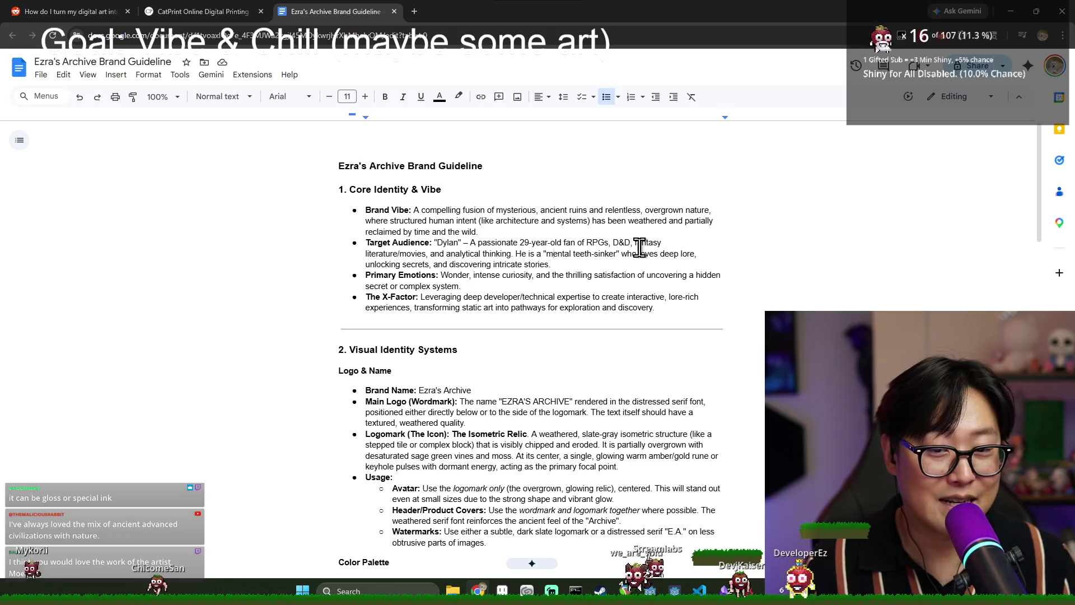
key("ctrl+w")
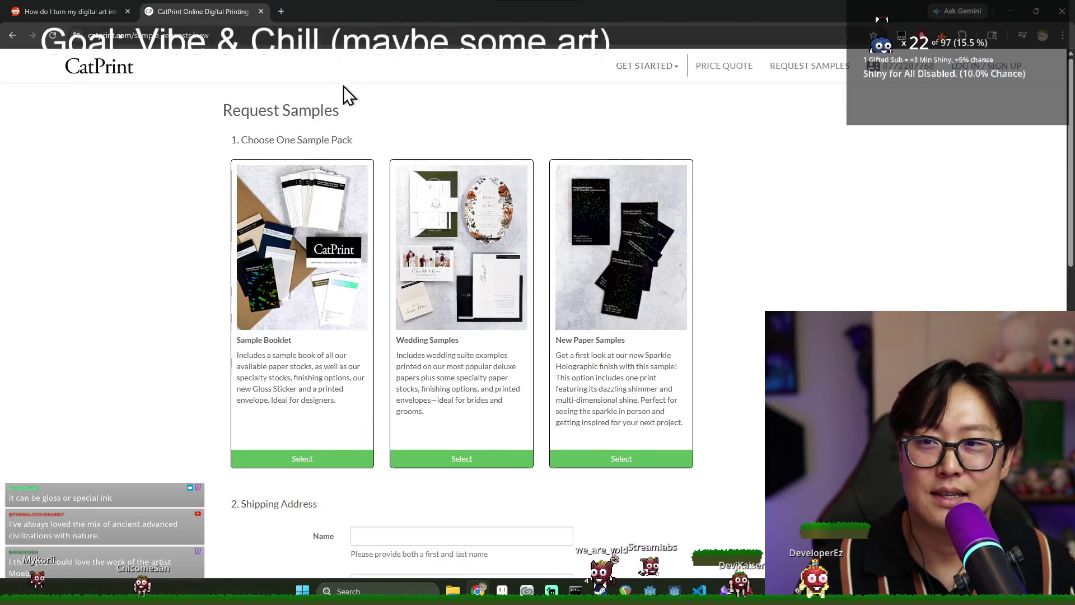
Close the Reddit thread tab and minimize Chrome to reveal the painting.
left_click(74, 3)
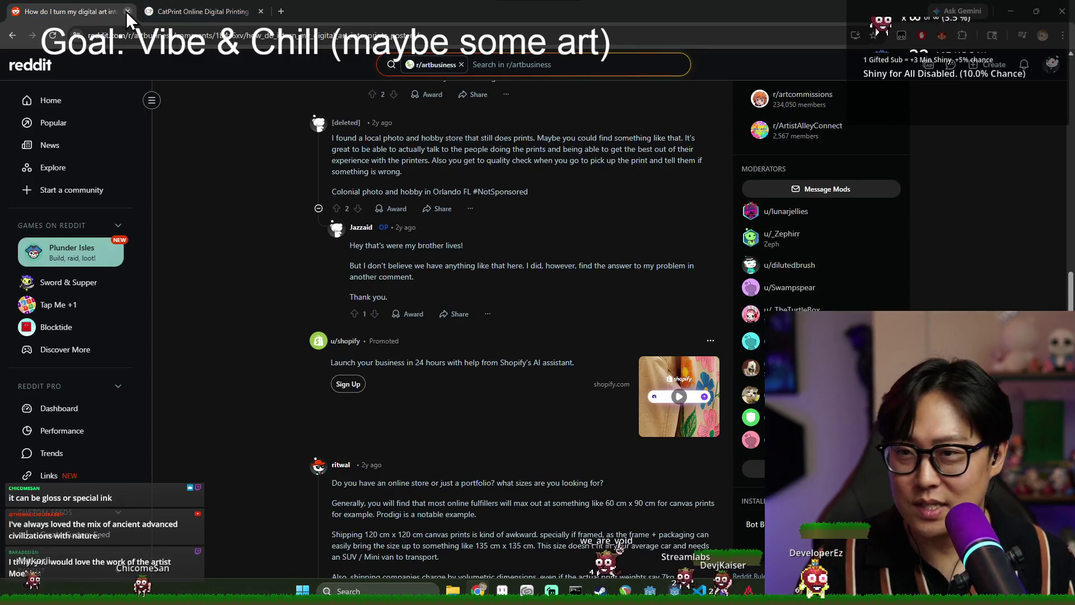
left_click(127, 11)
left_click(1008, 12)
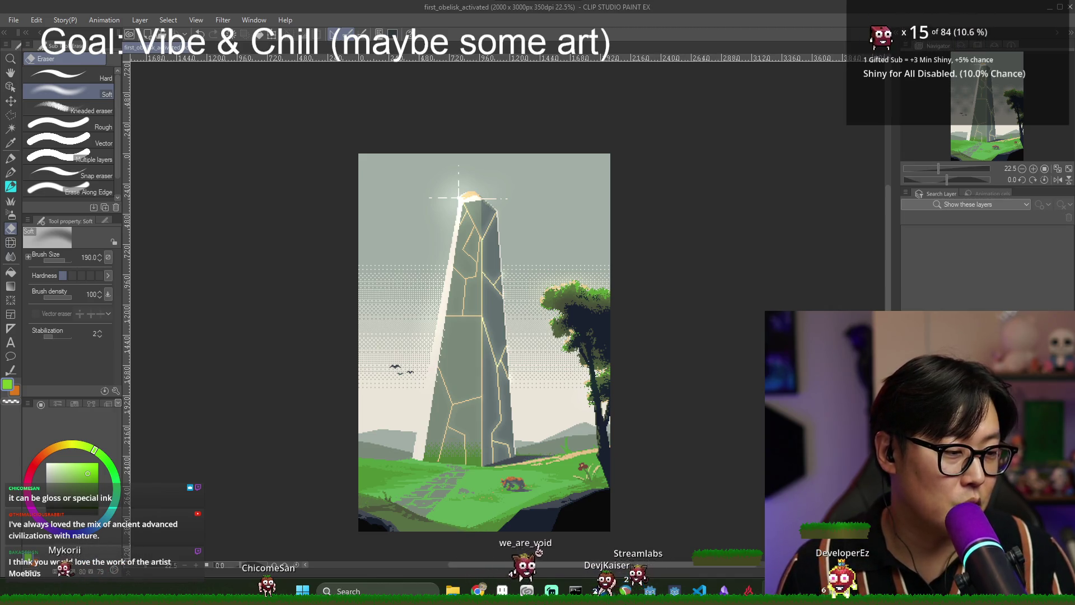
Return to the CatPrint Chrome window and open a new tab.
key("alt+Tab")
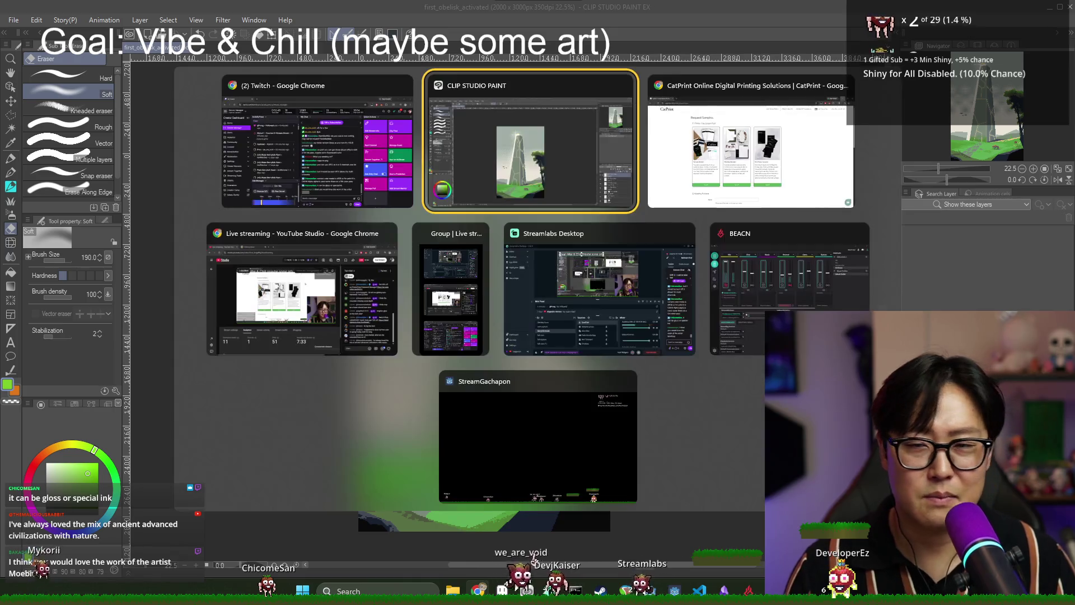
left_click(745, 207)
key("ctrl+t")
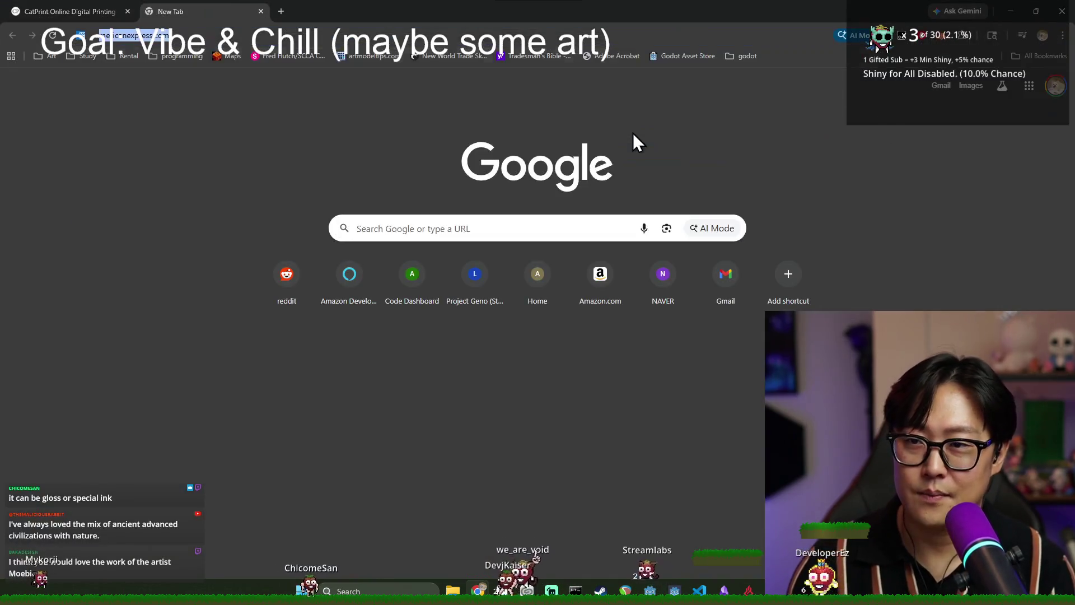
Search Google for 'artist moebius' and open The Art of Moebius on characterdesignreferences.com.
type("artist moebius")
key("Return")
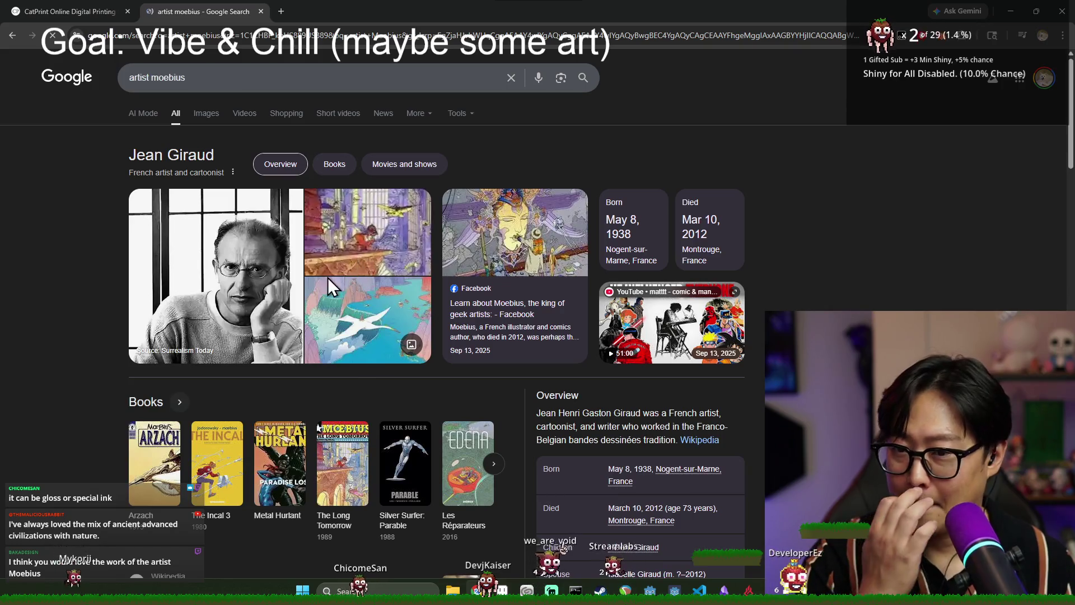
scroll(284, 252, "down", 2)
scroll(283, 252, "up", 2)
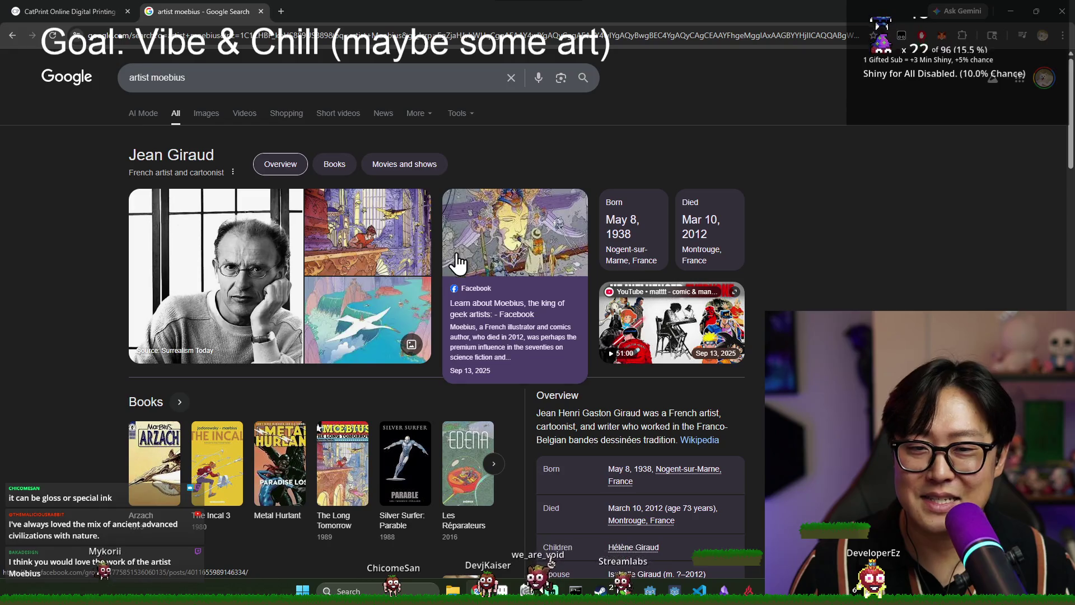
scroll(392, 292, "down", 3)
scroll(387, 320, "up", 3)
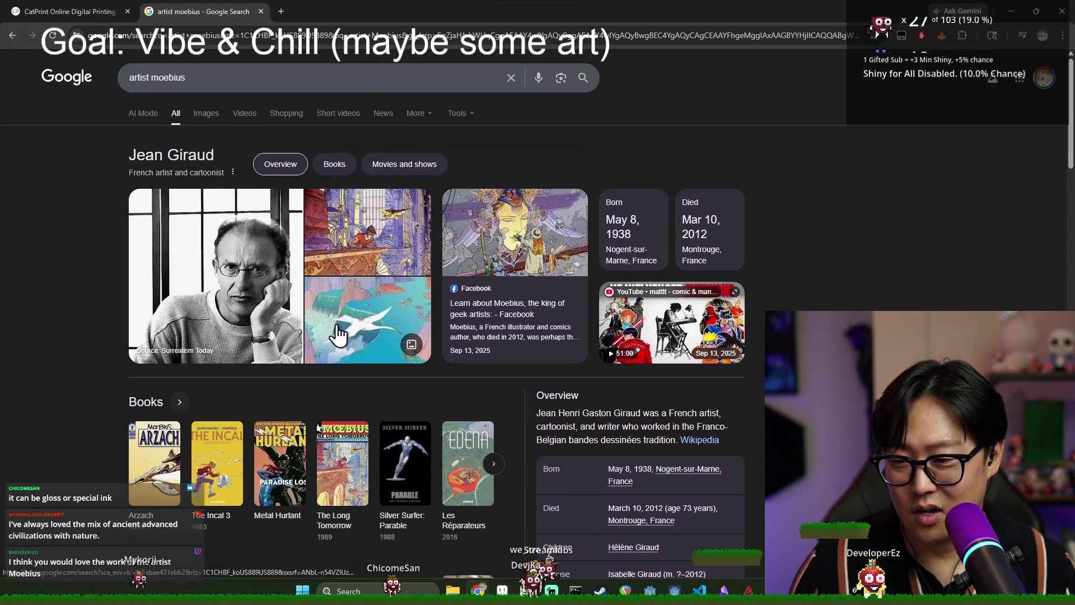
scroll(201, 235, "down", 9)
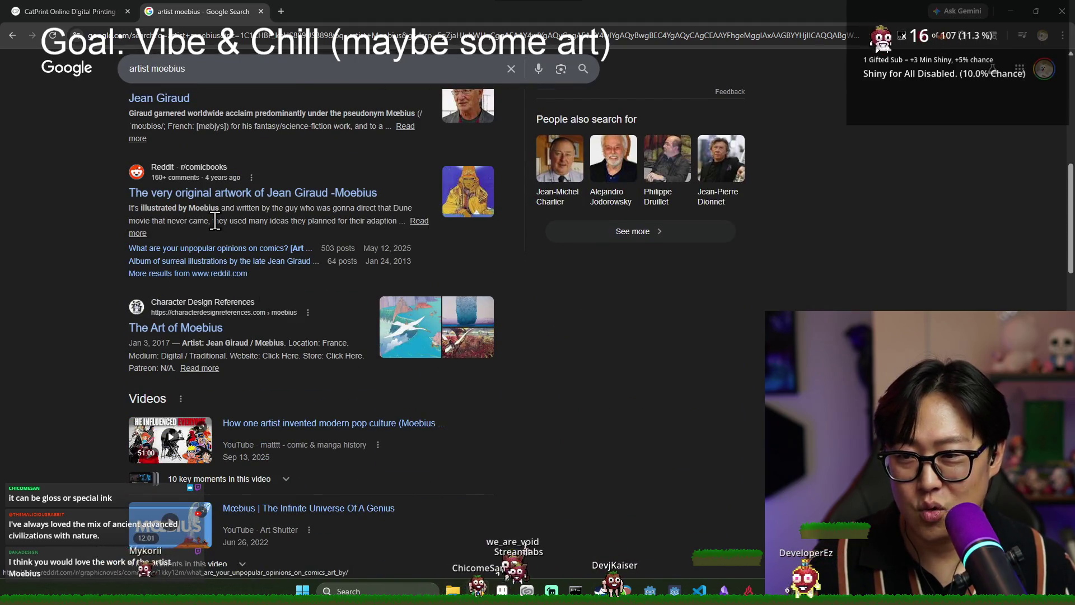
scroll(215, 252, "down", 1)
left_click(204, 272)
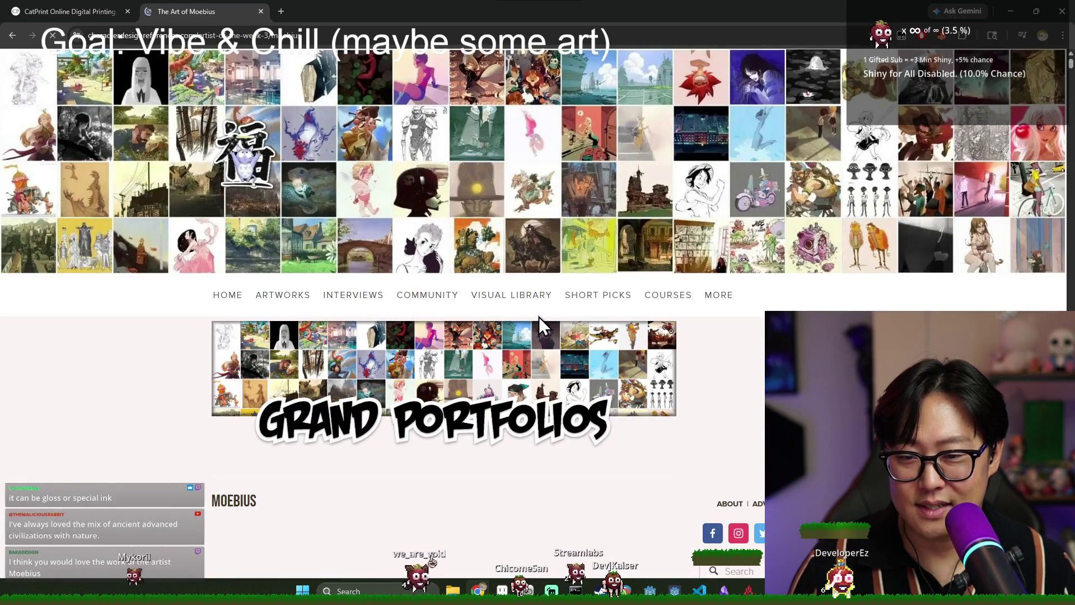
Scroll into the Moebius gallery and enlarge the pink bird-rider painting, then close it.
mouse_move(536, 320)
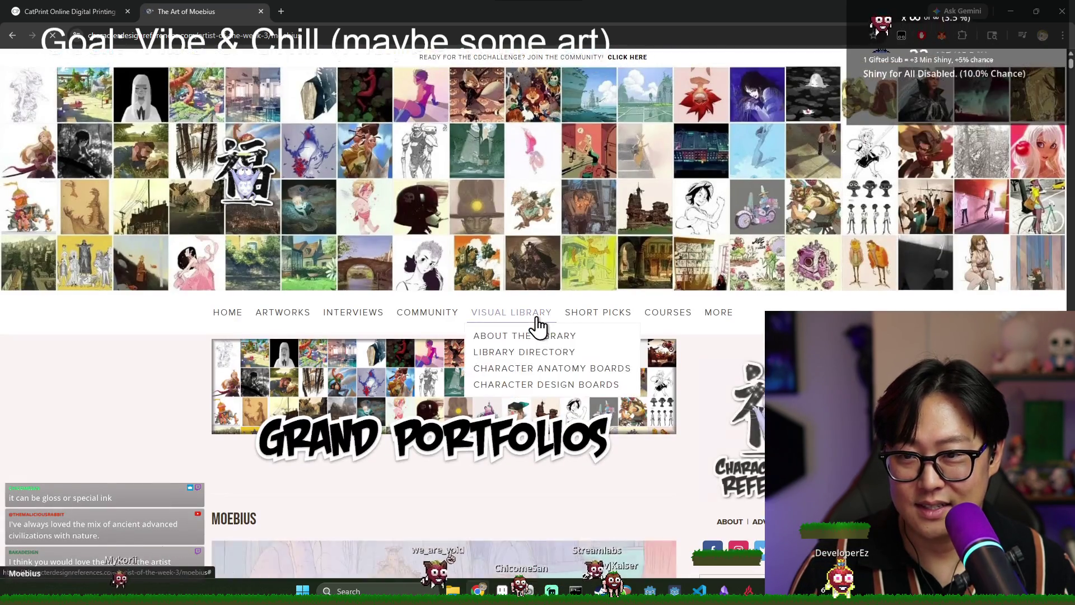
scroll(539, 325, "down", 5)
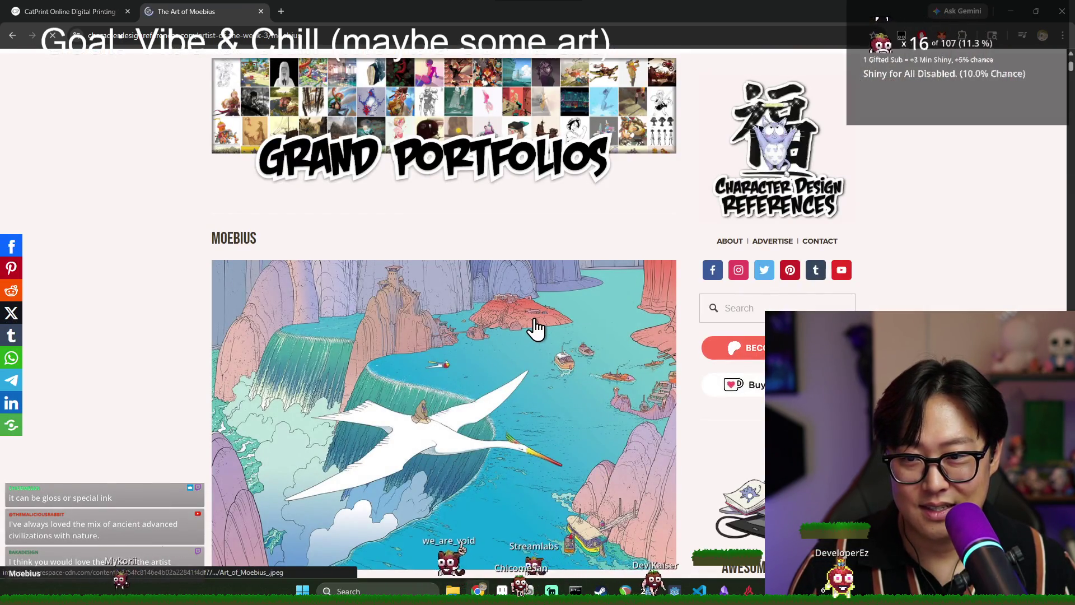
scroll(537, 329, "down", 2)
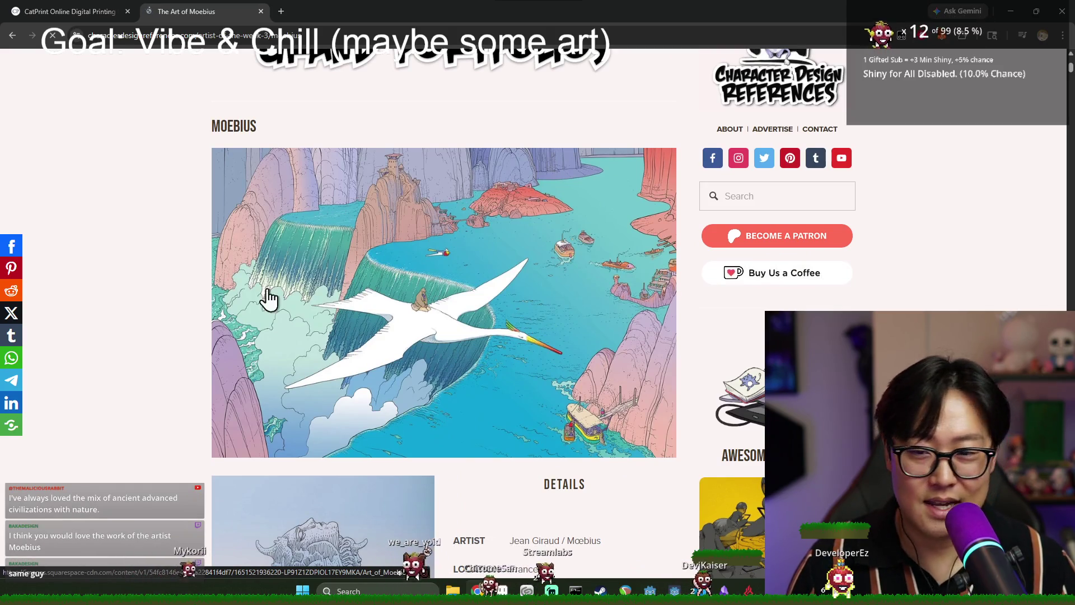
scroll(197, 280, "down", 6)
scroll(217, 291, "down", 5)
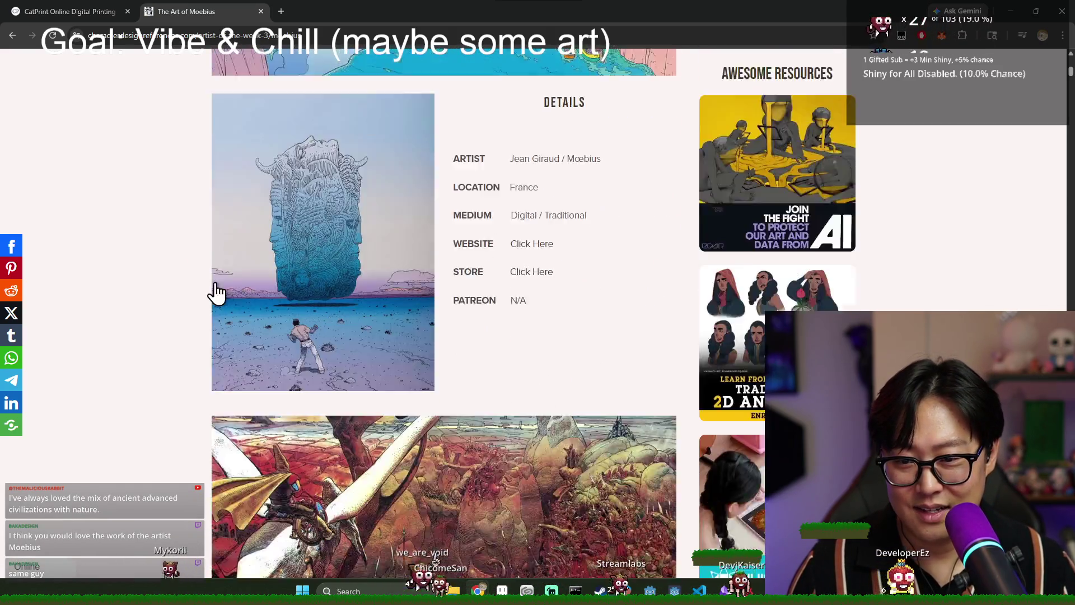
scroll(235, 289, "down", 5)
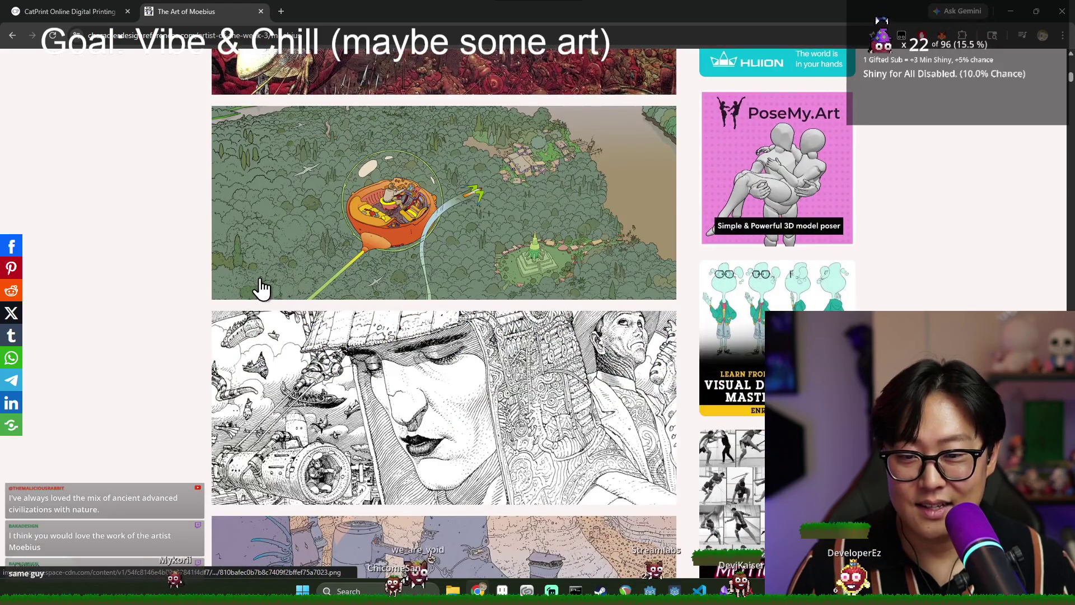
scroll(395, 261, "down", 6)
scroll(404, 261, "down", 5)
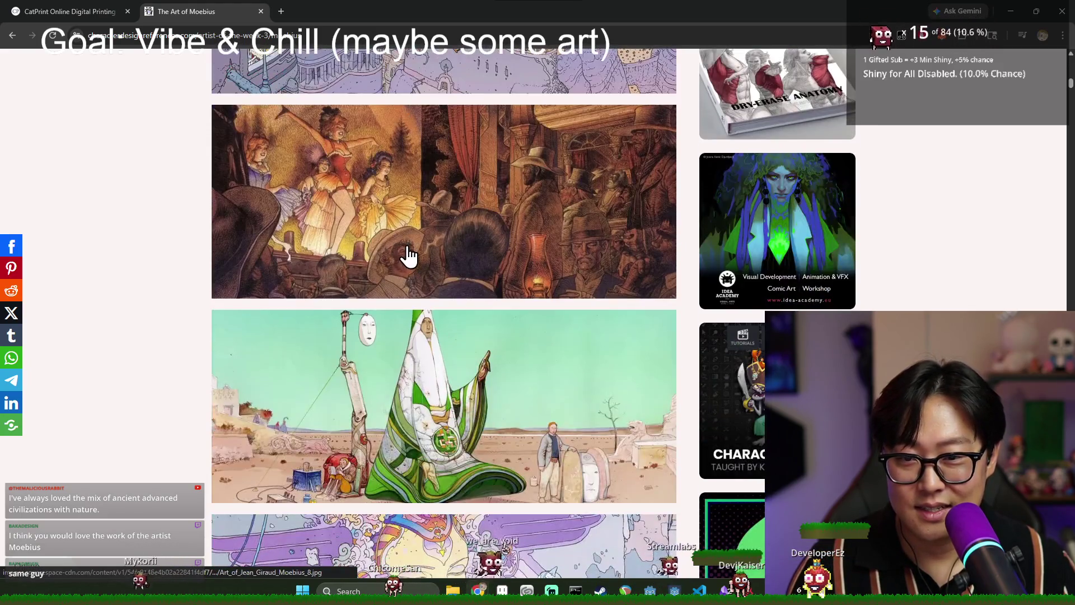
scroll(409, 257, "down", 5)
scroll(413, 257, "down", 3)
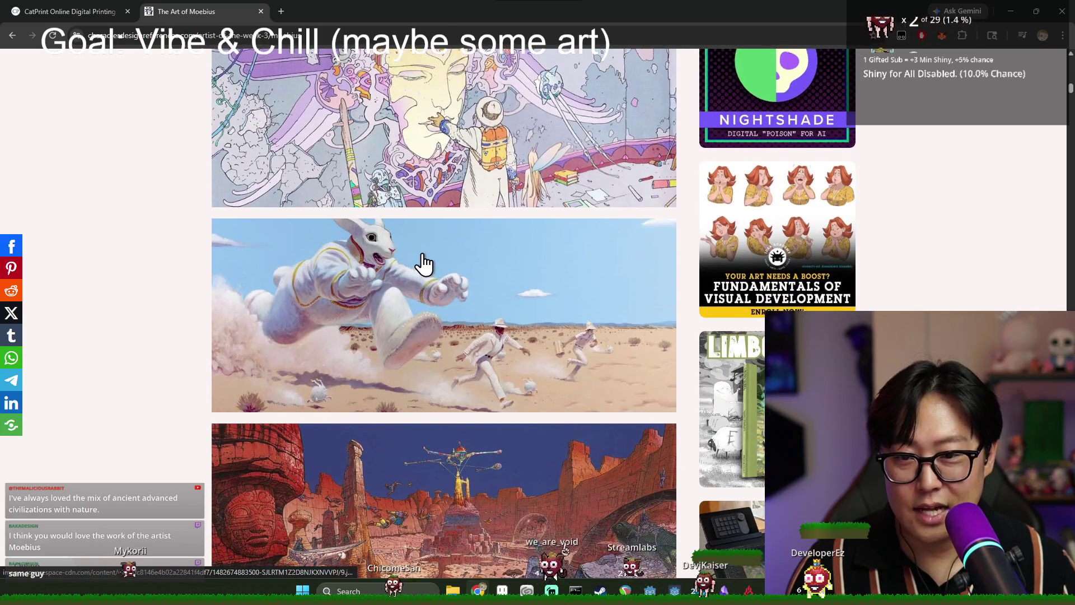
scroll(422, 264, "up", 3)
scroll(485, 280, "down", 8)
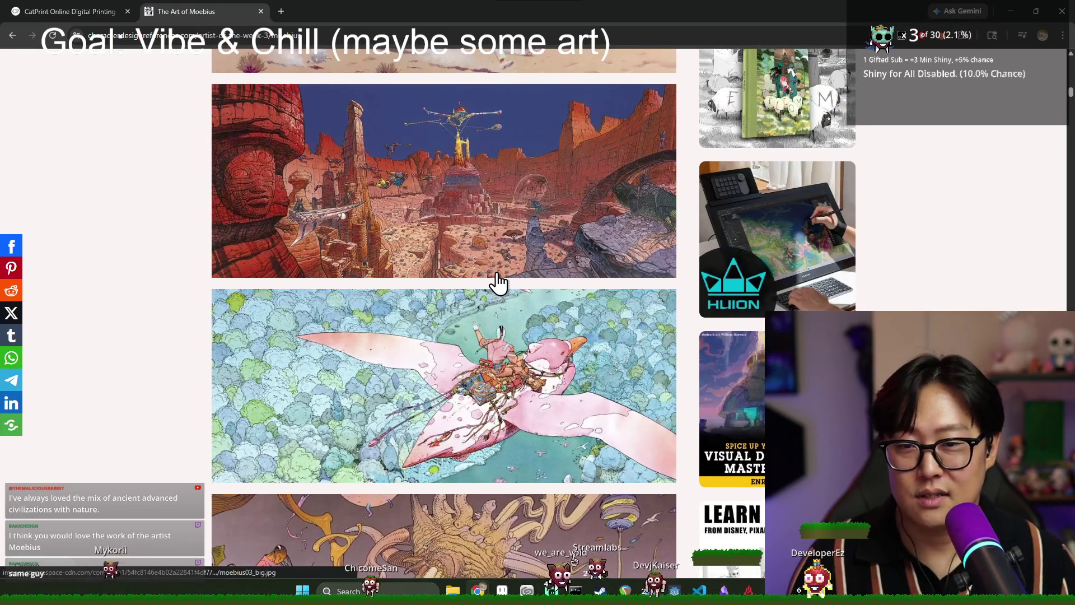
scroll(500, 291, "up", 5)
scroll(469, 241, "down", 4)
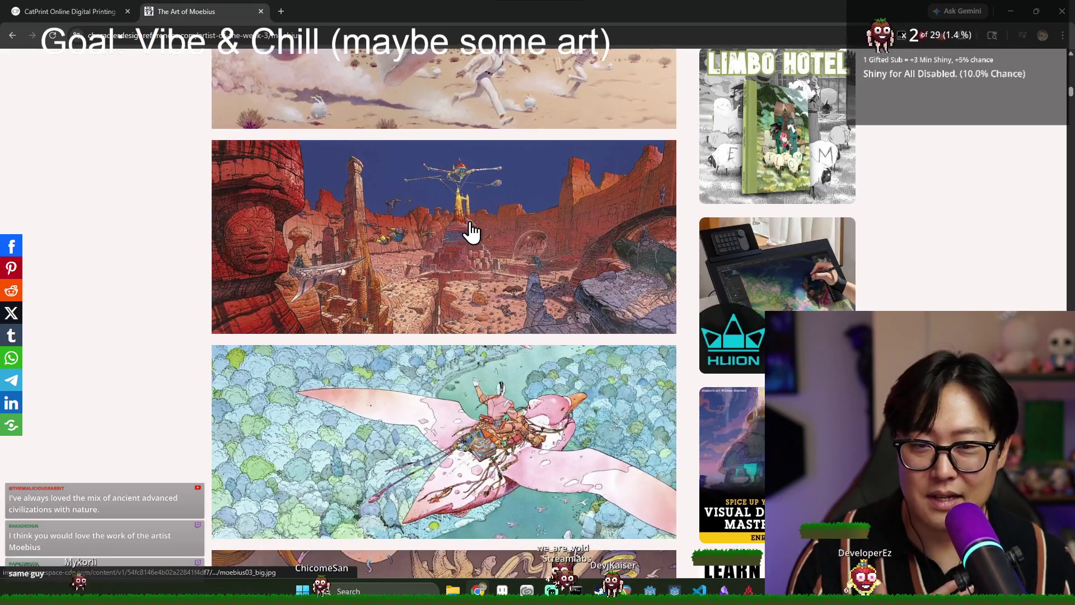
left_click(588, 242)
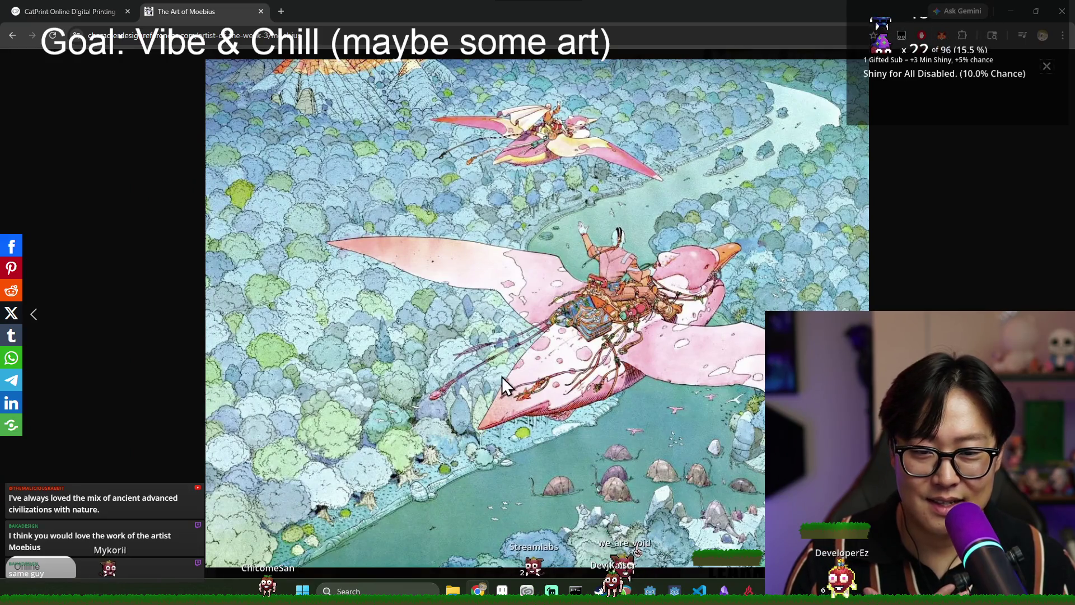
left_click(1045, 76)
Keep scrolling down through the rest of the Moebius illustrations.
scroll(582, 348, "down", 8)
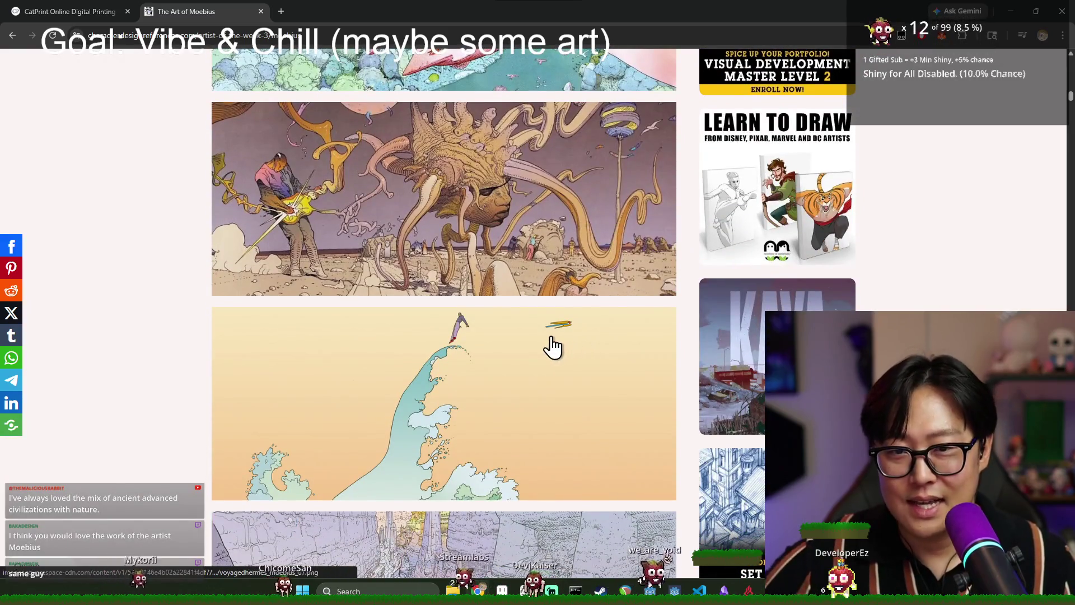
scroll(445, 289, "down", 12)
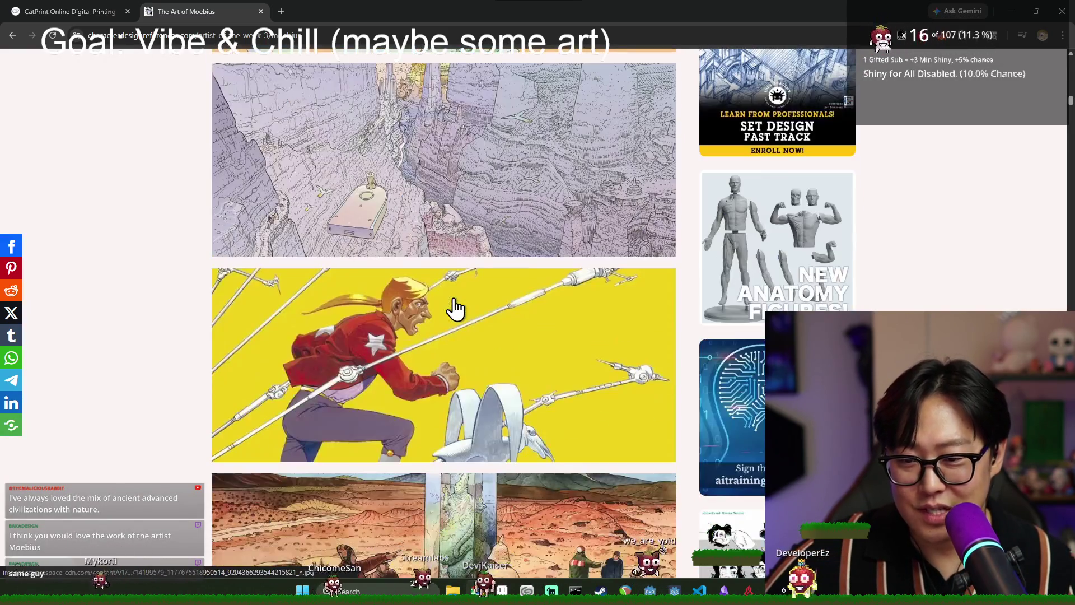
scroll(465, 303, "down", 20)
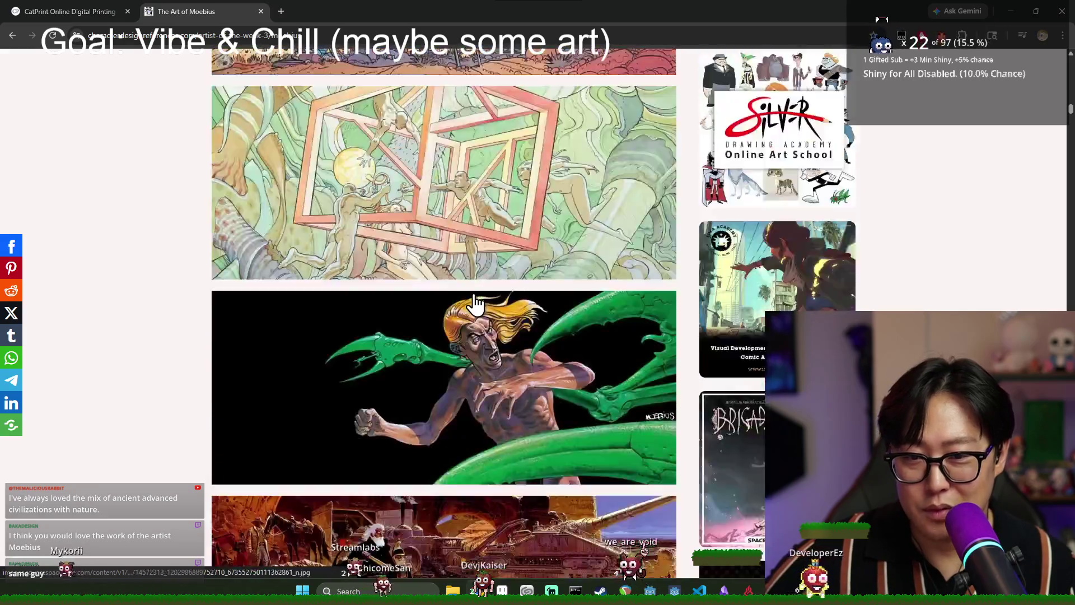
scroll(470, 294, "up", 8)
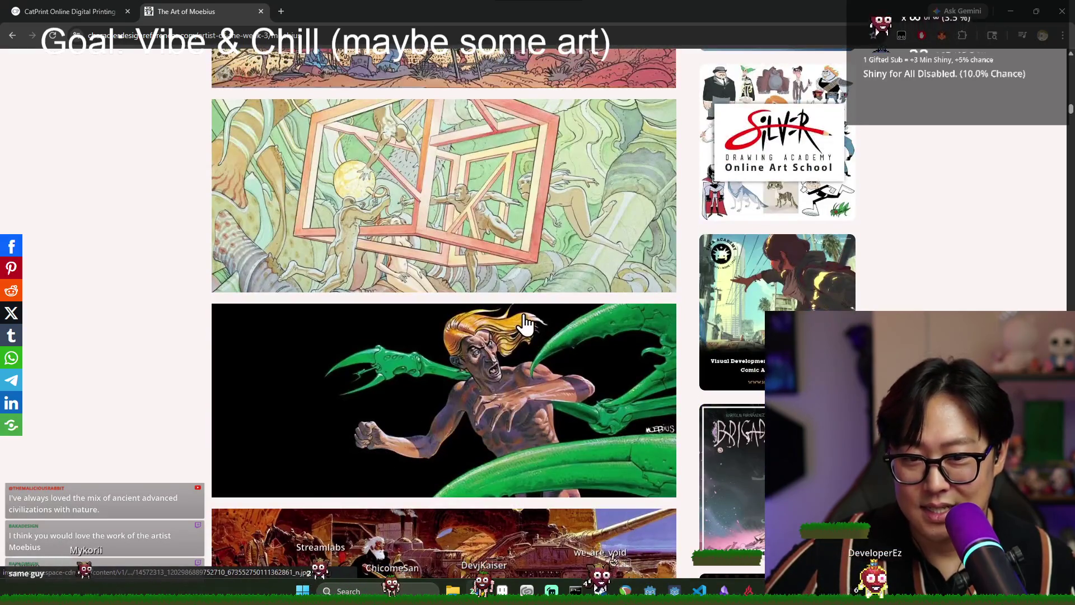
scroll(516, 319, "down", 20)
scroll(509, 318, "down", 3)
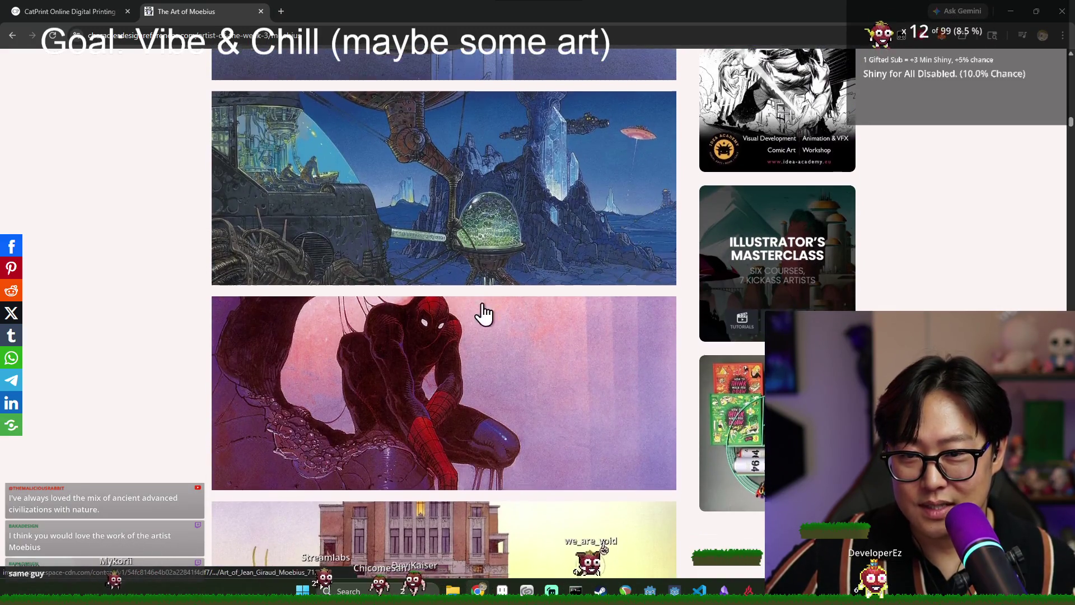
scroll(485, 313, "down", 7)
scroll(488, 315, "down", 4)
scroll(491, 313, "down", 10)
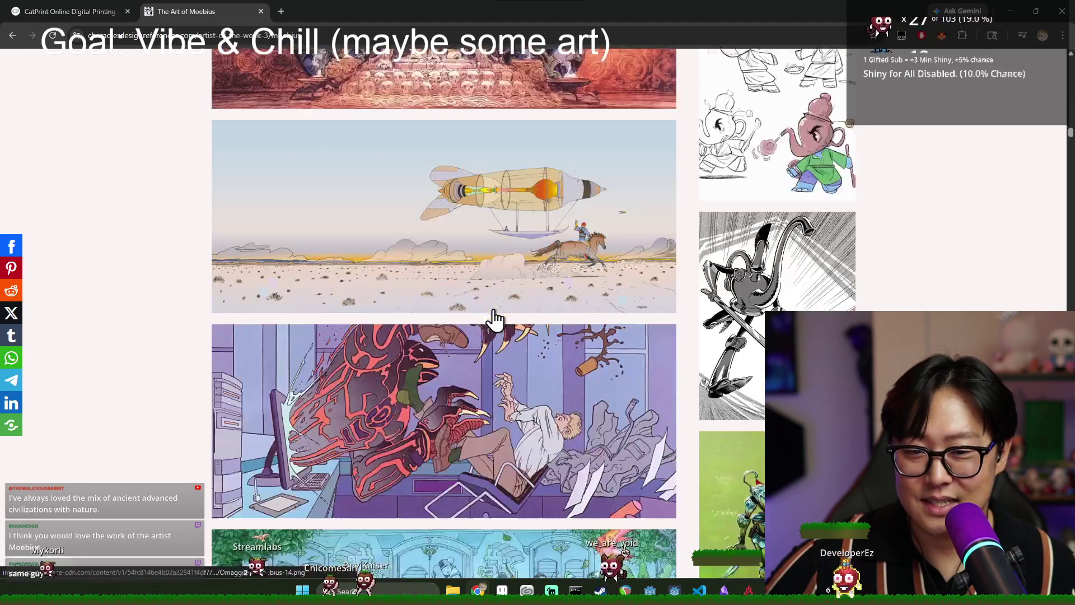
scroll(494, 315, "down", 6)
scroll(496, 312, "down", 8)
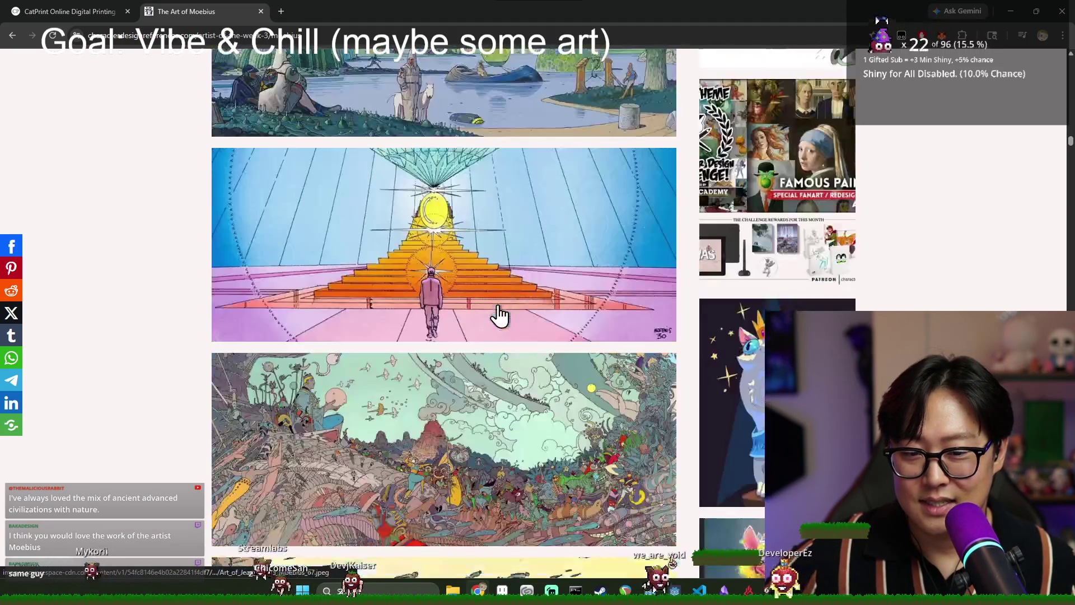
scroll(504, 313, "down", 20)
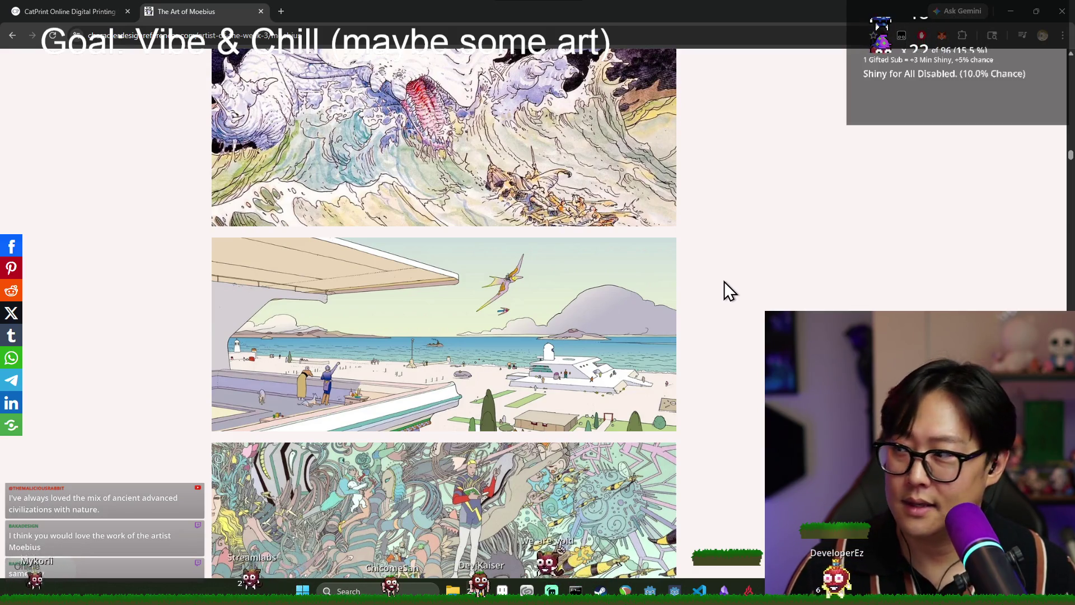
scroll(602, 280, "down", 10)
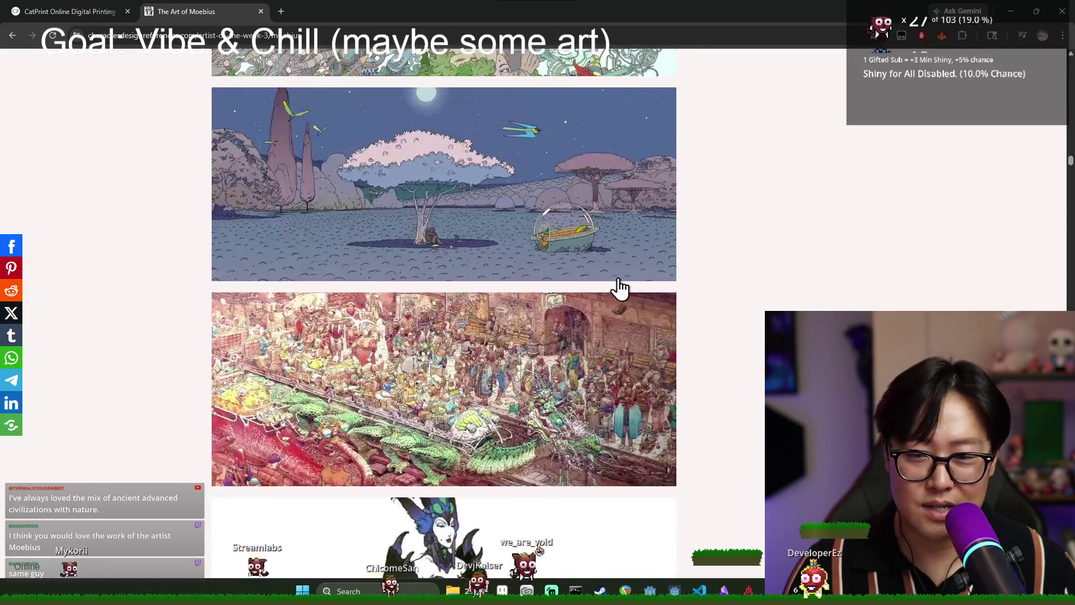
scroll(625, 290, "down", 20)
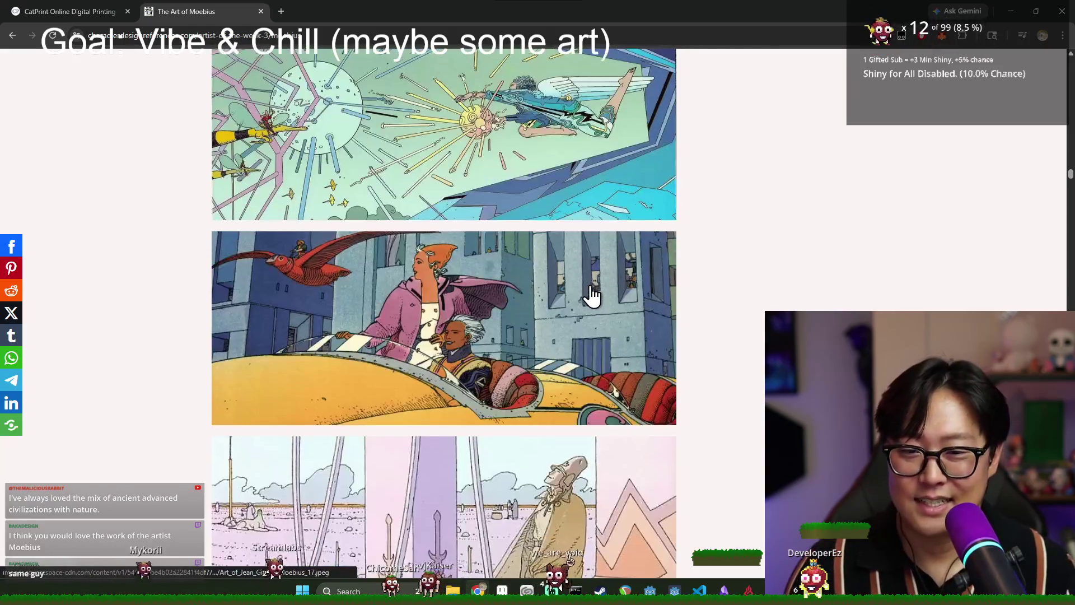
scroll(594, 300, "down", 7)
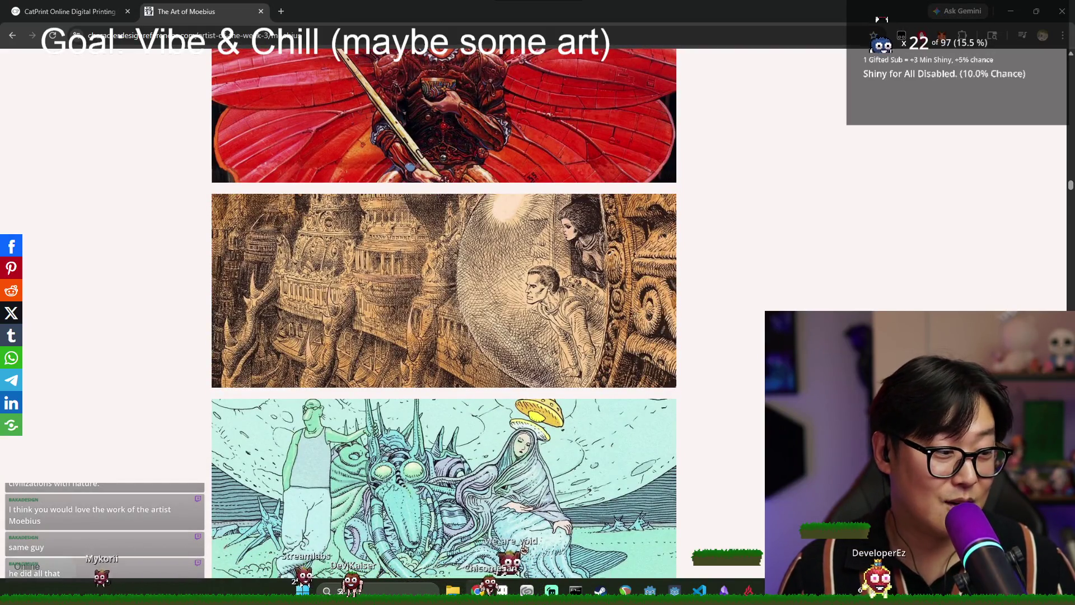
scroll(756, 381, "down", 12)
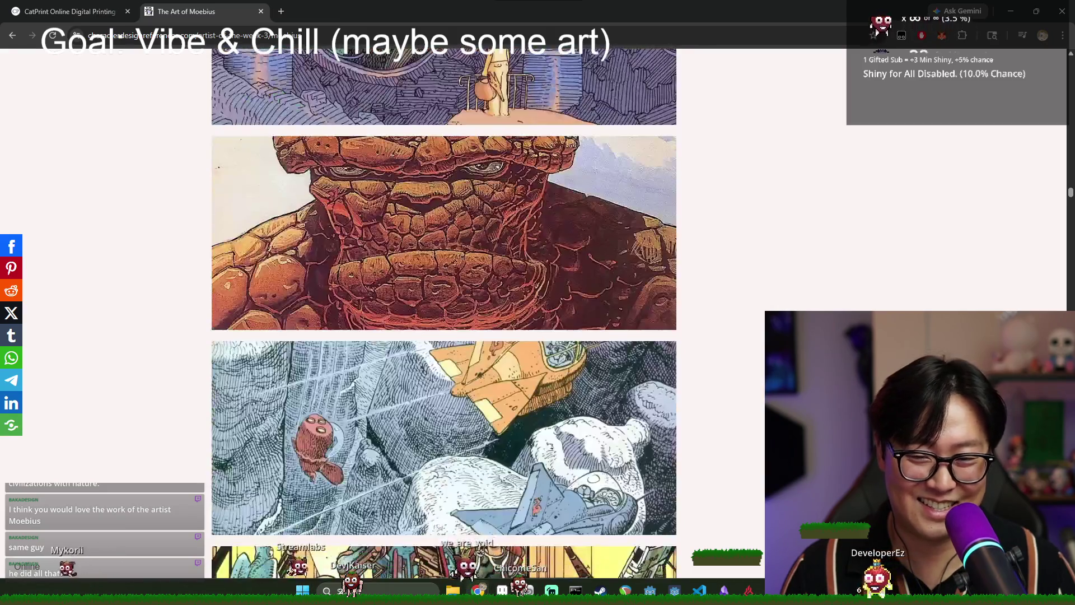
scroll(444, 320, "down", 7)
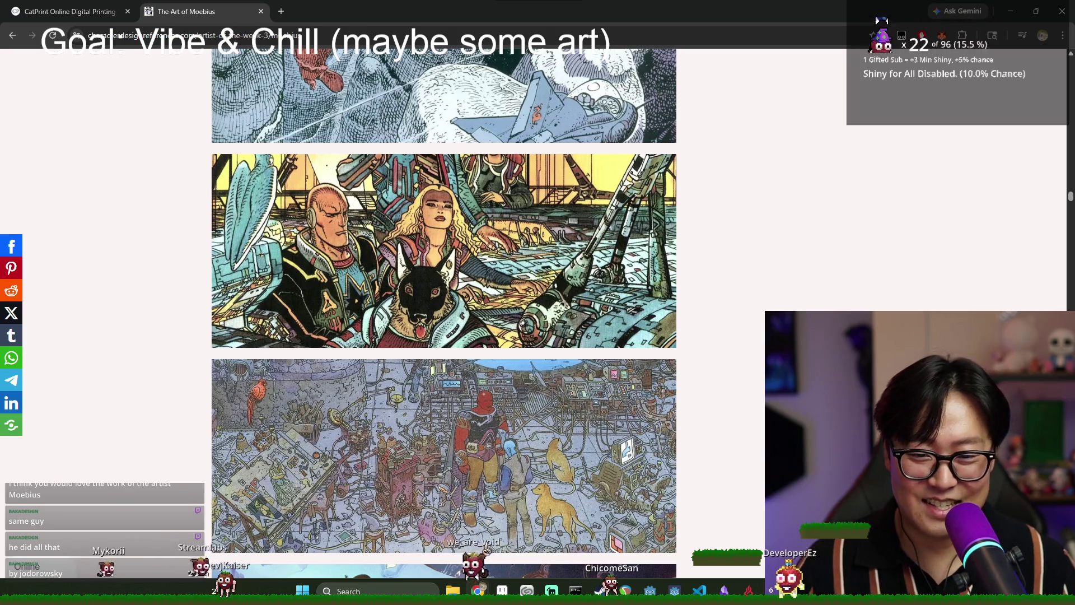
scroll(745, 442, "down", 6)
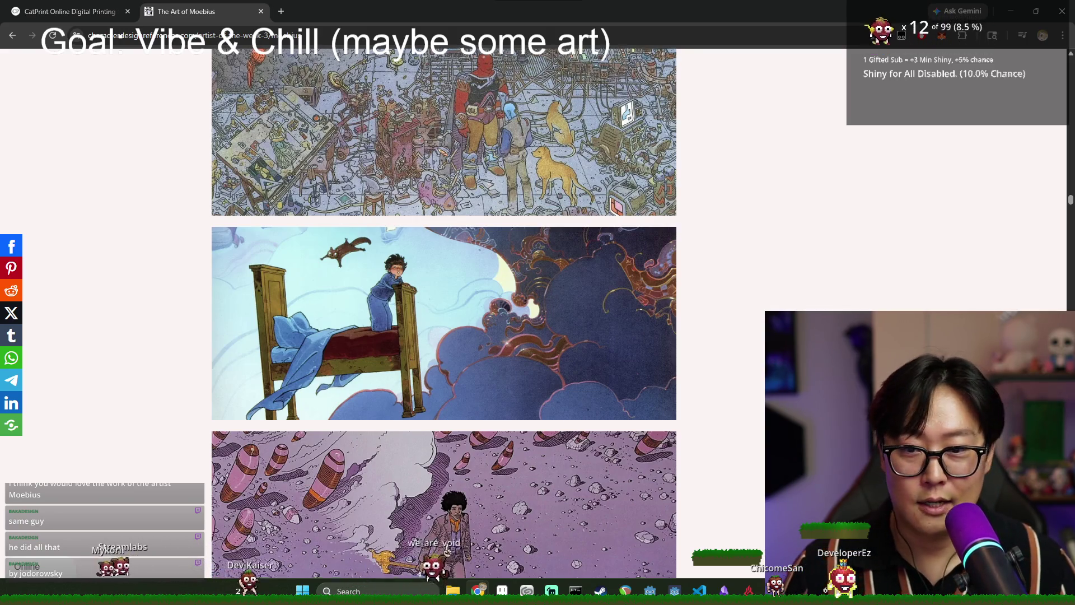
scroll(450, 374, "down", 12)
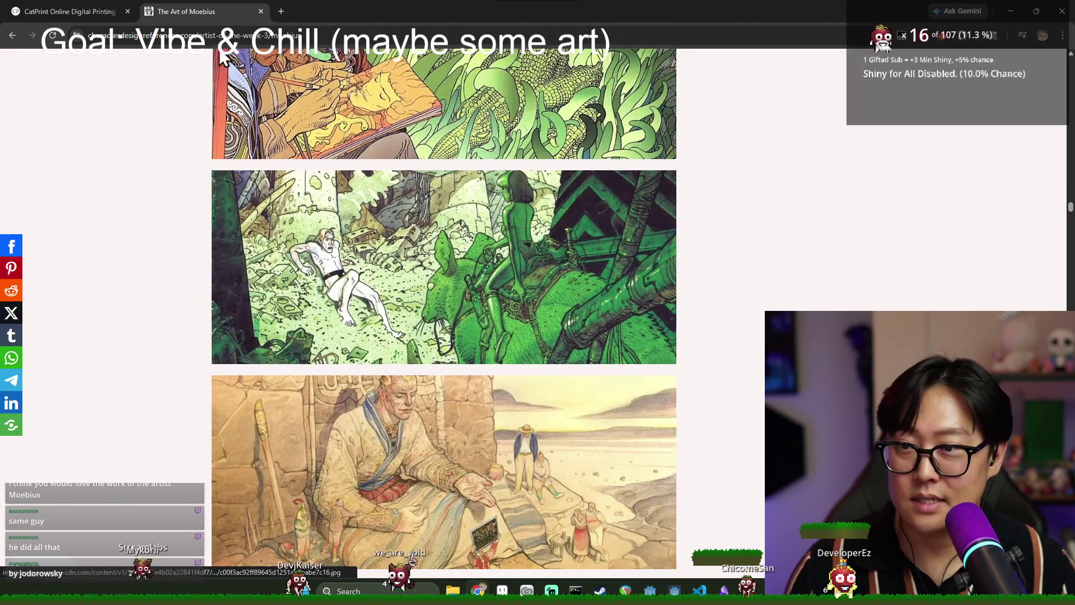
Select the page's web address in the address bar.
left_click(294, 36)
left_click(747, 276)
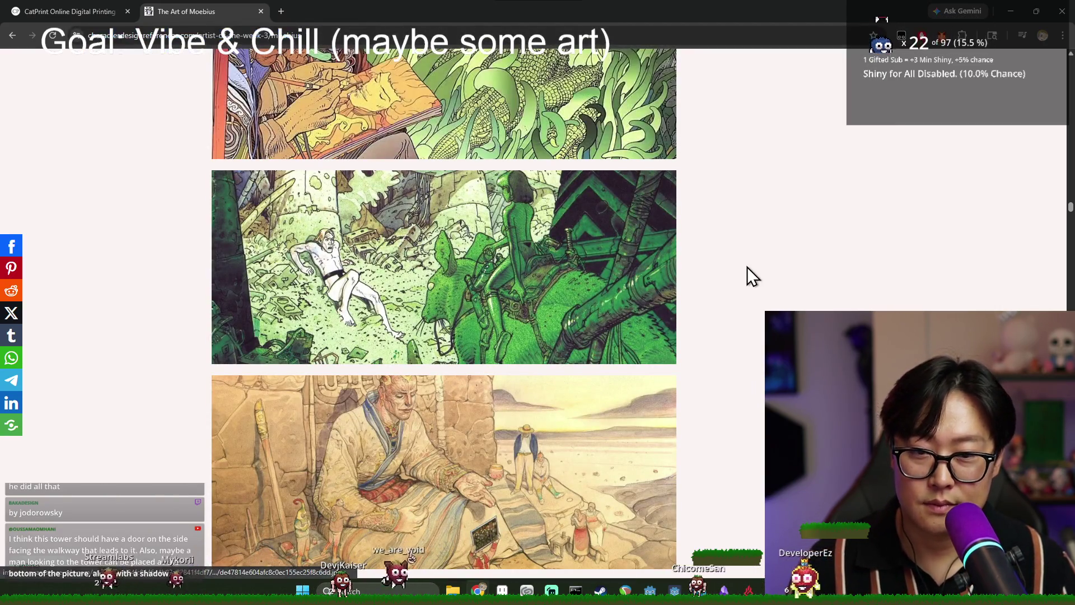
left_click(649, 36)
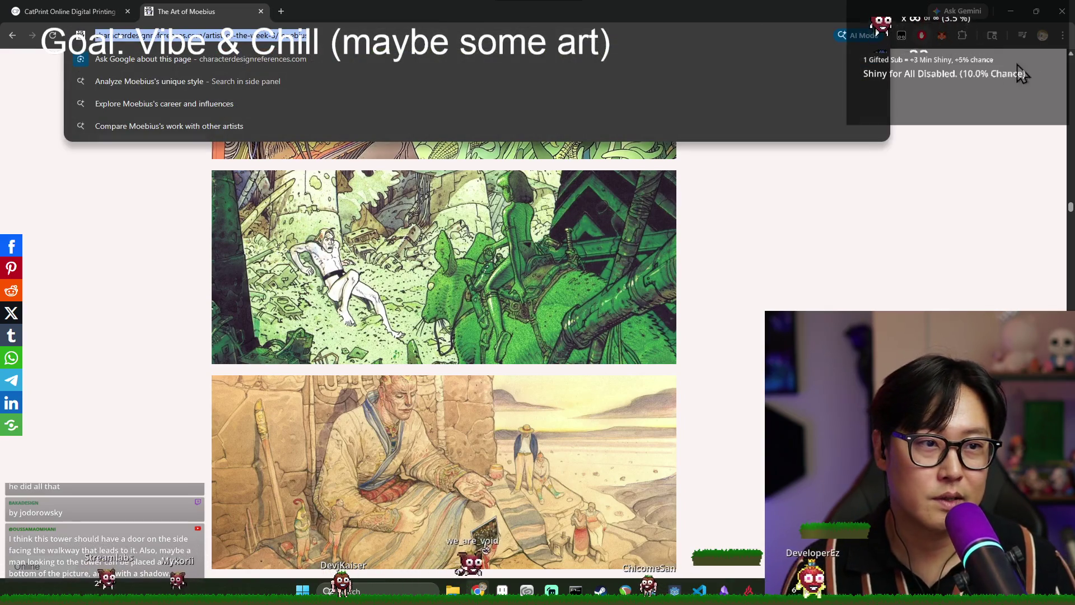
Bookmark The Art of Moebius page in the Art folder, then close its tab.
left_click(1063, 36)
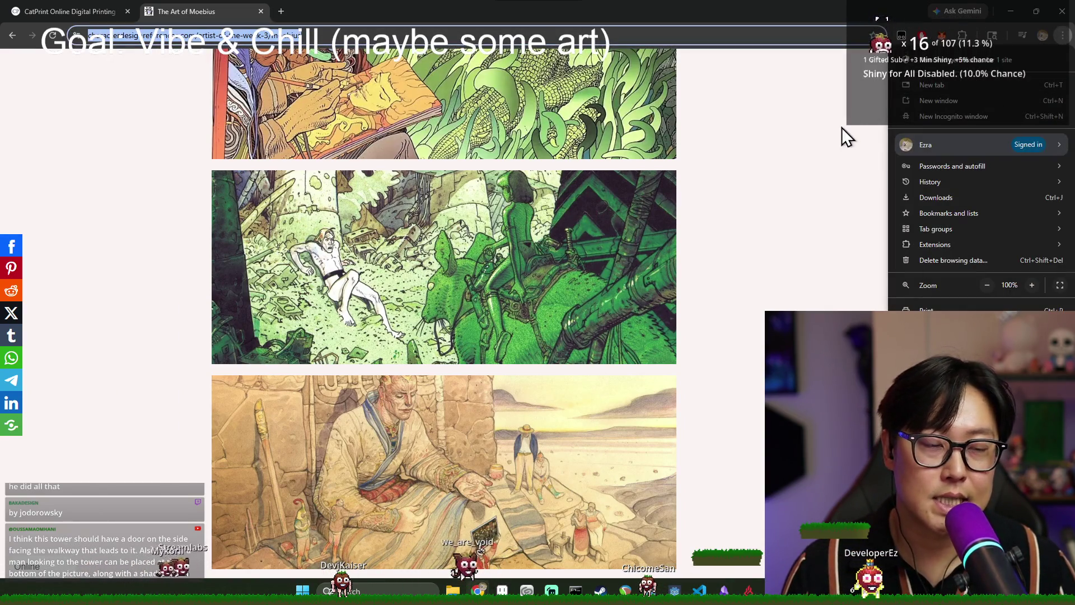
left_click(817, 130)
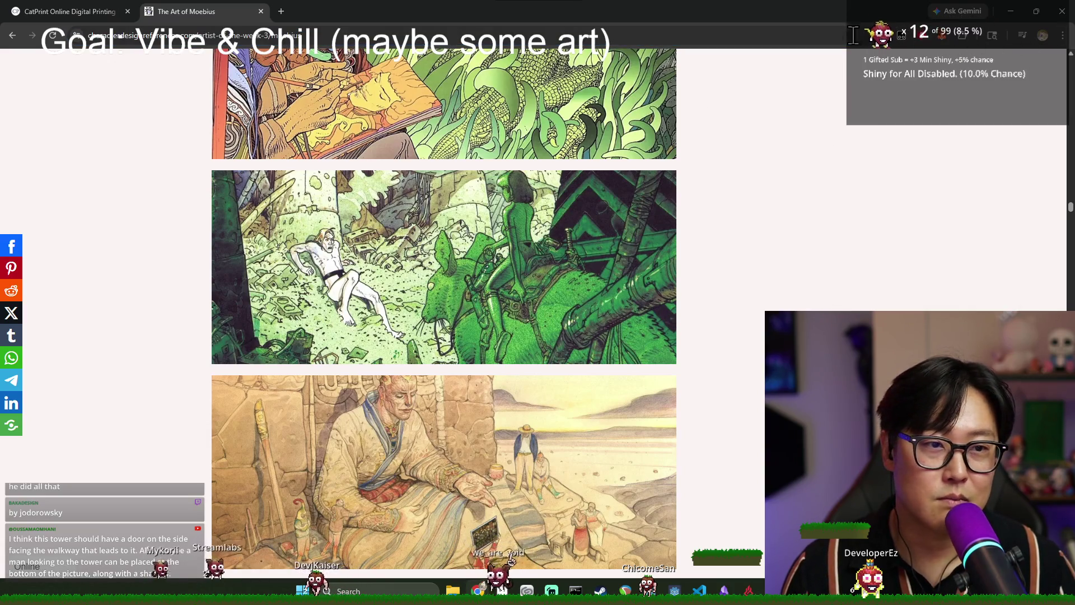
left_click(874, 35)
left_click(827, 118)
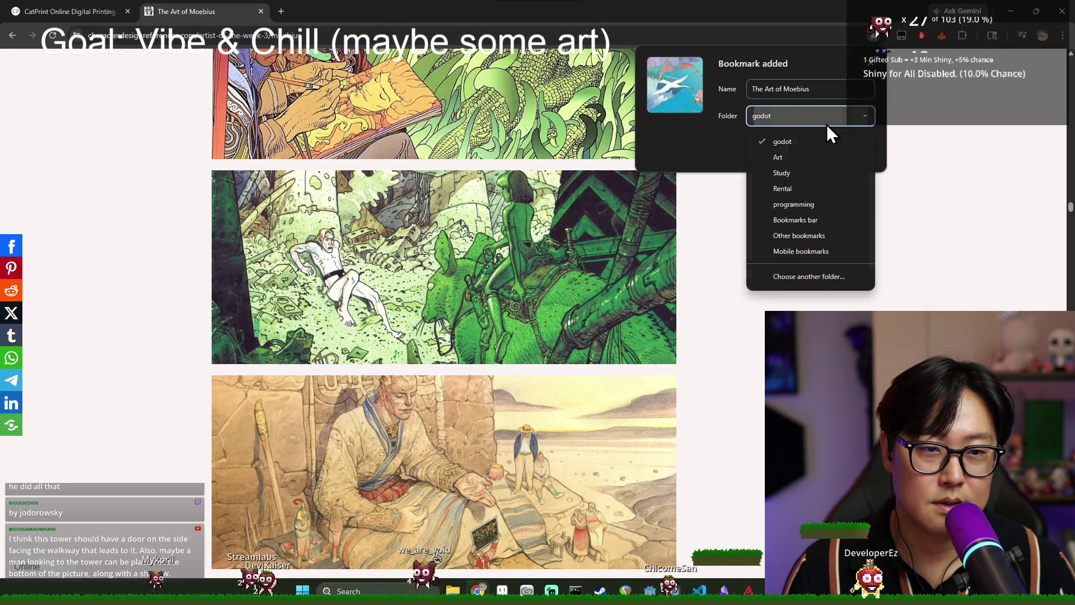
left_click(796, 159)
left_click(804, 150)
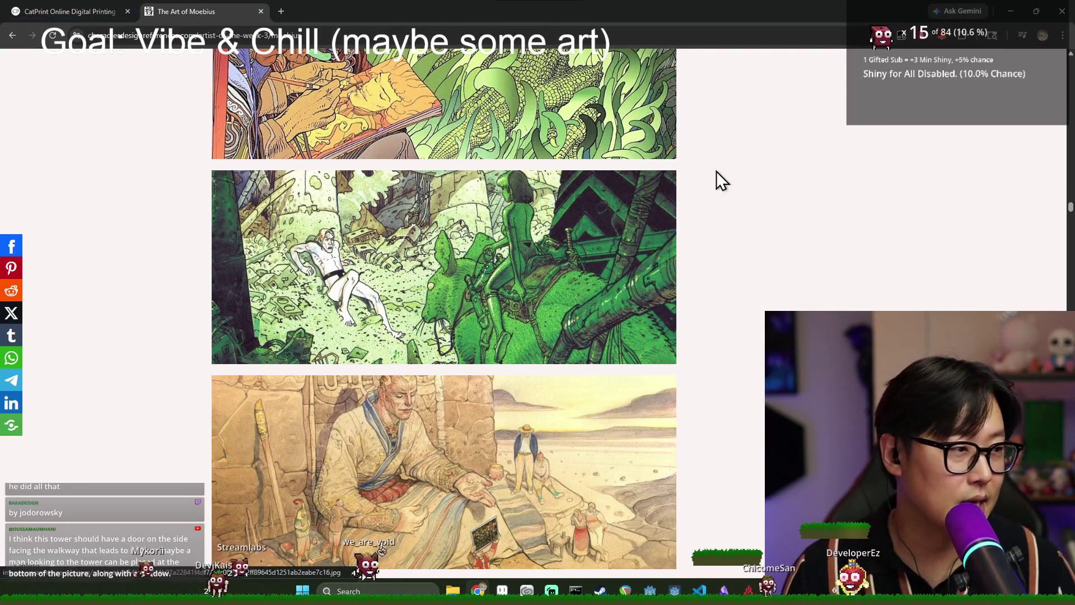
key("ctrl+w")
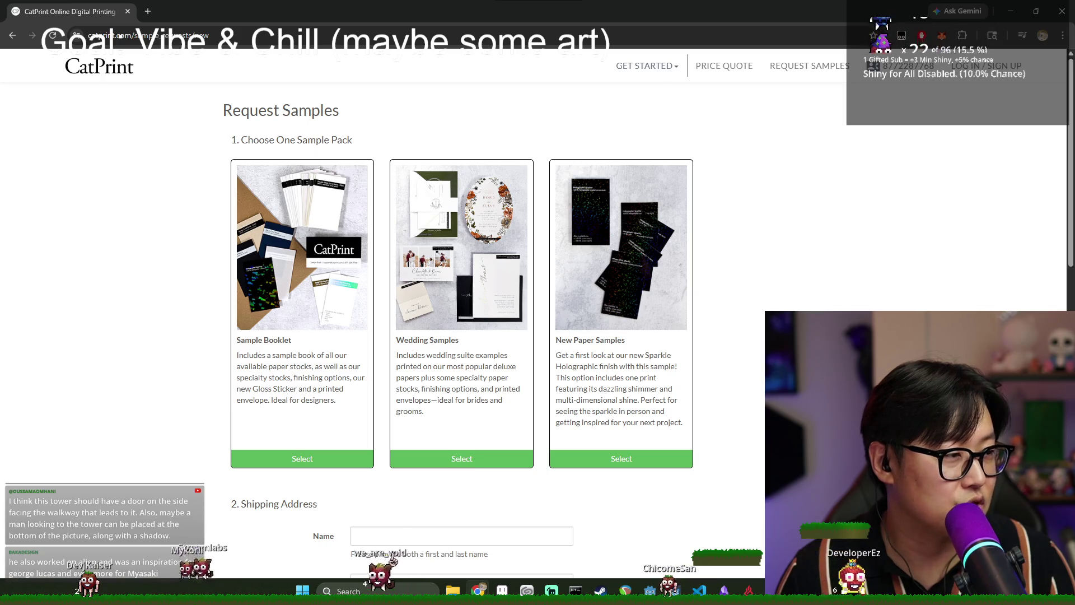
key("alt+Tab")
Bring the obelisk painting forward and drag the canvas divider left to widen the side panels.
left_click(704, 203)
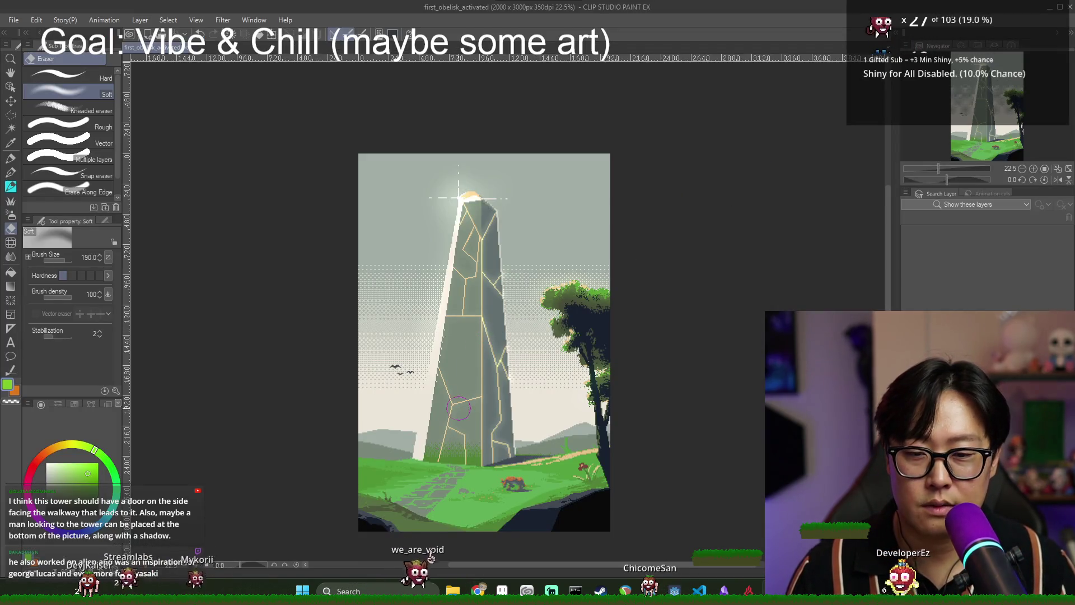
scroll(459, 409, "up", 4)
scroll(601, 382, "down", 3)
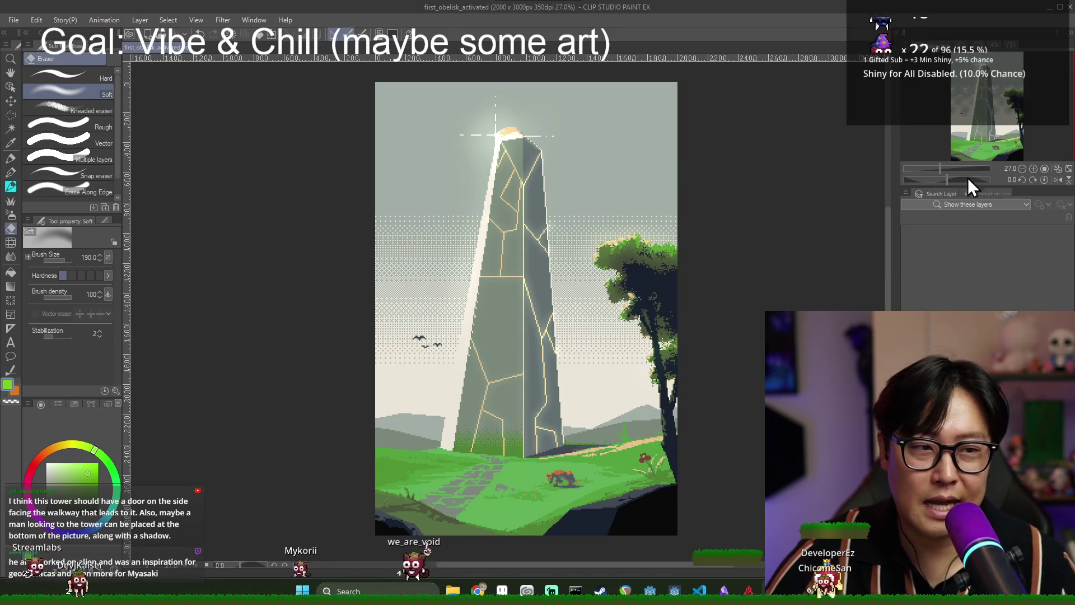
left_click_drag(891, 230, 850, 234)
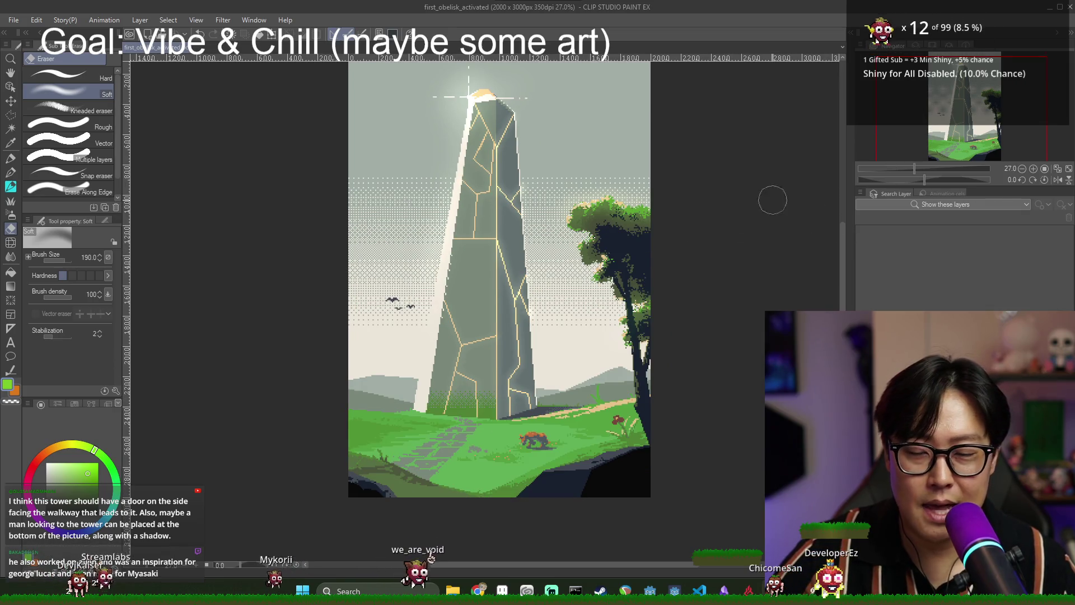
left_click_drag(876, 151, 879, 155)
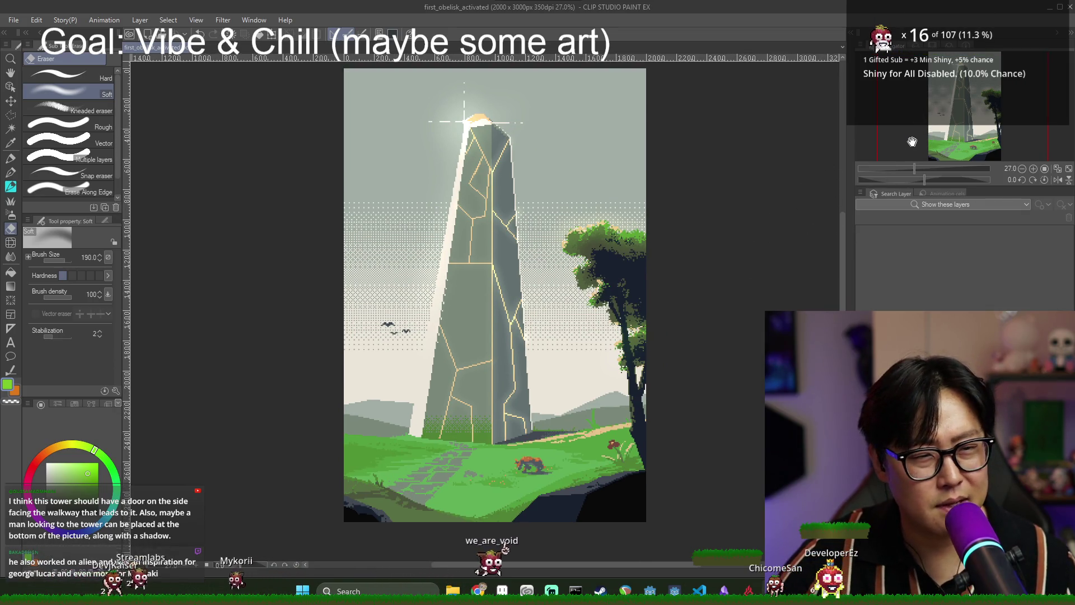
scroll(750, 239, "down", 1)
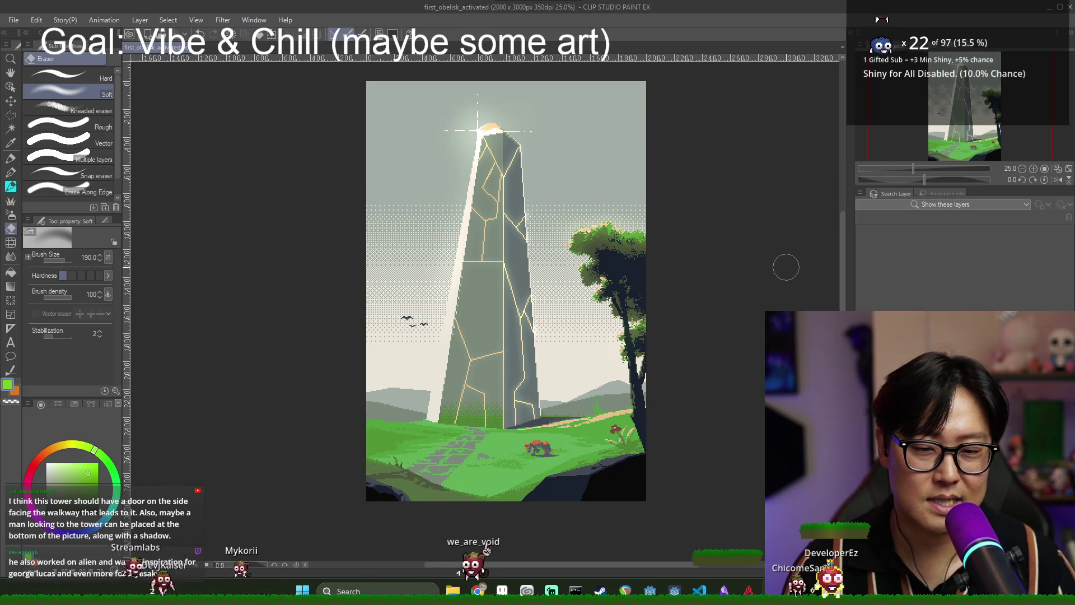
Glance at the CatPrint sample page, then return and zoom in and out on the painting.
key("alt+Tab")
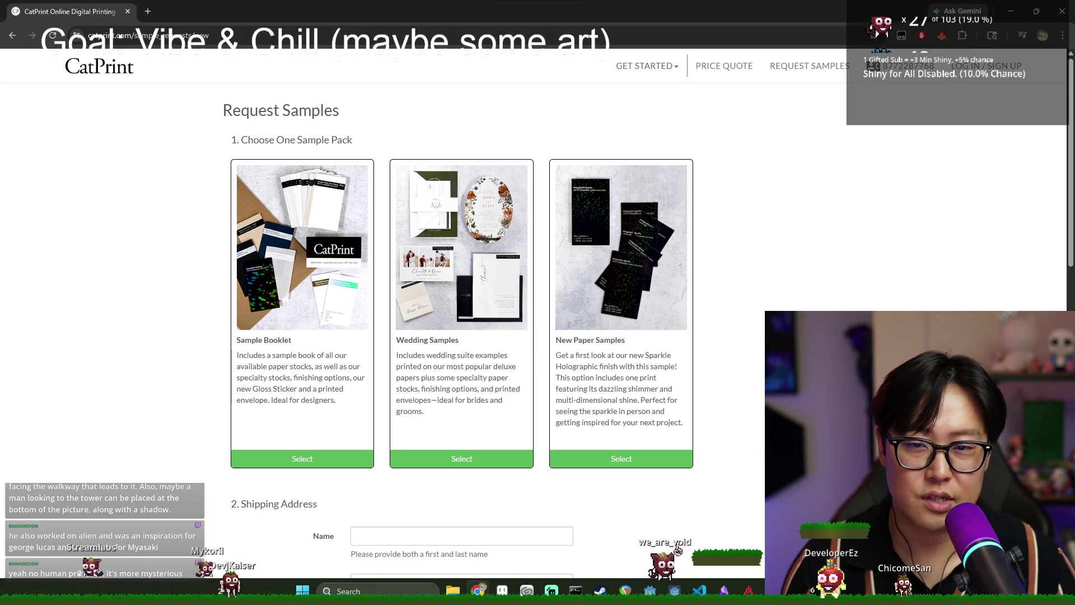
key("alt+Tab")
scroll(432, 421, "up", 3)
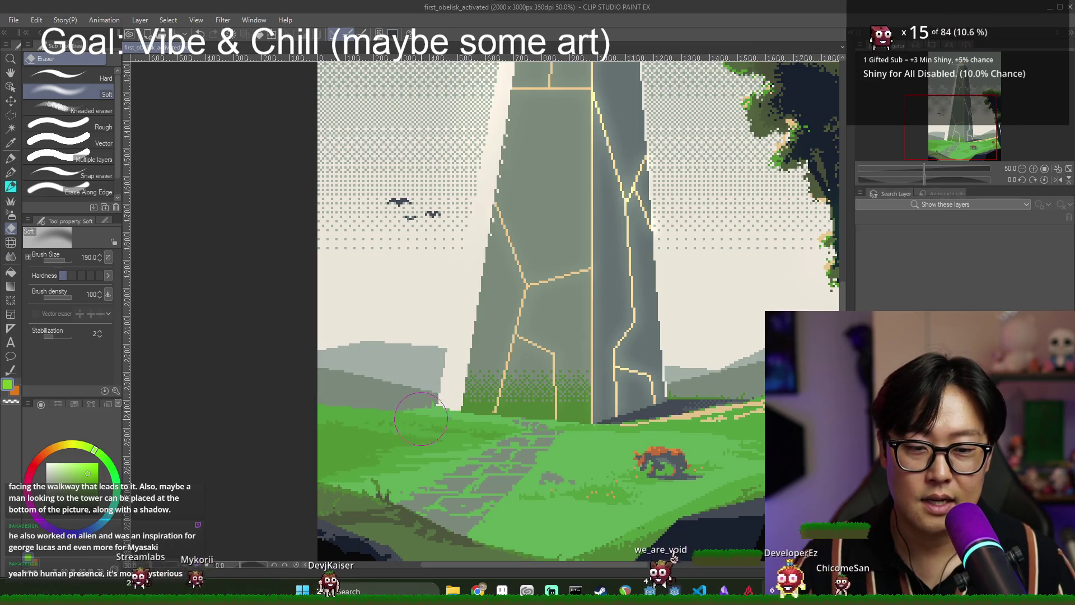
scroll(444, 418, "down", 2)
scroll(499, 421, "down", 1)
scroll(525, 434, "up", 1)
scroll(534, 447, "down", 1)
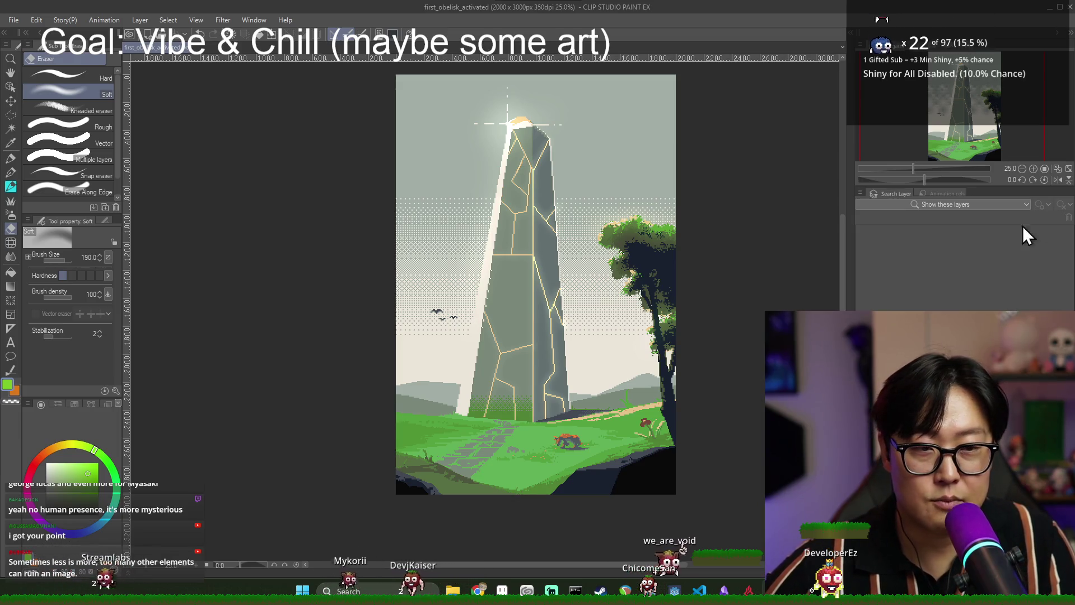
Zoom in and out on the obelisk canvas, then switch to the CatPrint Request Samples window.
scroll(575, 412, "up", 1)
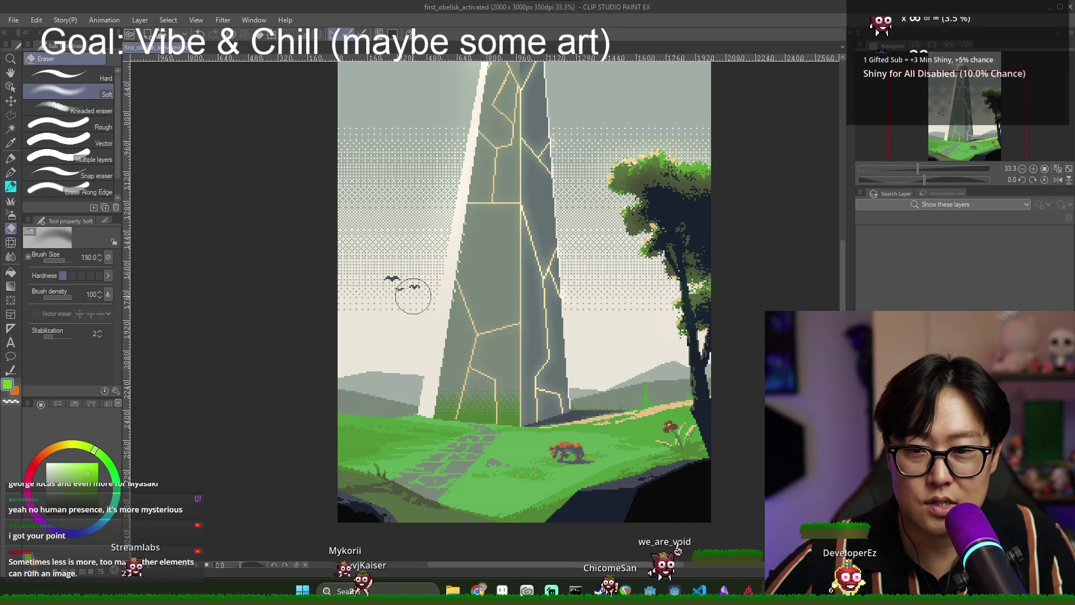
scroll(409, 288, "down", 1)
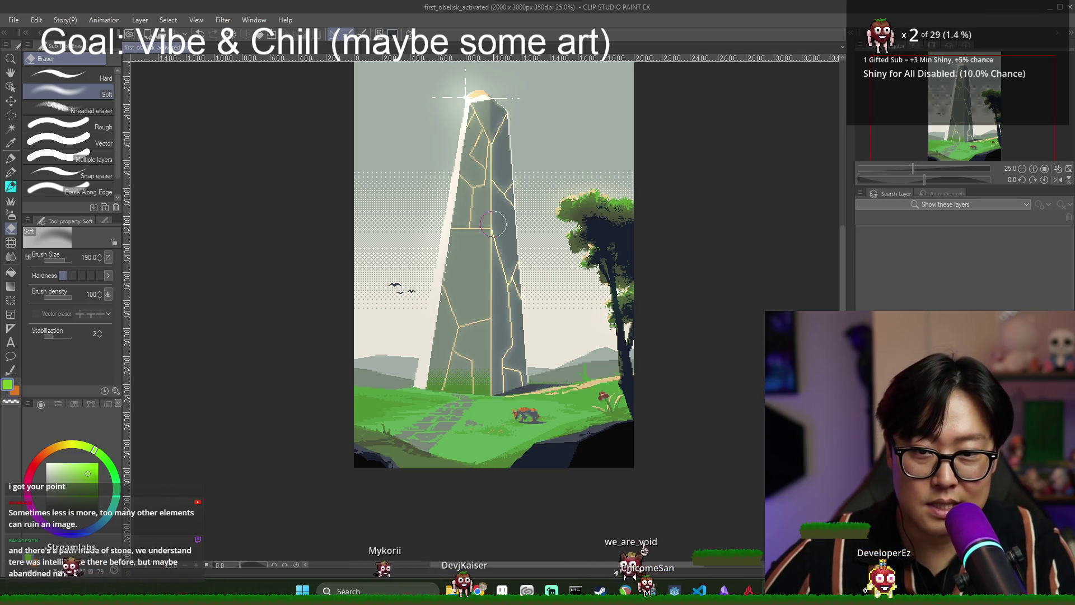
scroll(570, 322, "down", 1)
scroll(570, 324, "up", 1)
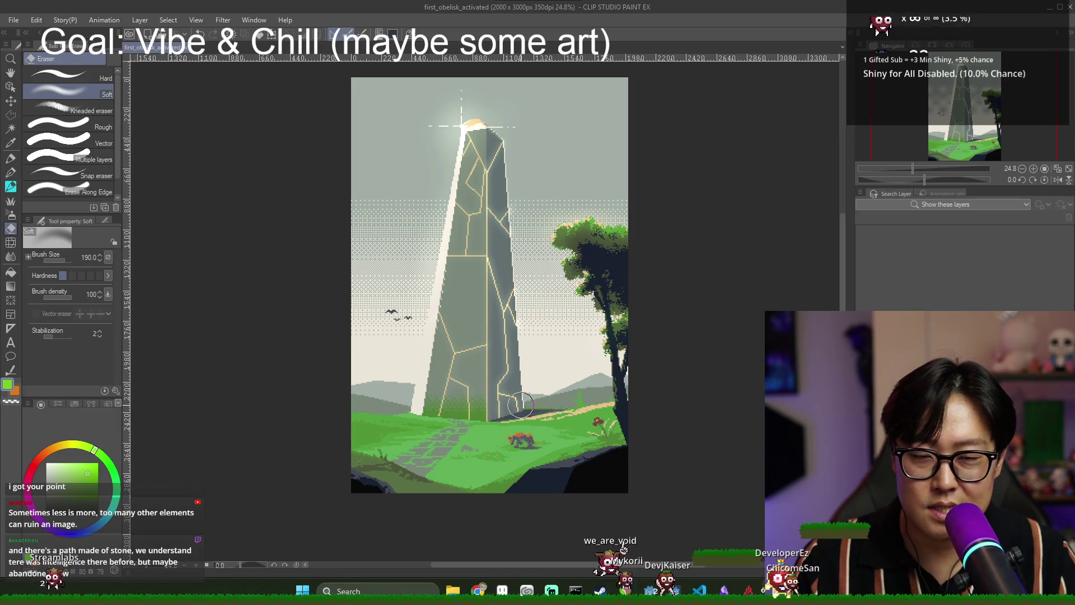
key("alt+Tab")
left_click(544, 216)
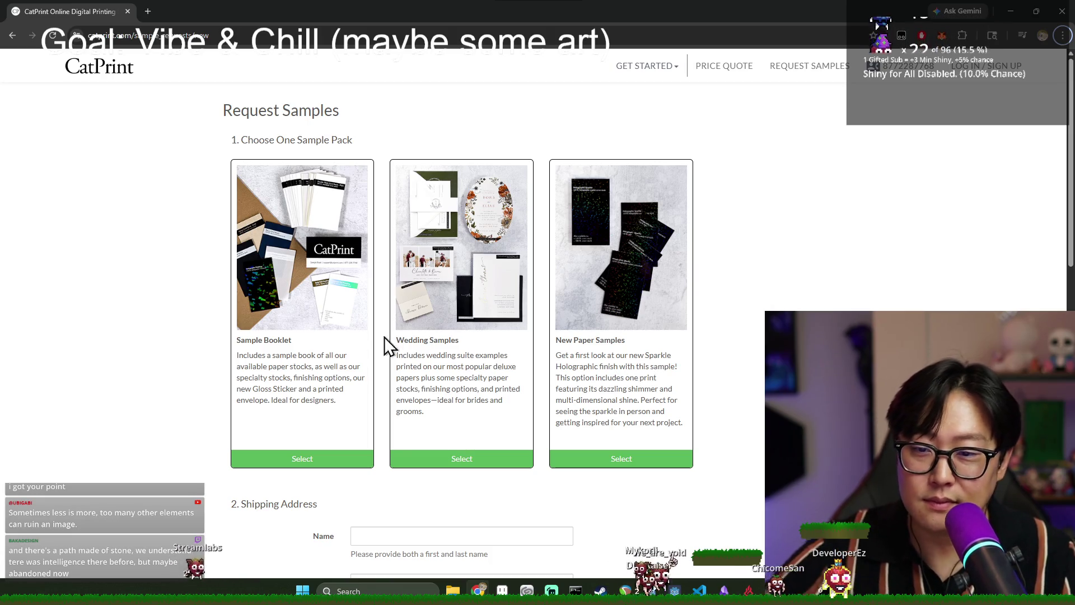
Search Google for 'digital art print service' and open the Mpix fine art prints ad in a new tab.
scroll(369, 340, "down", 2)
scroll(306, 352, "up", 1)
left_click(215, 37)
type("digital")
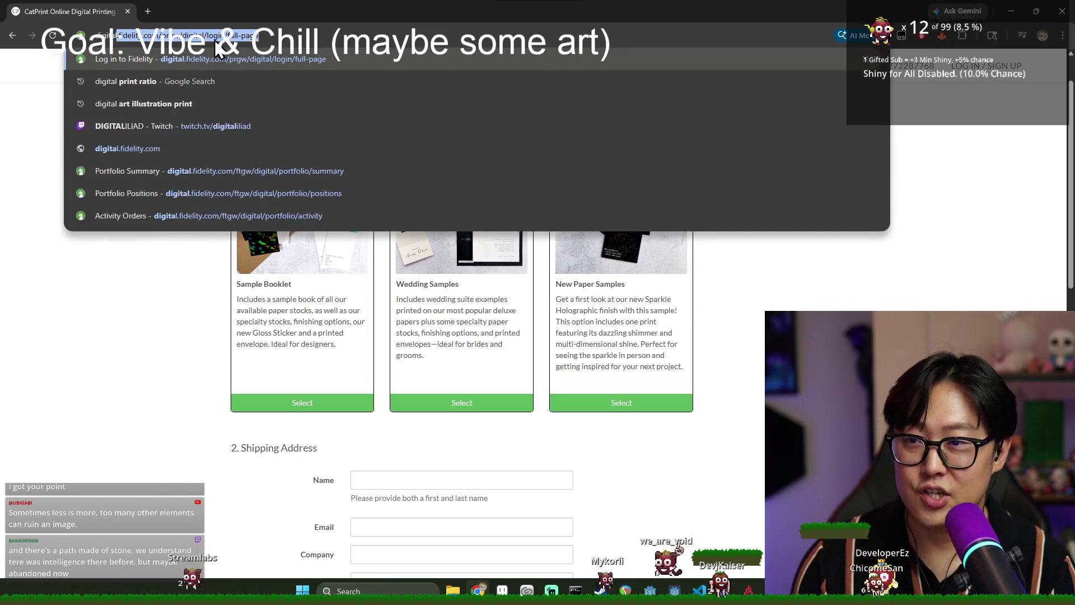
type(" art print ser")
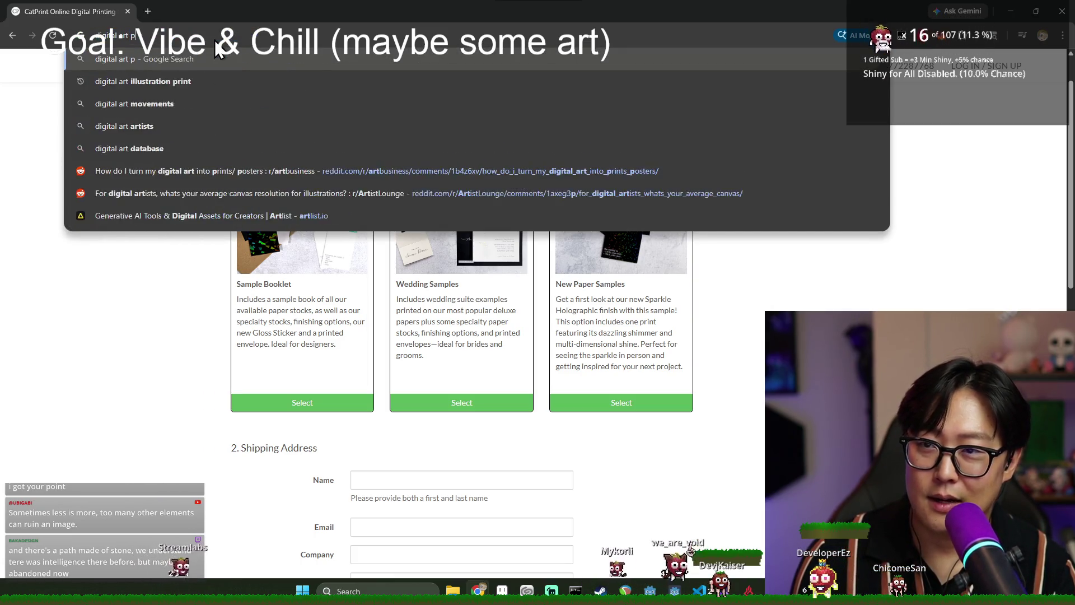
type("vice")
key("Return")
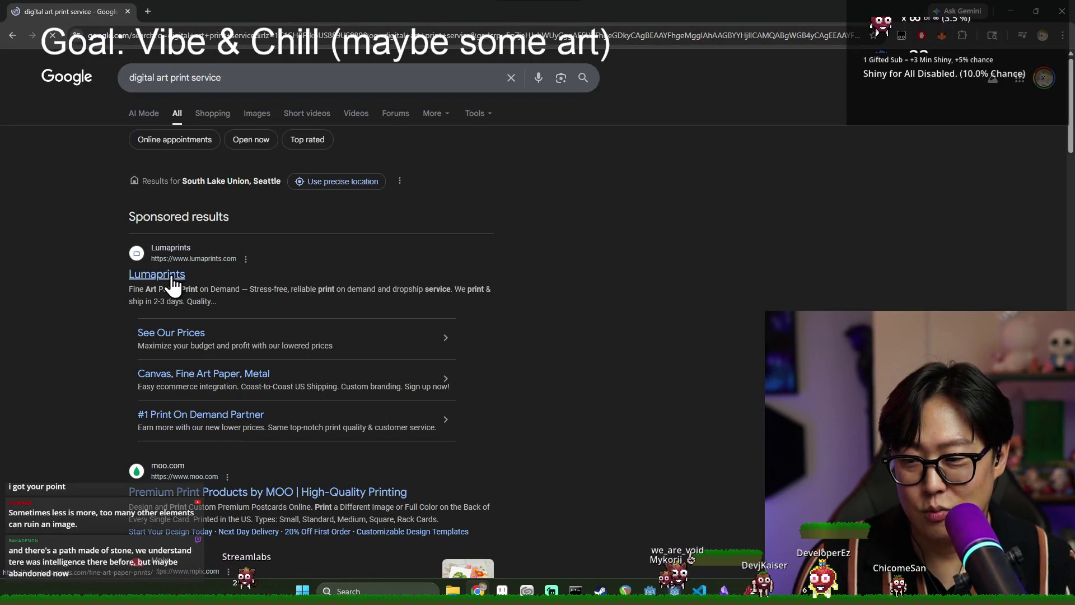
scroll(171, 275, "down", 1)
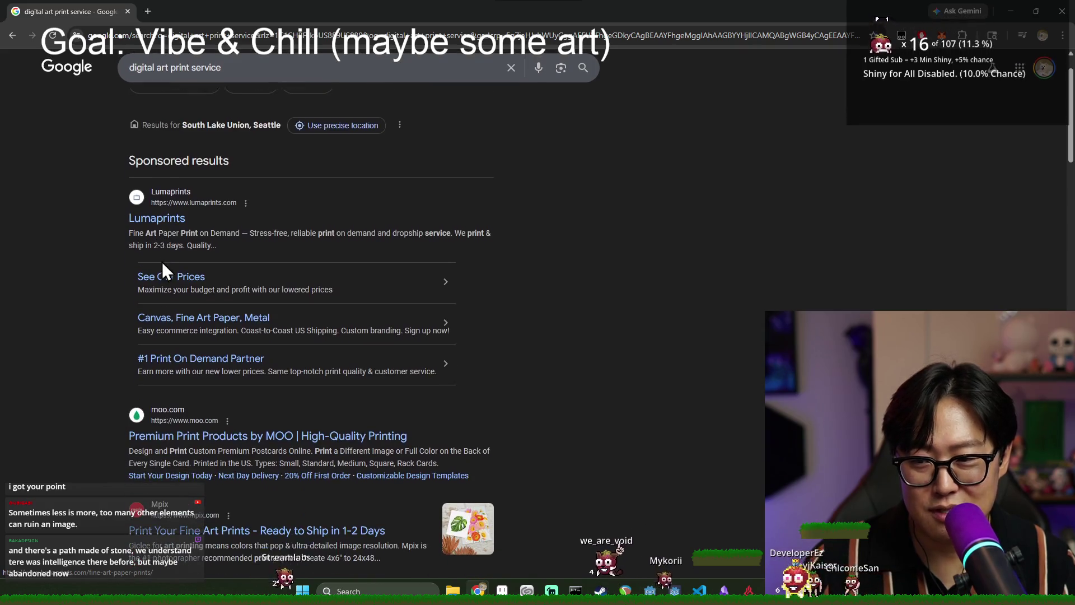
scroll(204, 367, "down", 1)
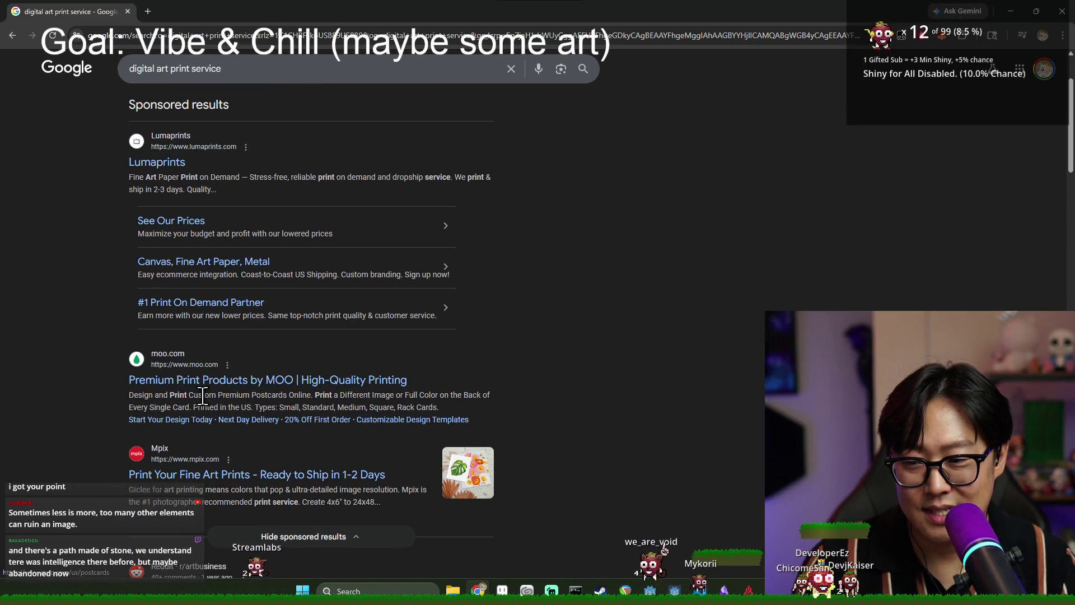
scroll(201, 370, "down", 5)
middle_click(227, 196)
left_click(200, 17)
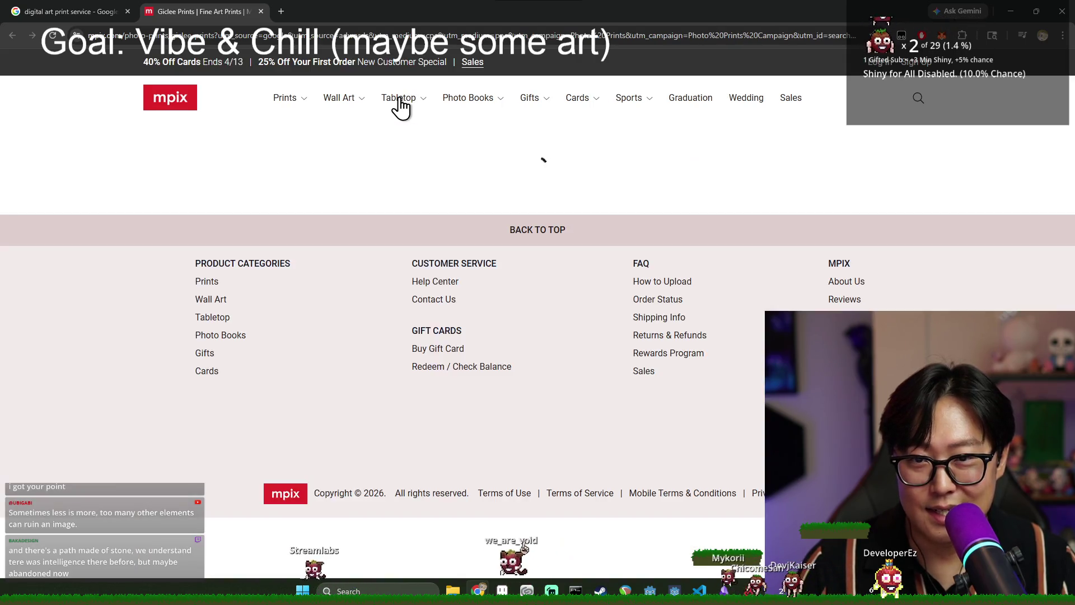
Close the Mpix 25% off signup popup.
mouse_move(398, 106)
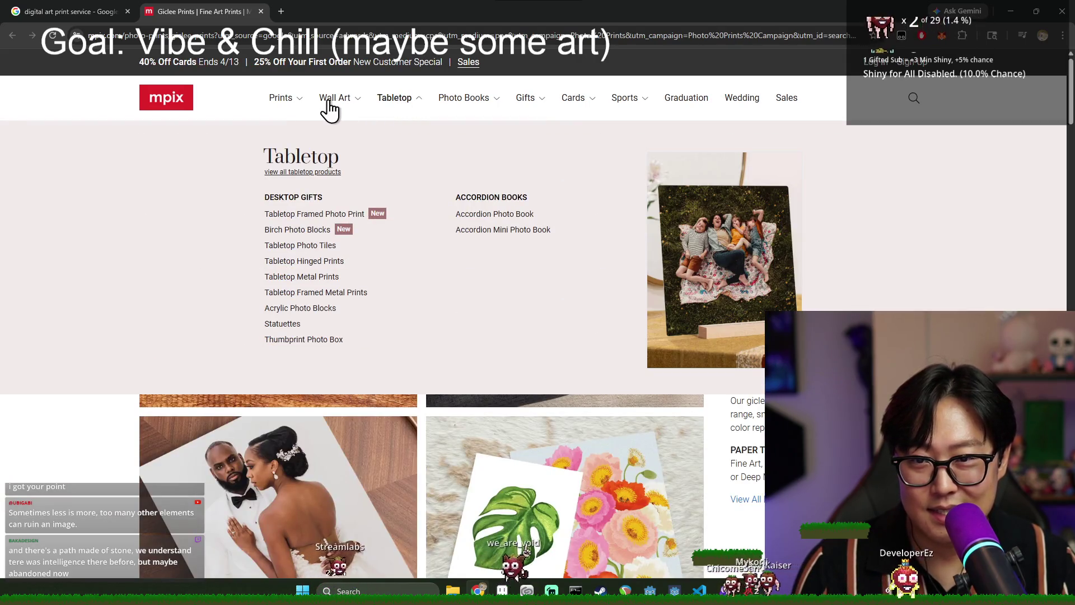
mouse_move(330, 111)
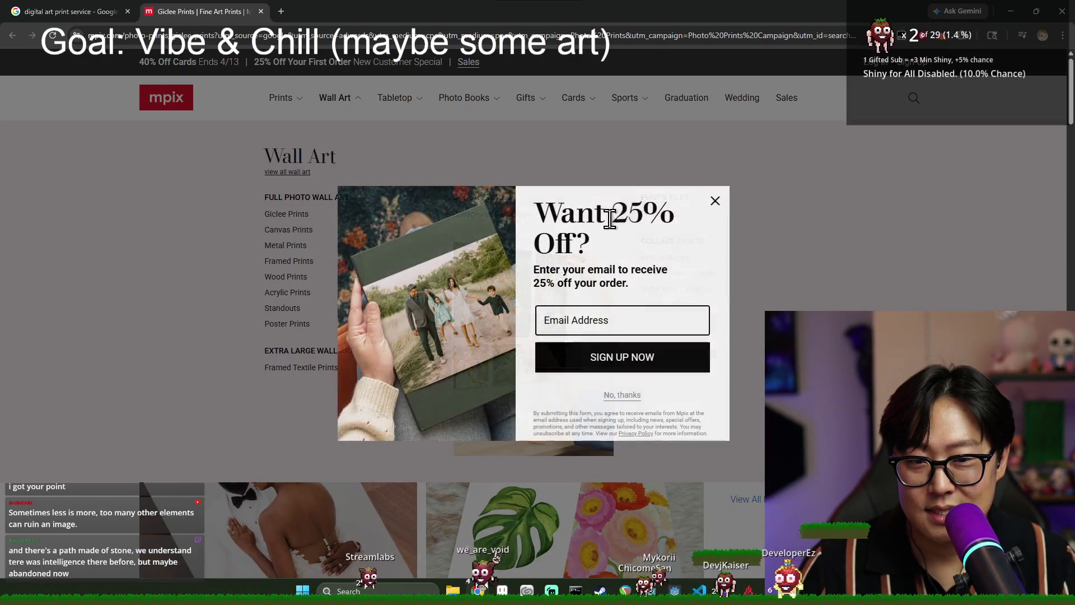
left_click(715, 202)
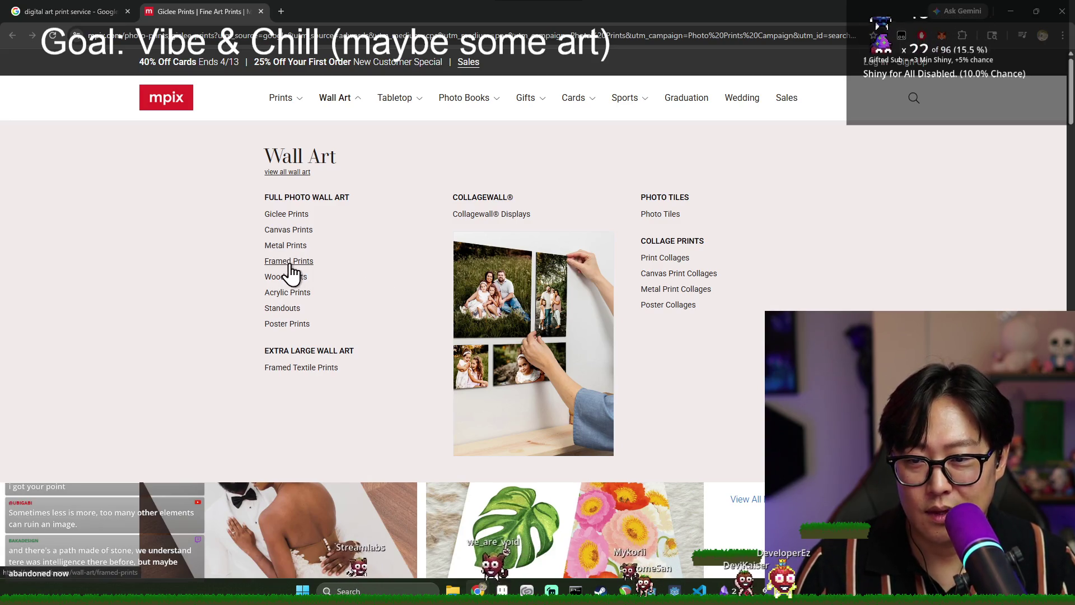
Go from Canvas Prints to the Wall Art Poster Prints page ($12.99, 4.7 rating).
left_click(289, 231)
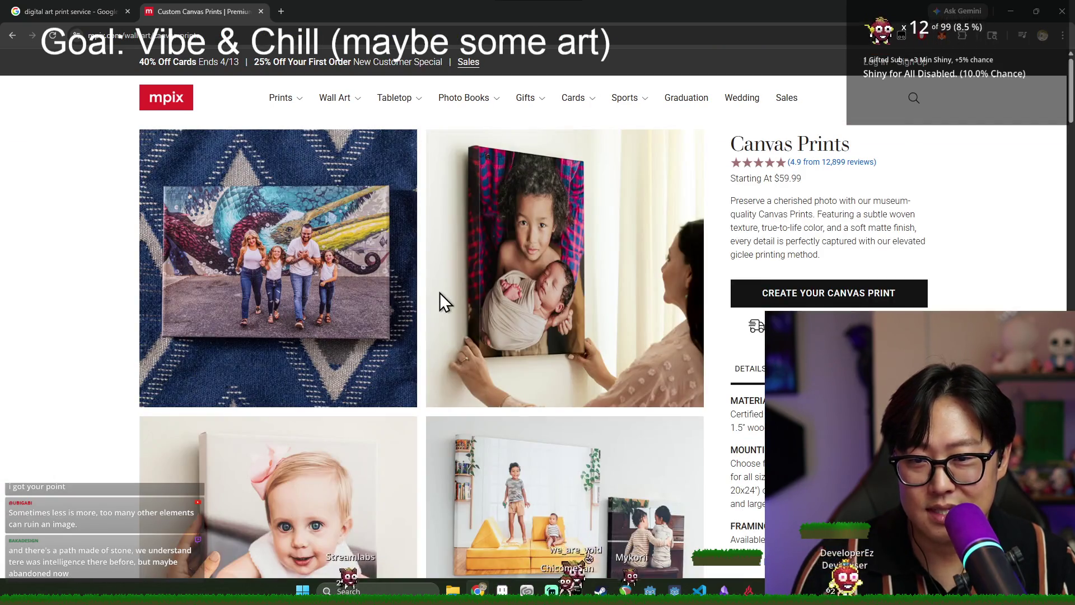
left_click(338, 102)
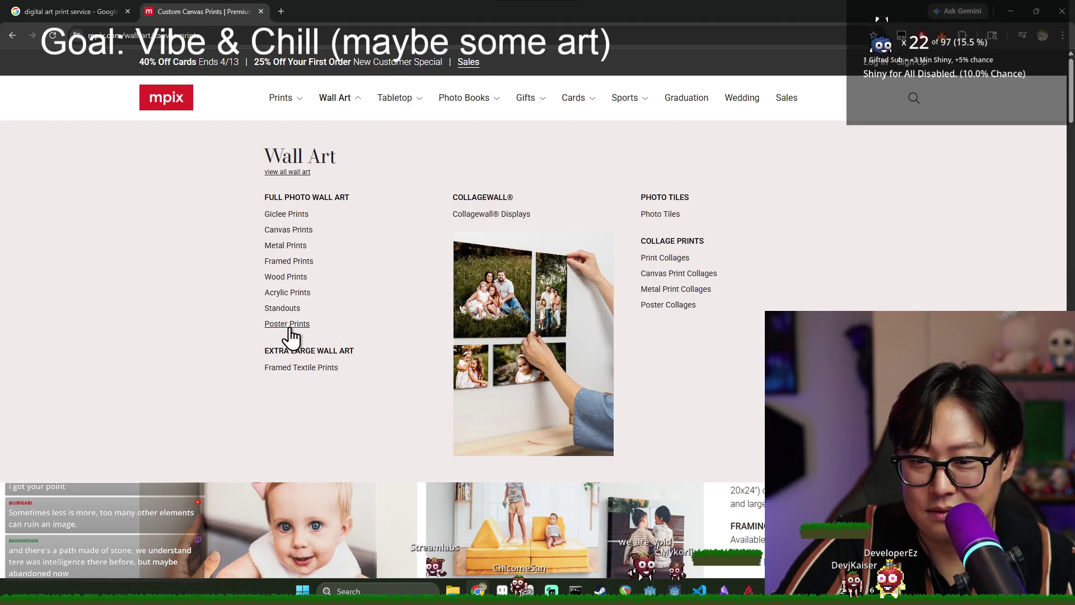
left_click(290, 329)
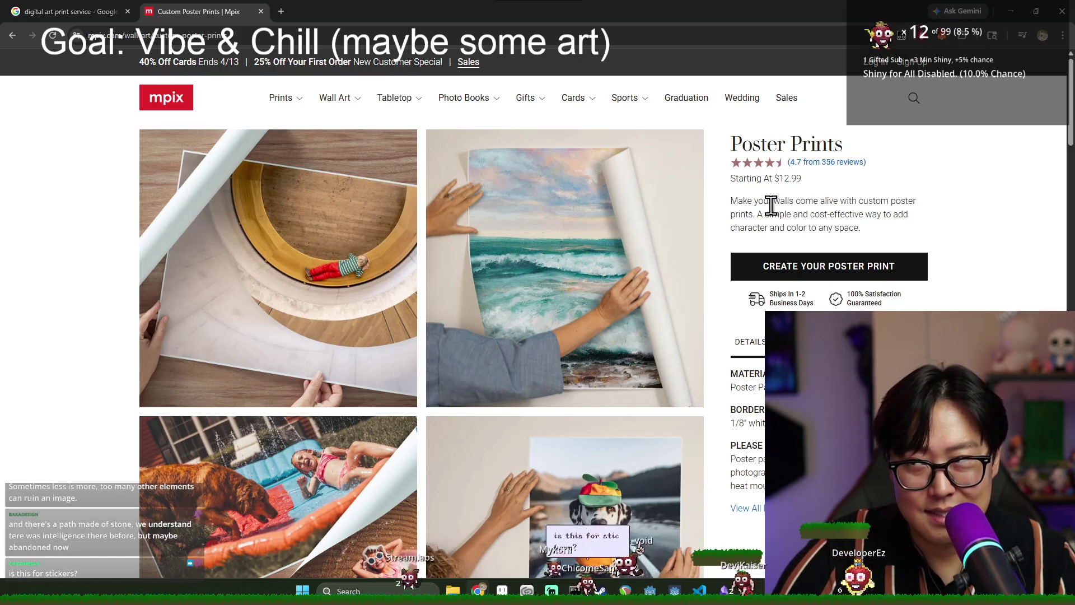
scroll(763, 206, "down", 5)
scroll(748, 240, "up", 5)
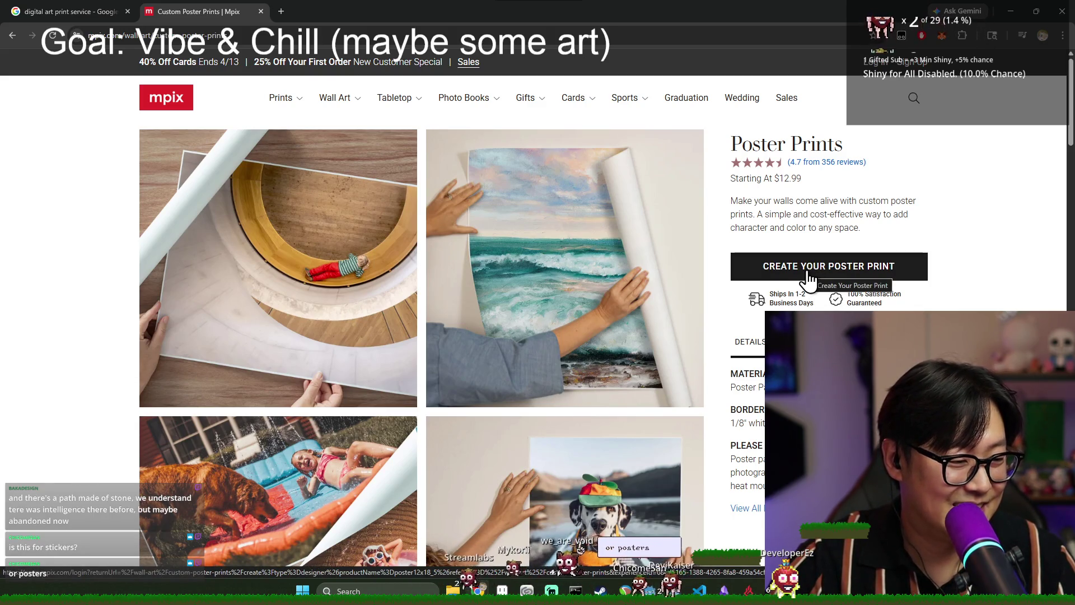
Zoom and pan over the obelisk painting in Clip Studio Paint, then return to Mpix Poster Prints.
key("alt+Tab")
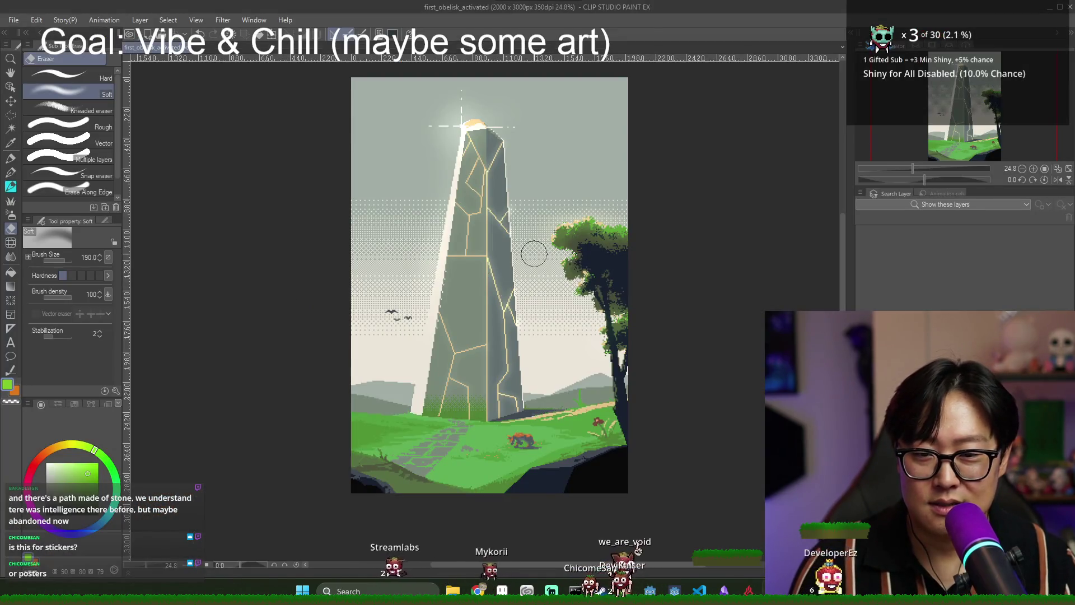
scroll(535, 255, "up", 3)
left_click_drag(909, 158, 957, 122)
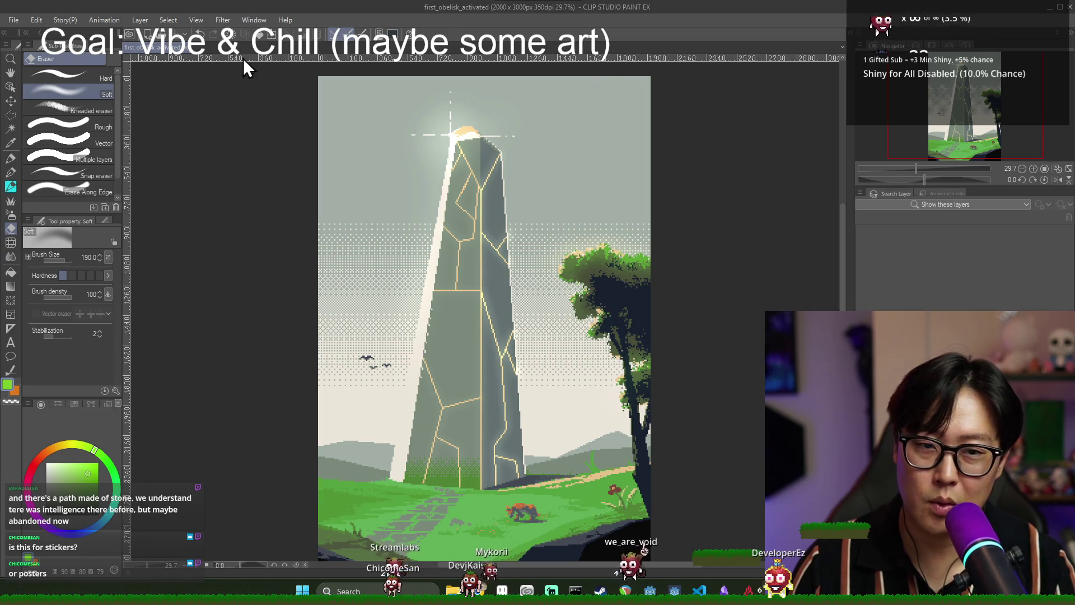
scroll(336, 429, "down", 1)
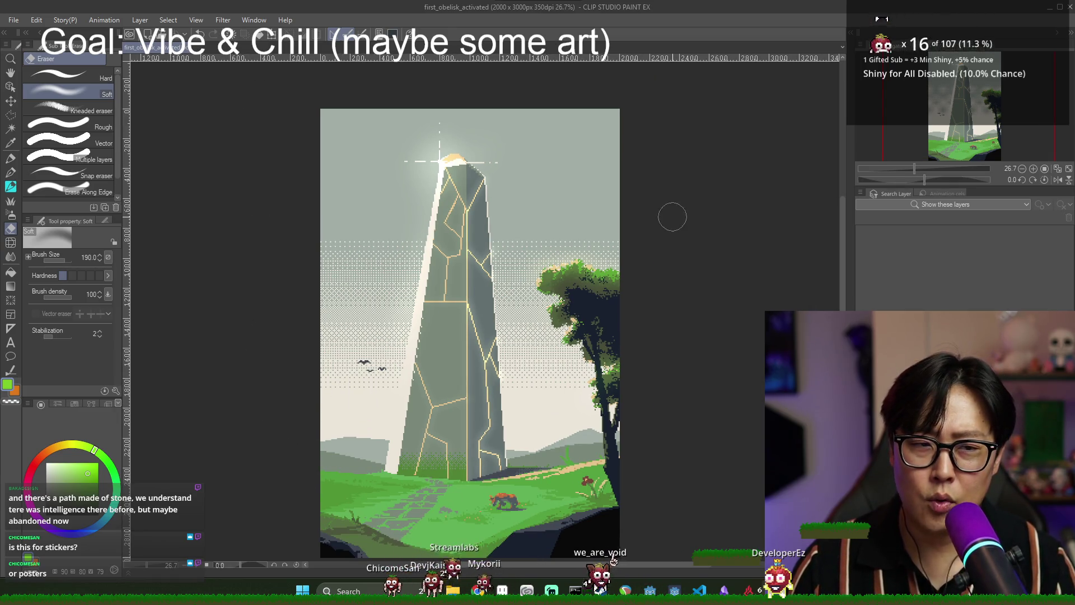
key("alt+Tab")
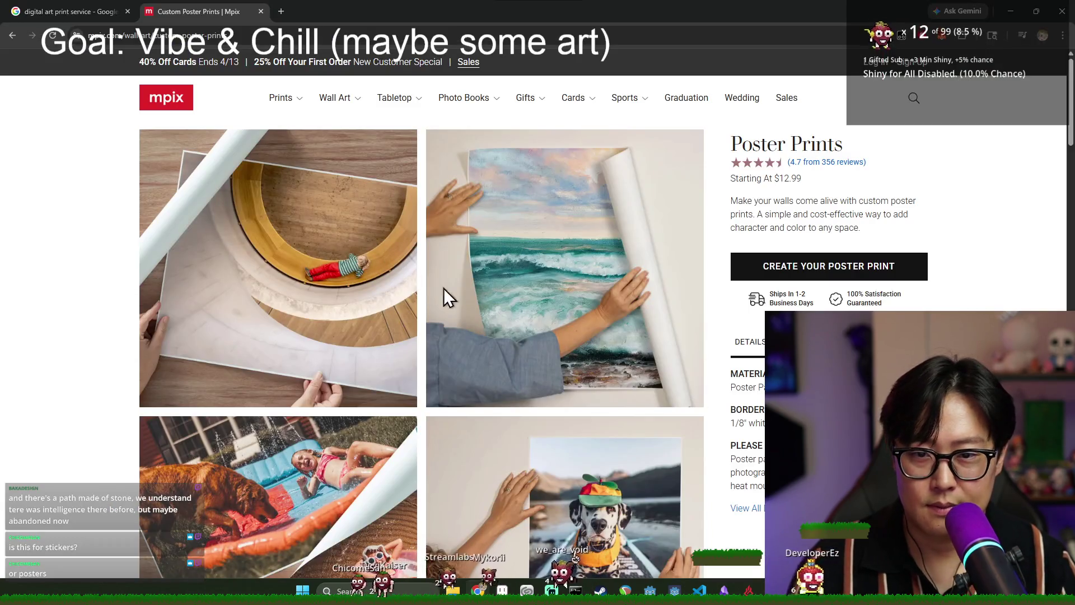
Try creating a poster print, then close the Mpix sign-in tab it leads to.
scroll(487, 302, "down", 2)
scroll(486, 298, "down", 1)
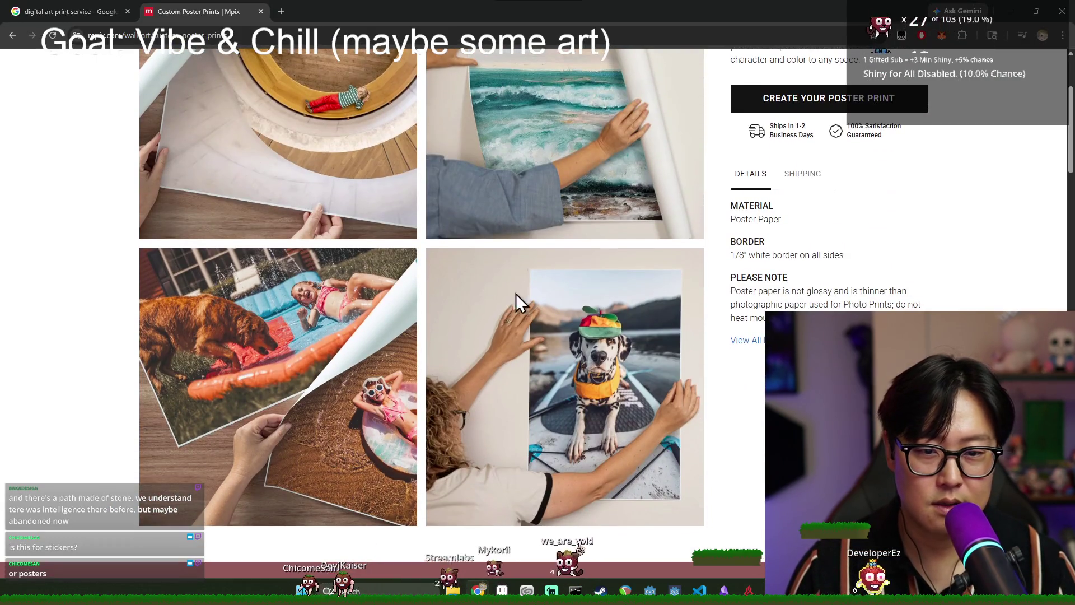
scroll(516, 294, "up", 2)
left_click(792, 214)
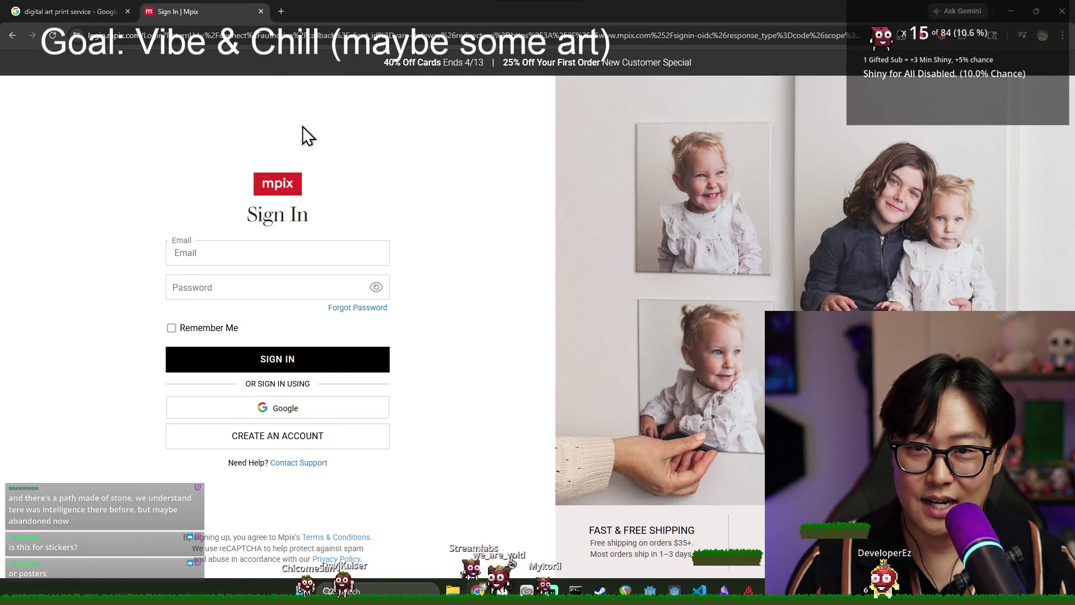
key("ctrl+w")
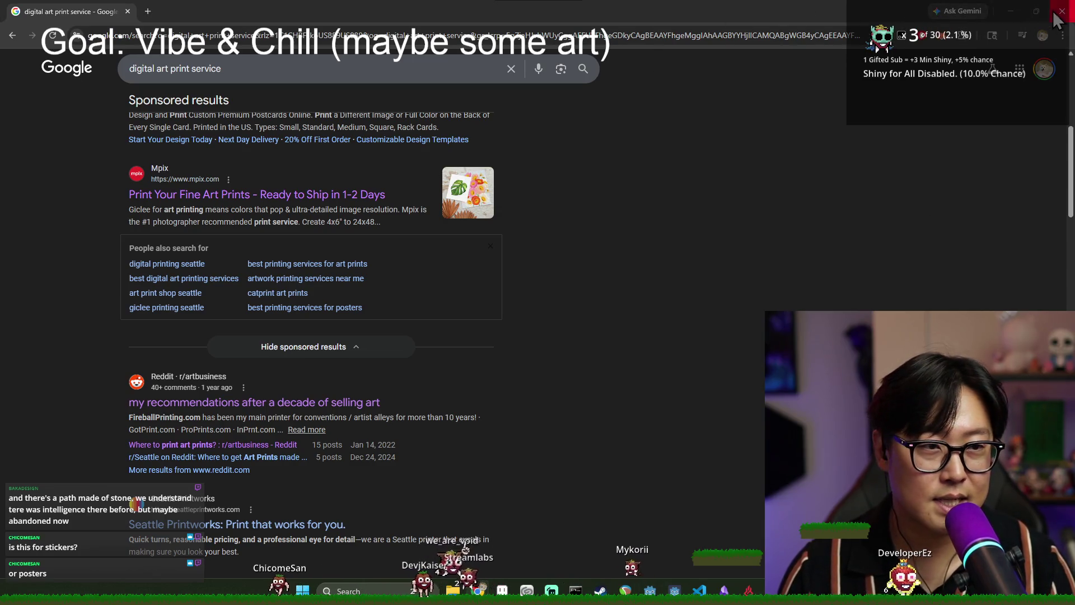
key("alt+Tab")
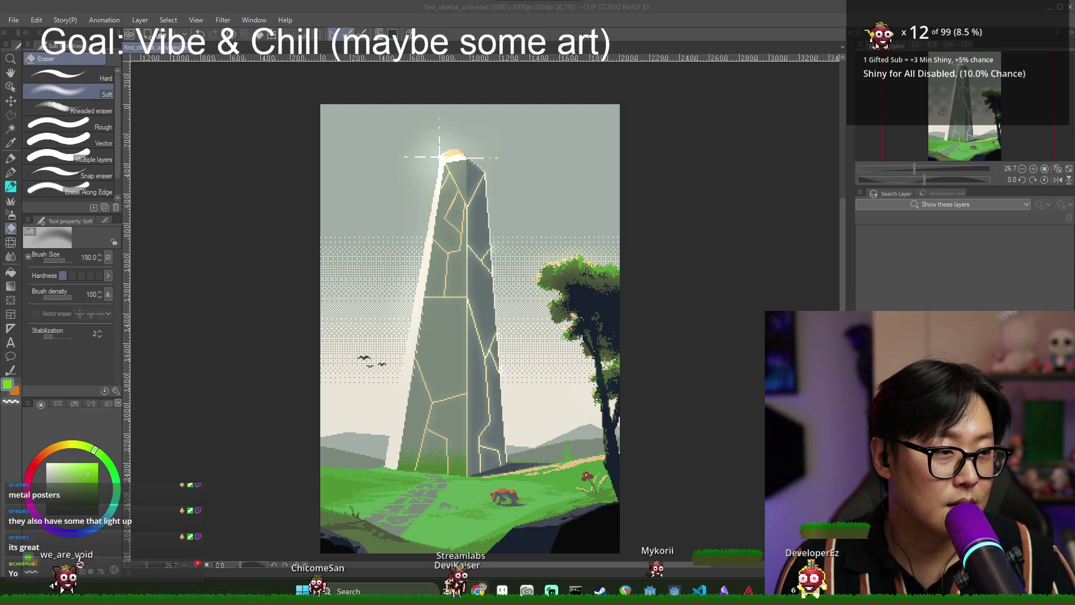
Maximize the Mpix account page and create a photo gallery named 'Ezra's Artwork'.
mouse_move(1074, 72)
left_mouse_down()
mouse_move(785, 71)
mouse_move(660, 7)
left_mouse_up()
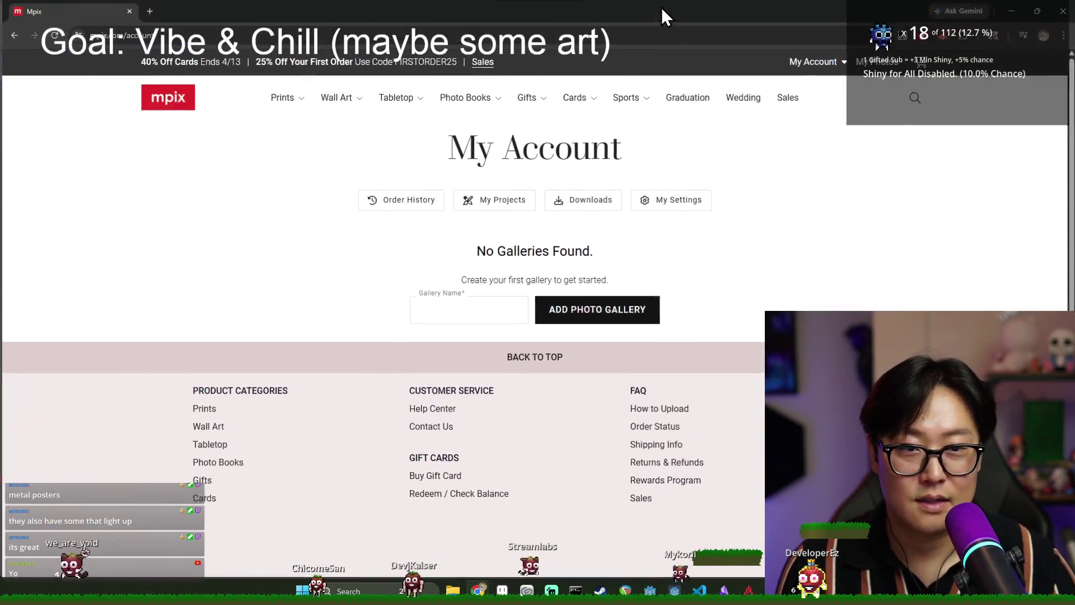
triple_click(512, 280)
left_click(494, 311)
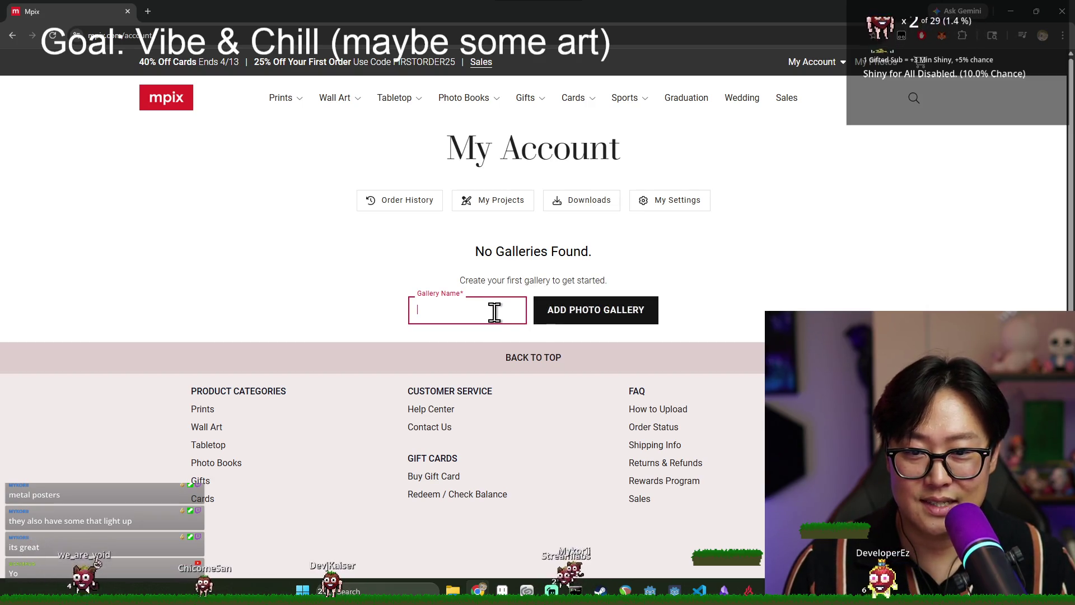
type("Ezra'")
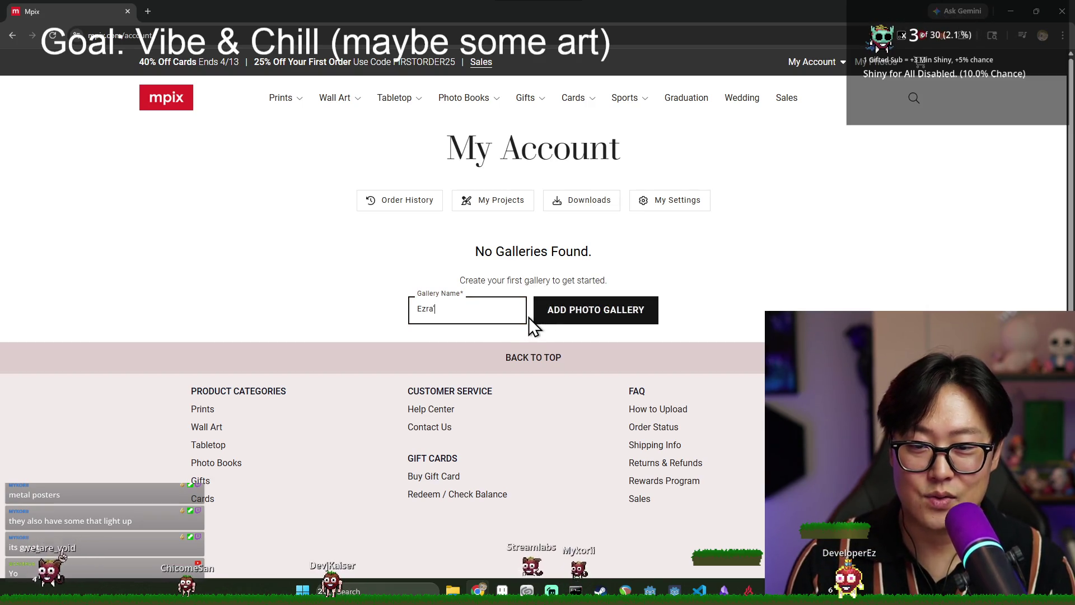
type("s Artwork")
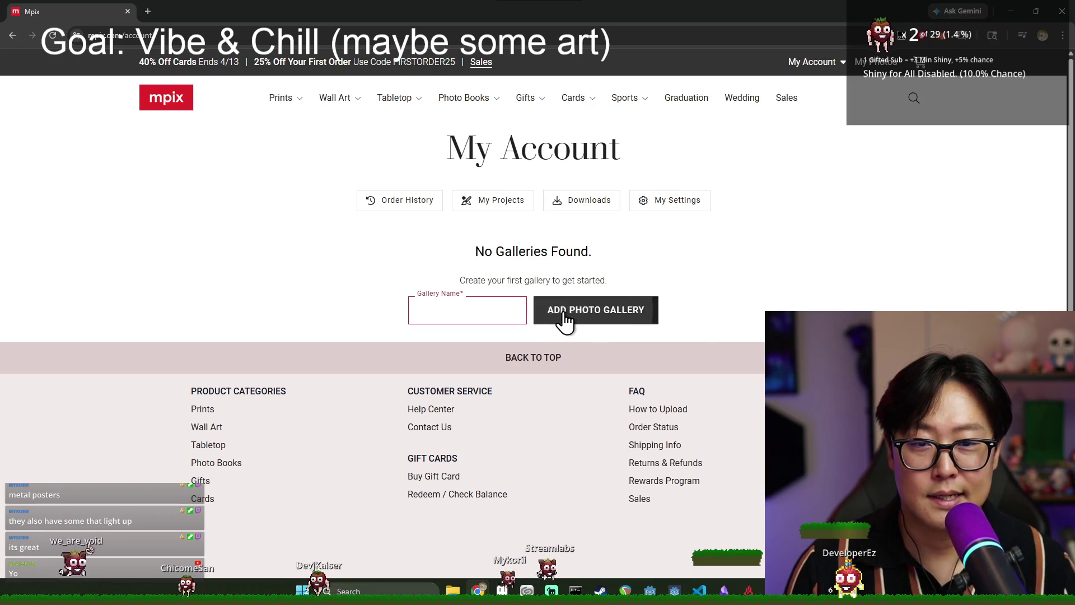
left_click(562, 319)
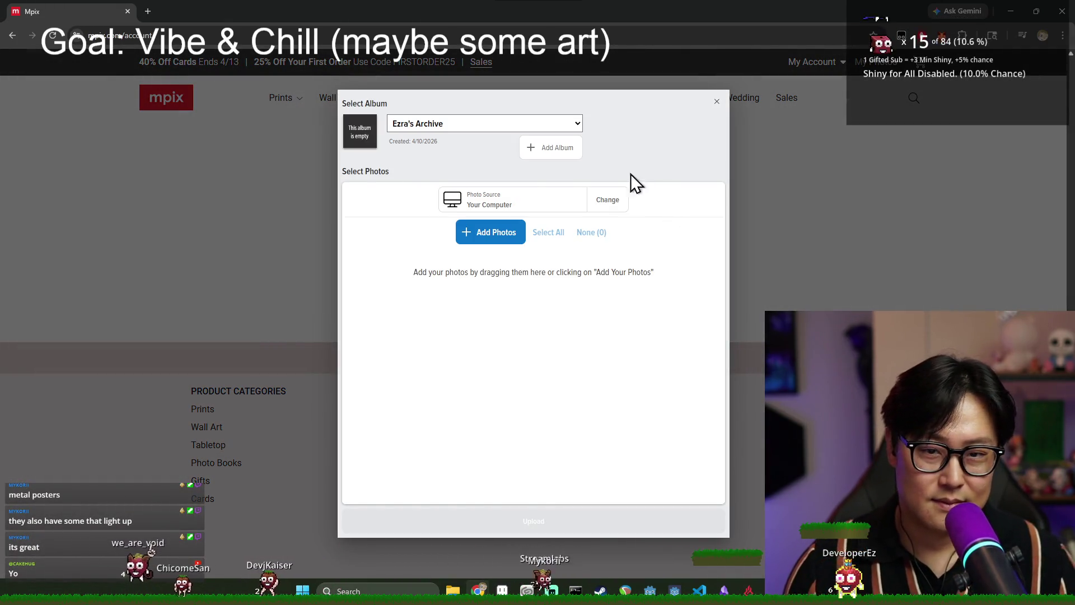
Add first_obelisk_activated.jpg and first_obelisk_activated.png from the computer to the uploader.
left_click(495, 244)
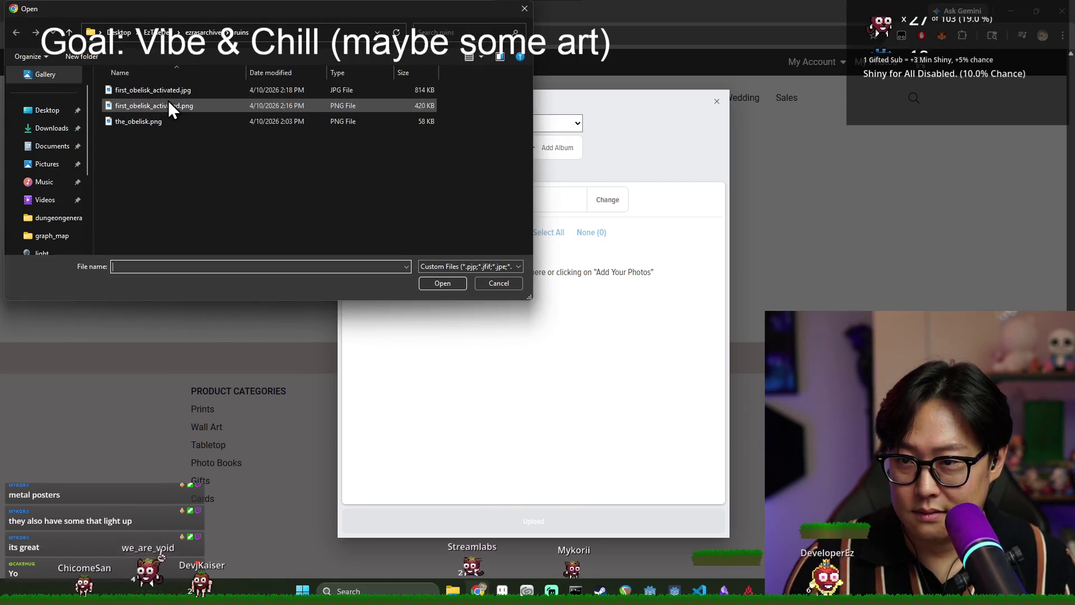
left_click(471, 266)
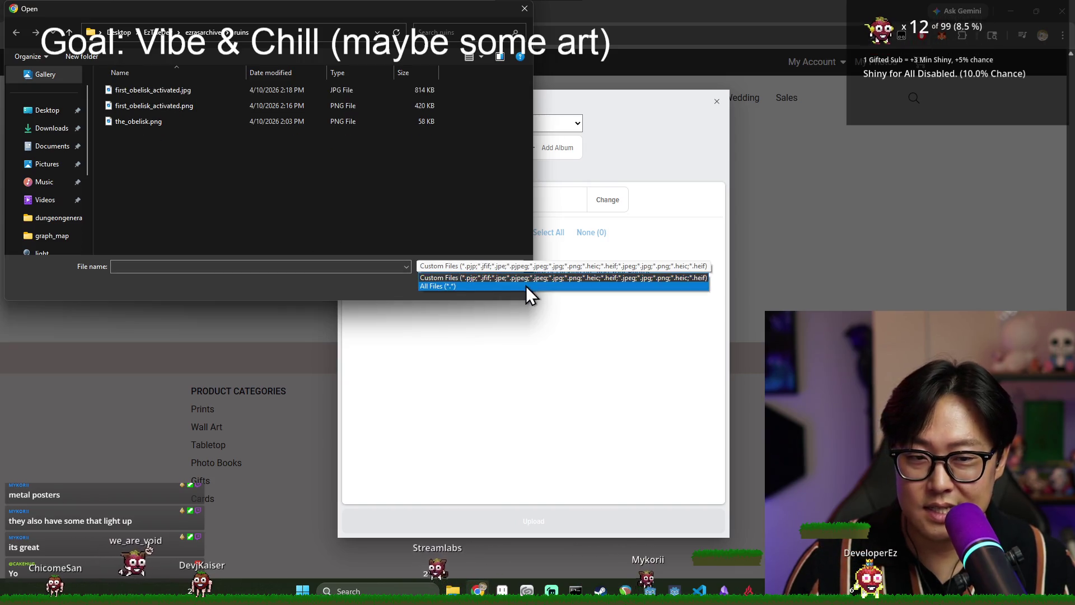
left_click(307, 197)
left_click(155, 90)
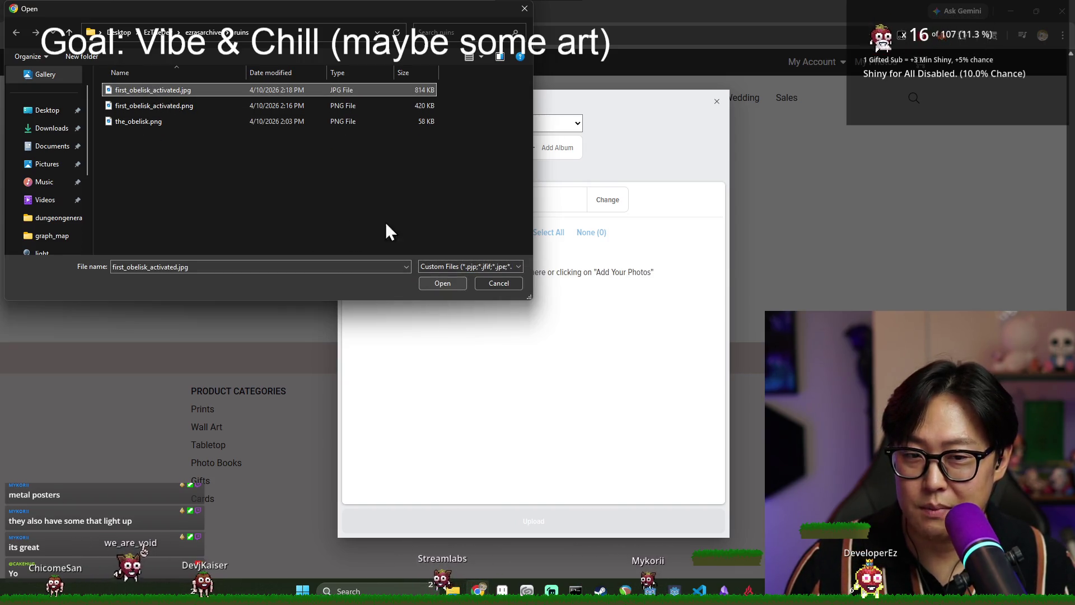
mouse_move(240, 106)
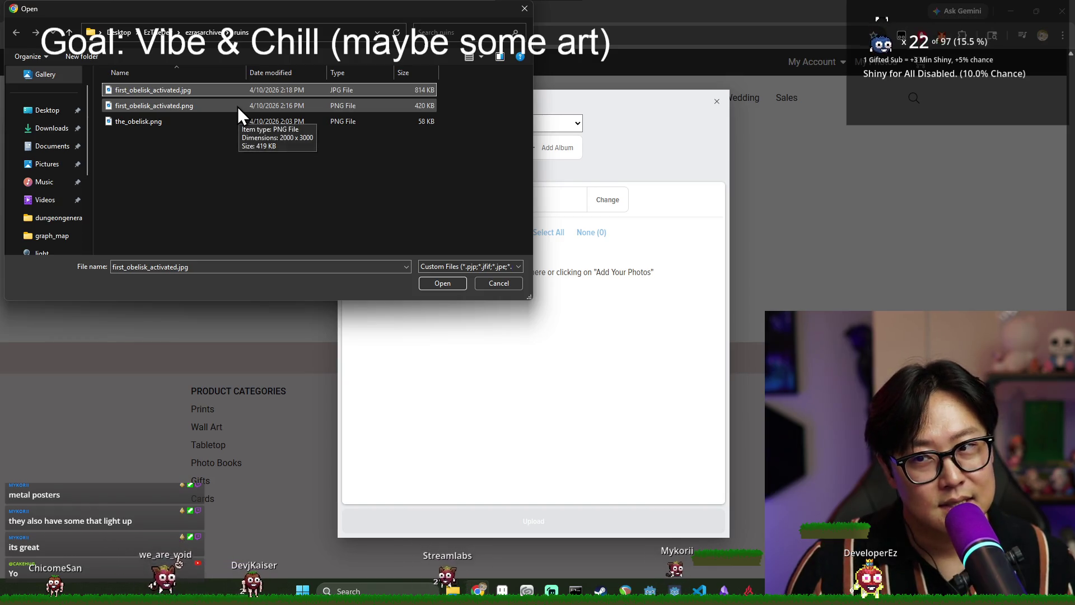
left_click(237, 106, "ctrl")
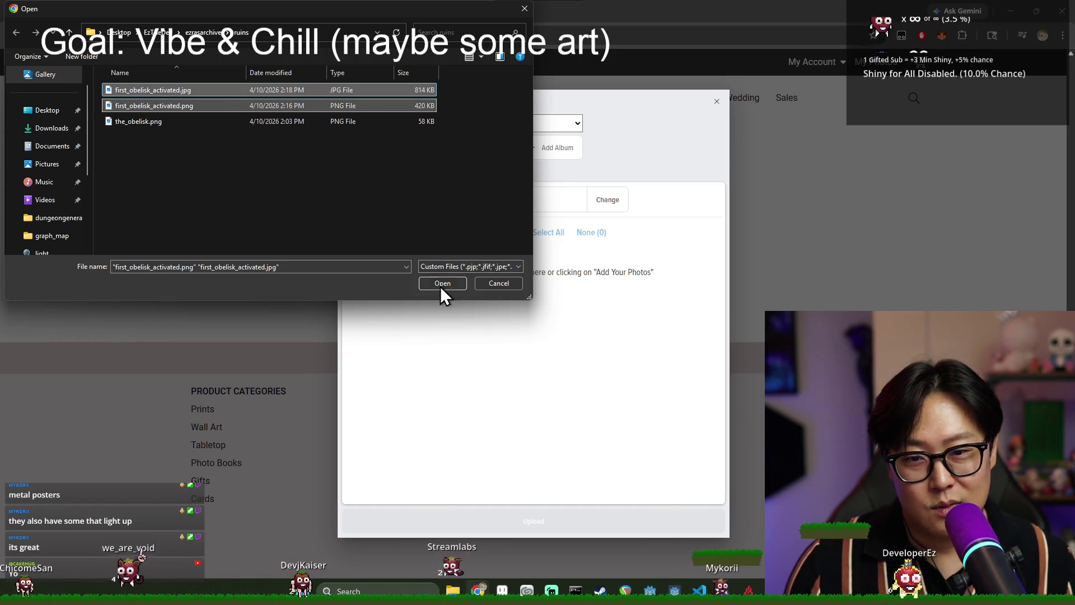
left_click(441, 284)
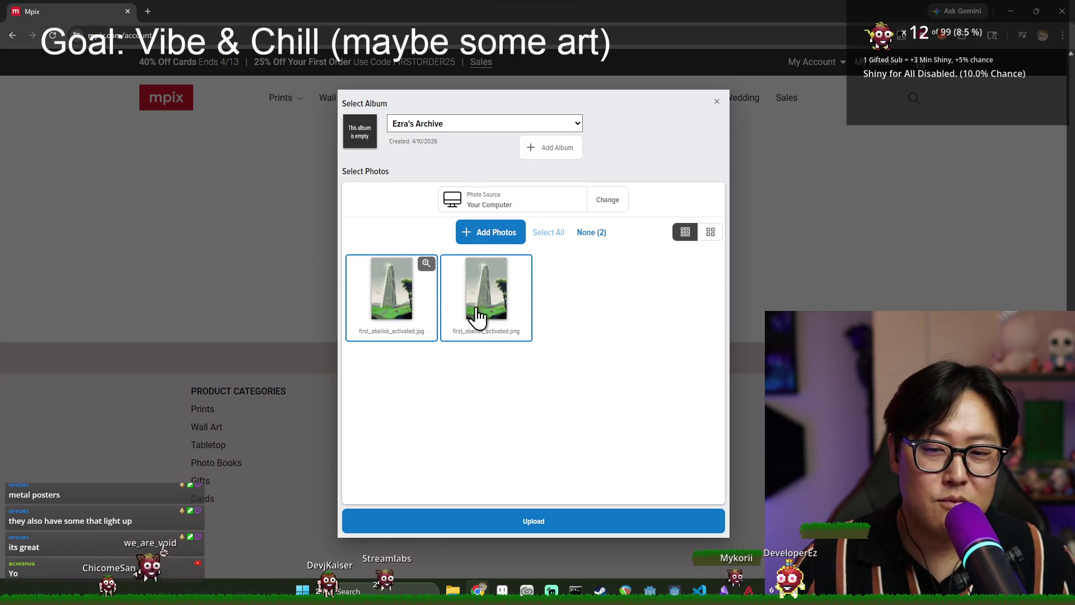
left_click(395, 314)
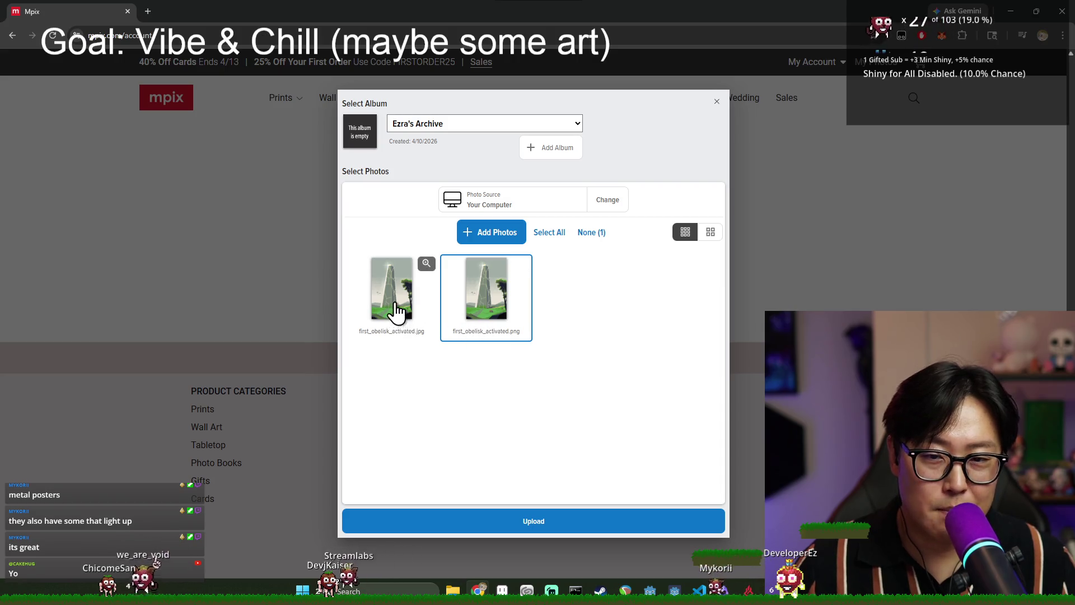
left_click(404, 307)
left_click(489, 308)
left_click(479, 308)
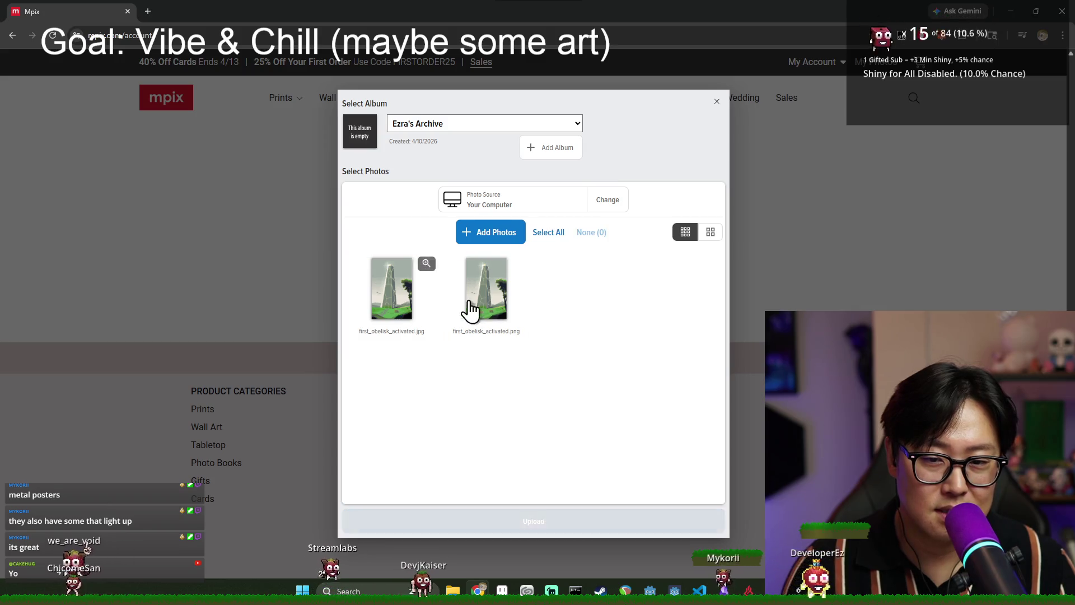
Use Select All so both the JPG and PNG obelisk images are marked for upload.
left_click(420, 337)
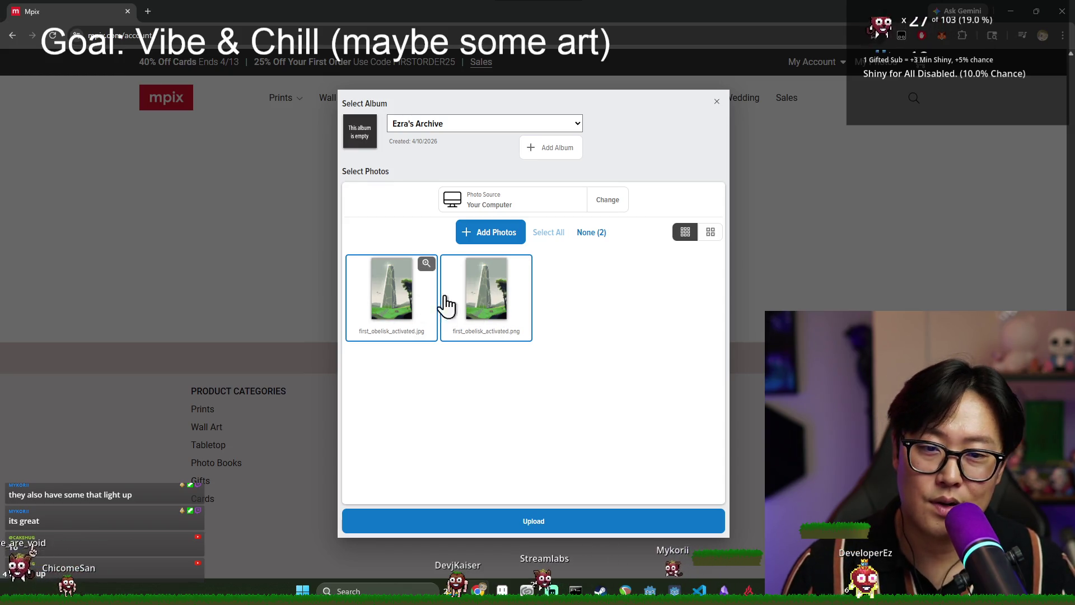
left_click(585, 235)
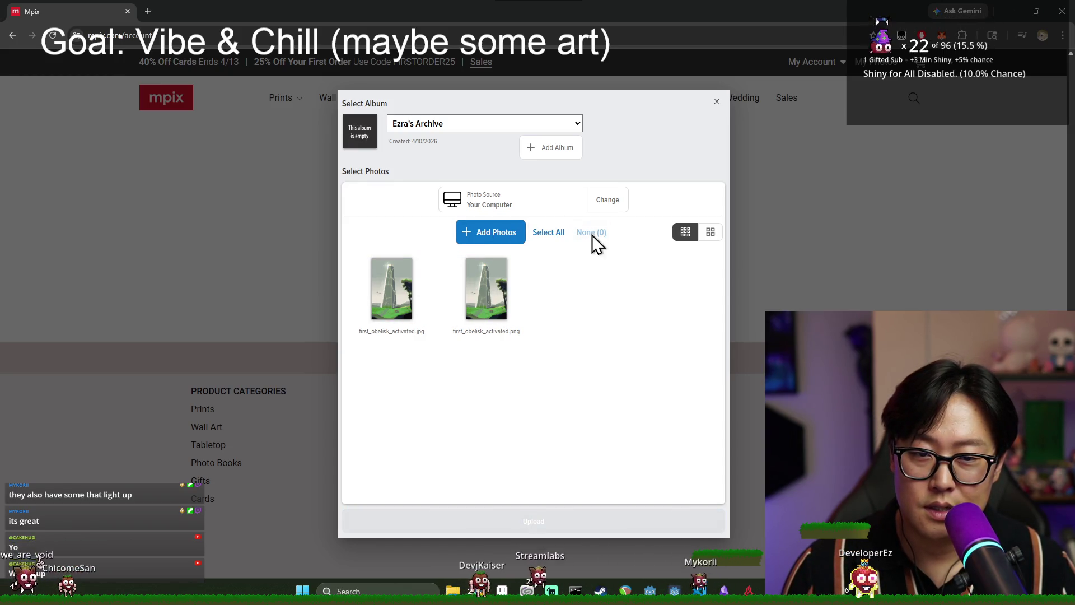
left_click(540, 235)
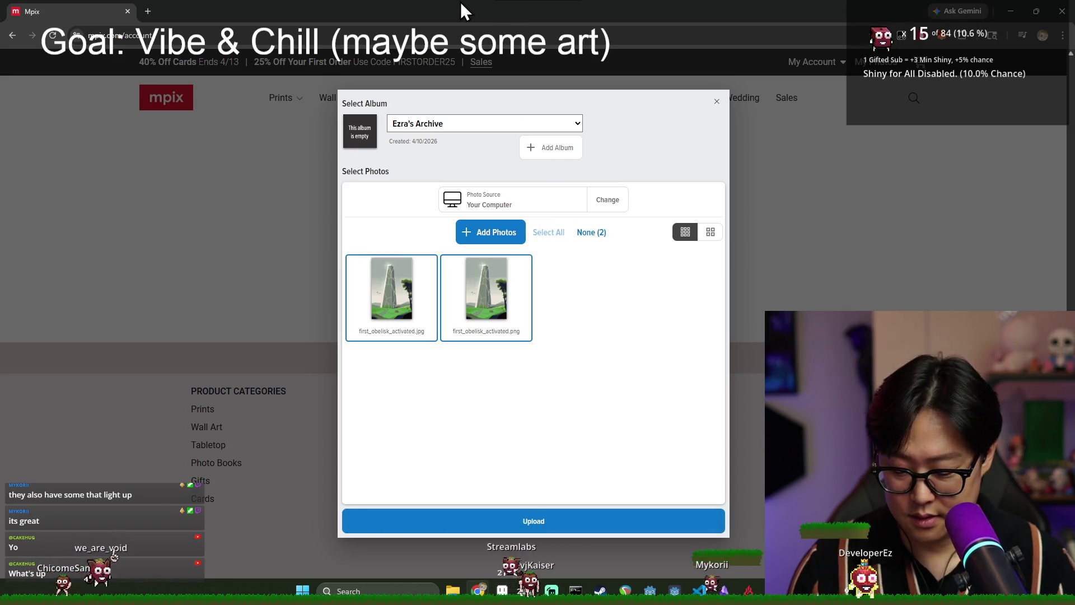
Search 'digital art print png vs jpg', read the Reddit thread comparing formats, then close it.
key("ctrl+t")
type("print")
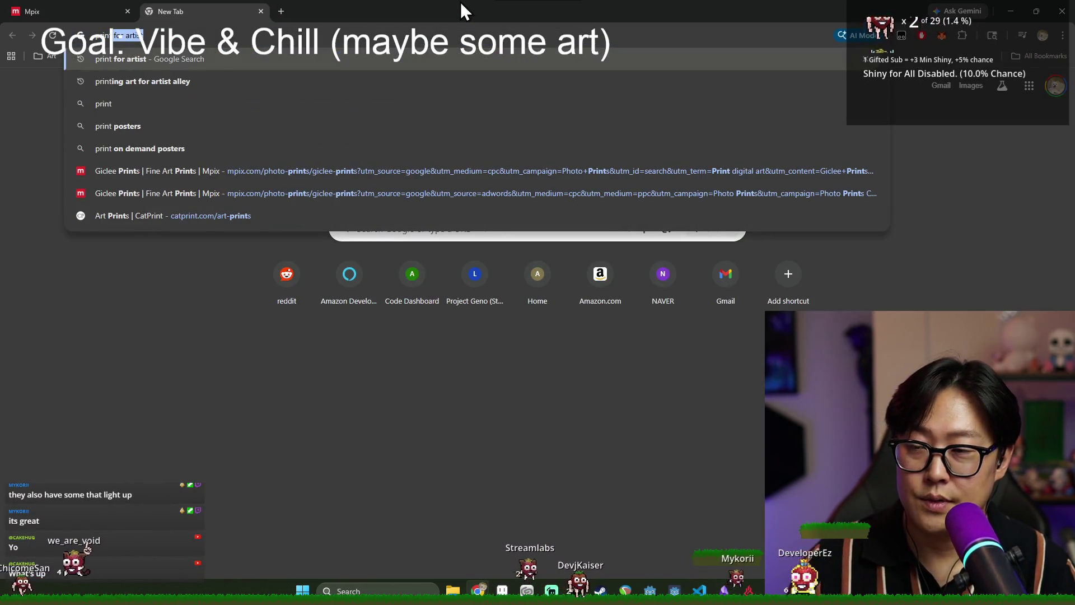
key("ctrl+a")
type("digit")
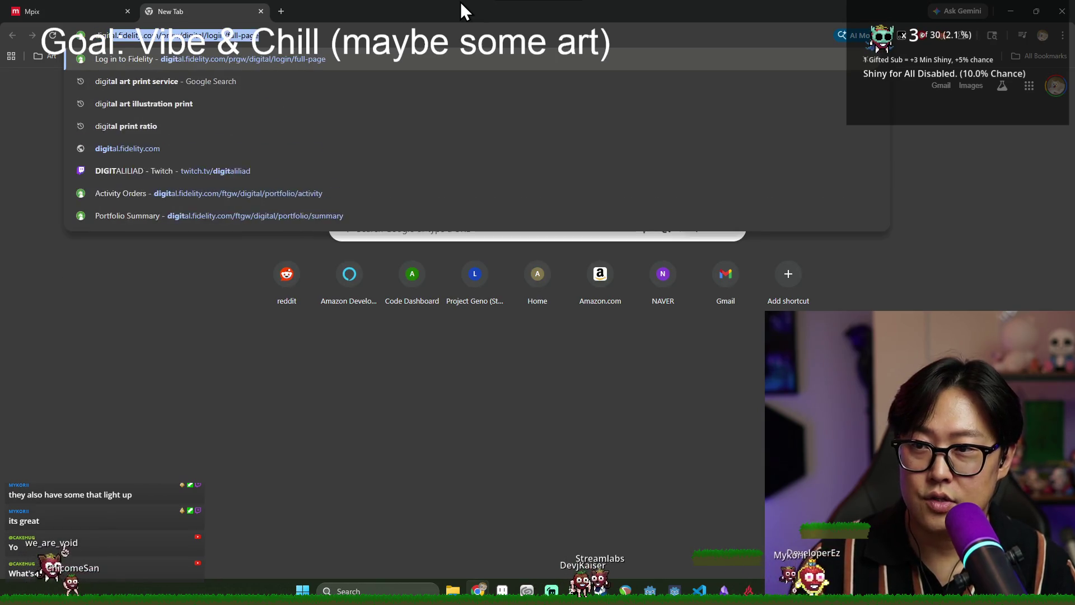
type("al art print png v")
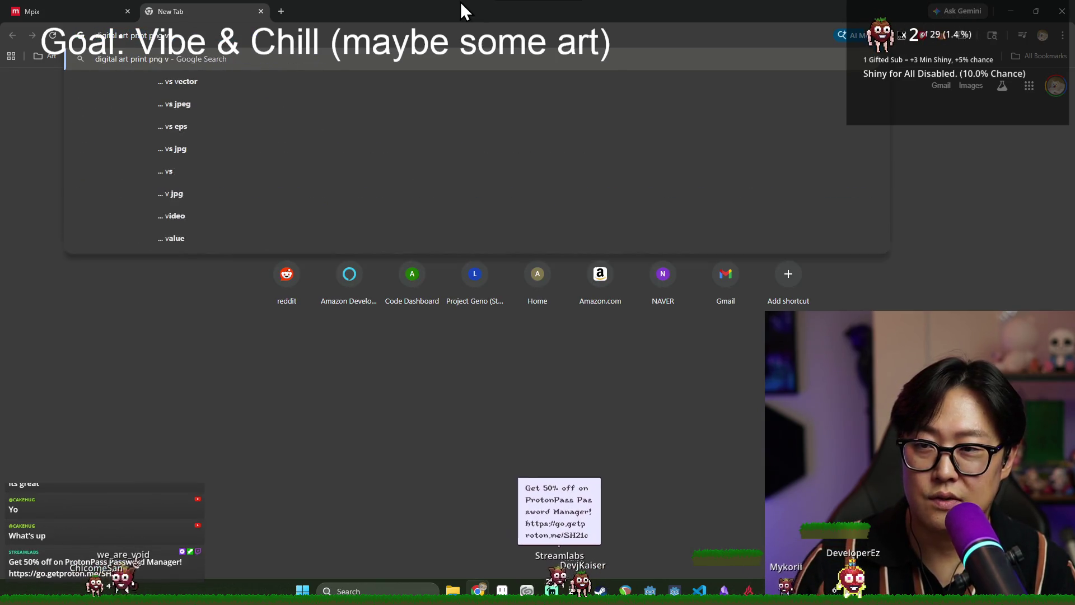
type("s jpeg")
key("Return")
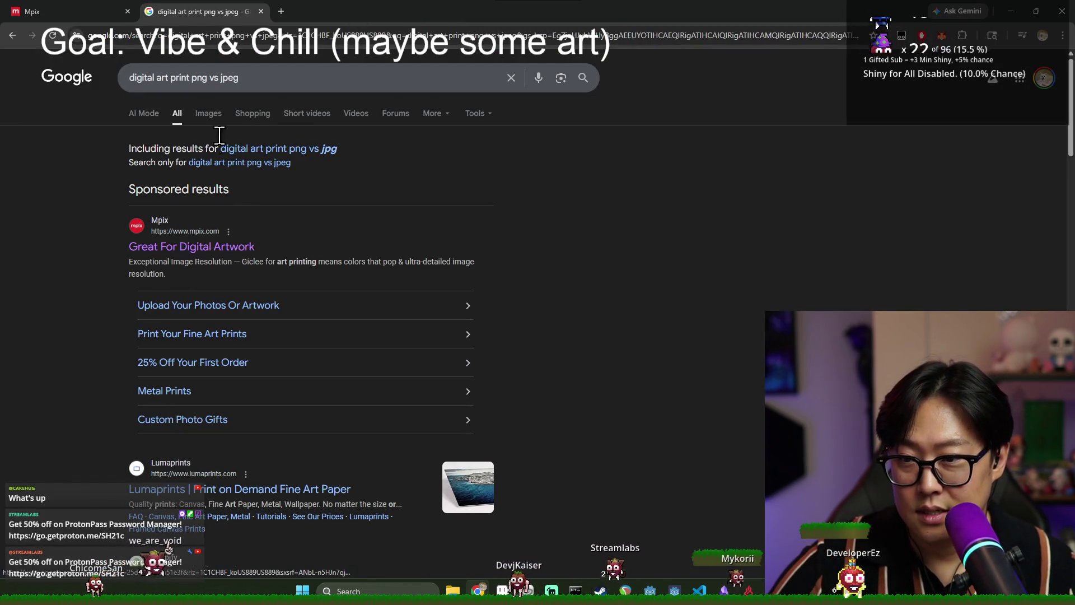
left_click(246, 149)
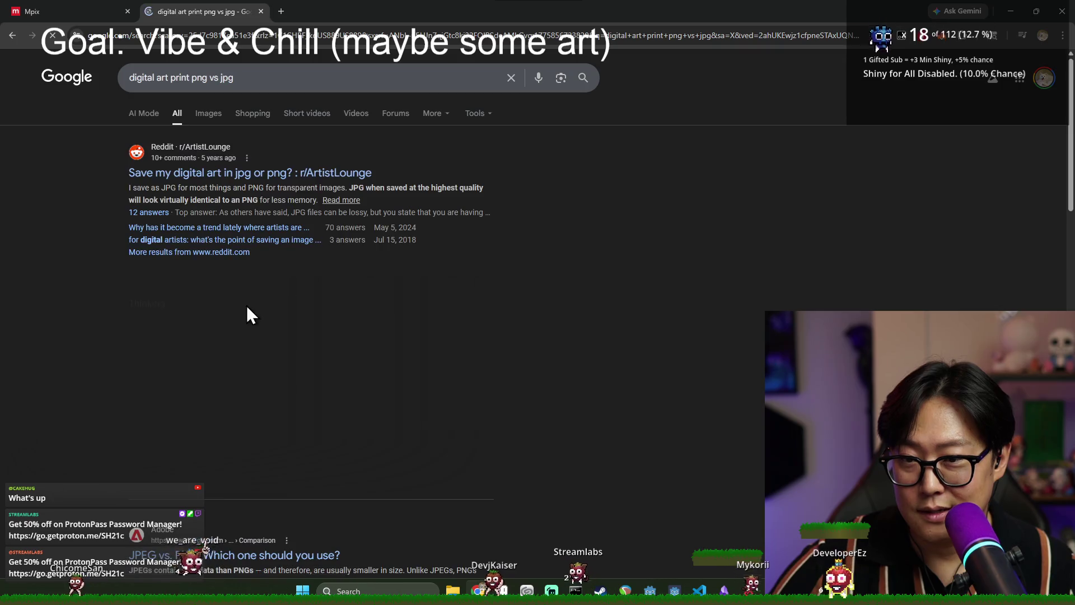
left_click(202, 174)
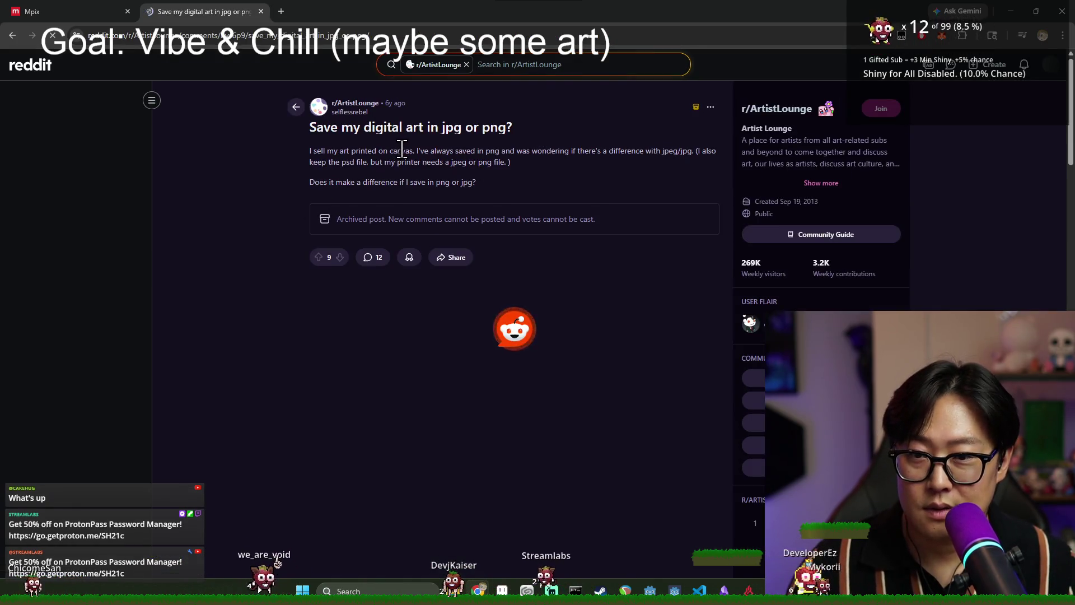
scroll(398, 323, "down", 2)
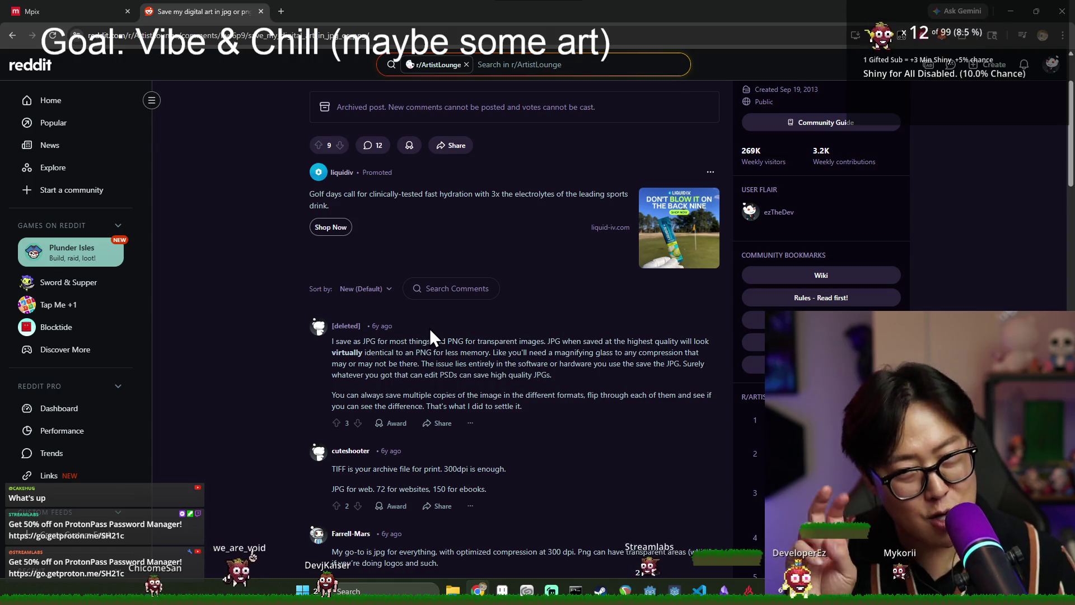
key("ctrl+w")
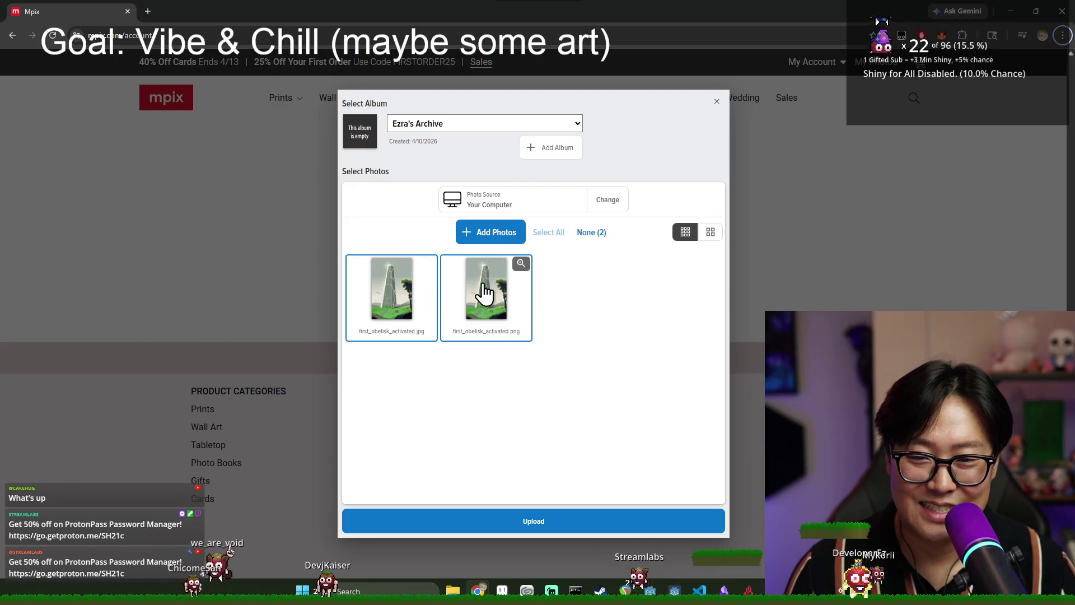
Upload only the JPG obelisk image to Ezra's Archive gallery and view it as a Large Preview.
left_click(475, 316)
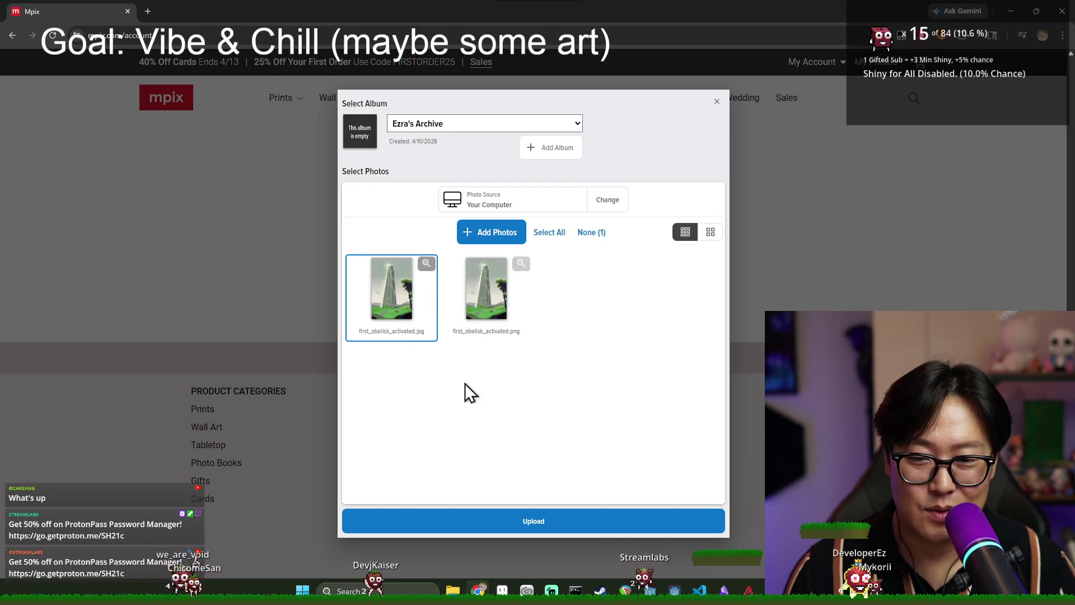
left_click(558, 523)
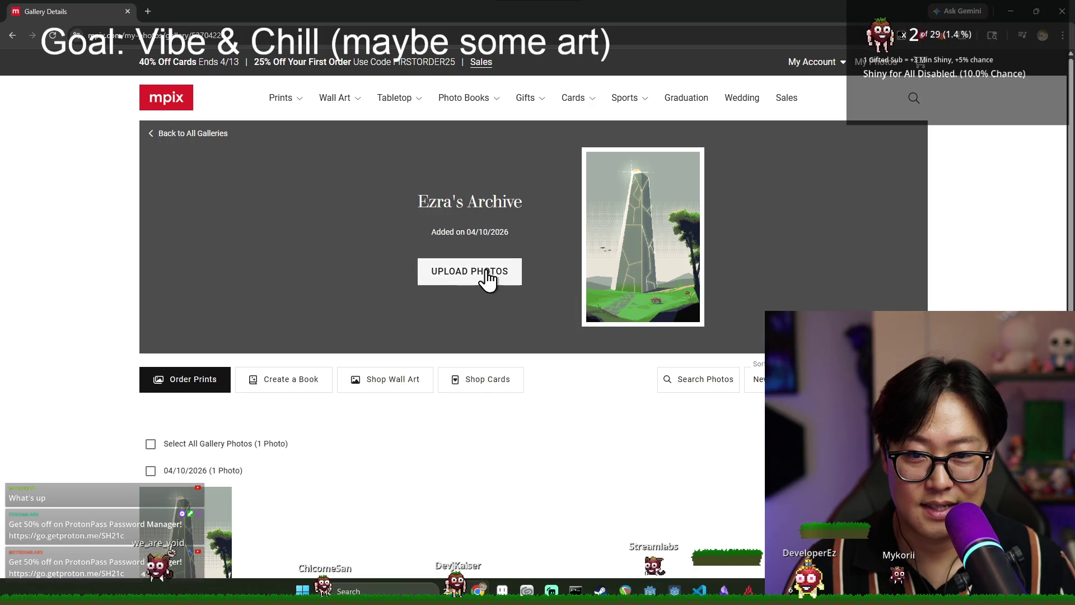
scroll(649, 250, "down", 3)
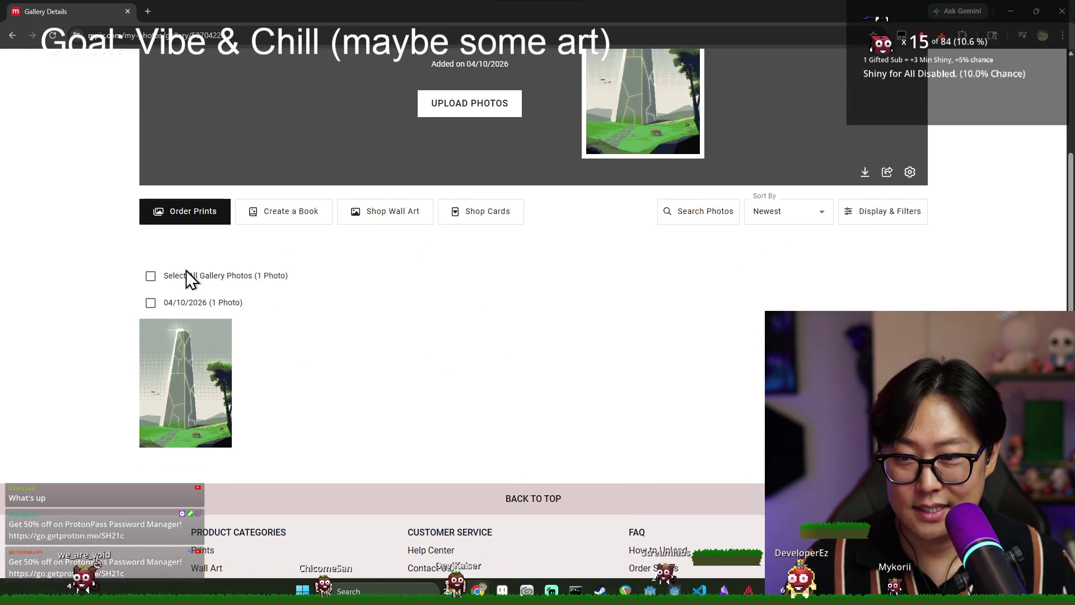
left_click(173, 343)
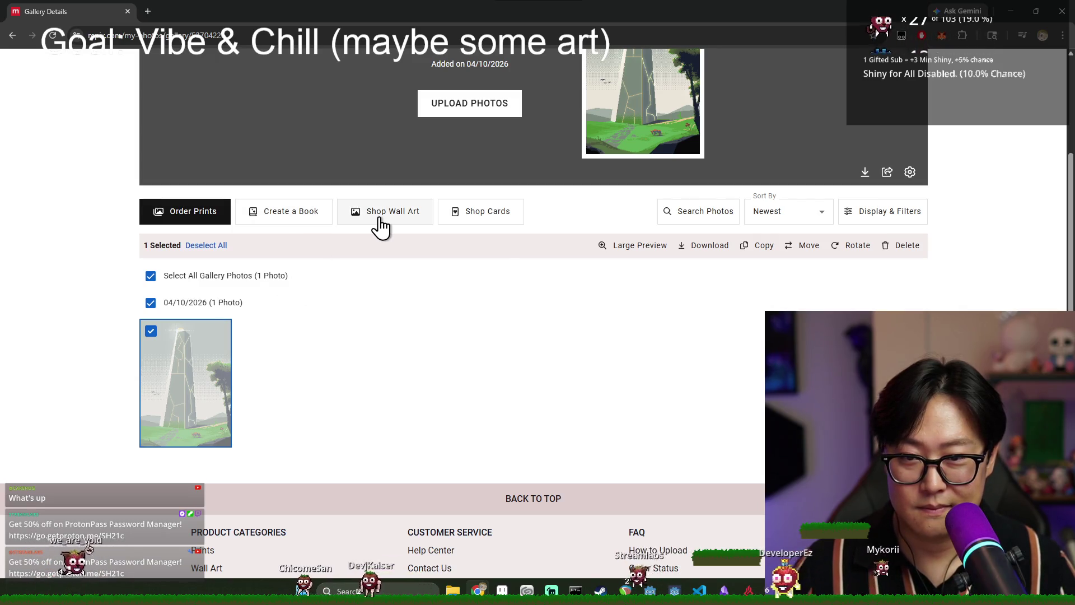
left_click(610, 255)
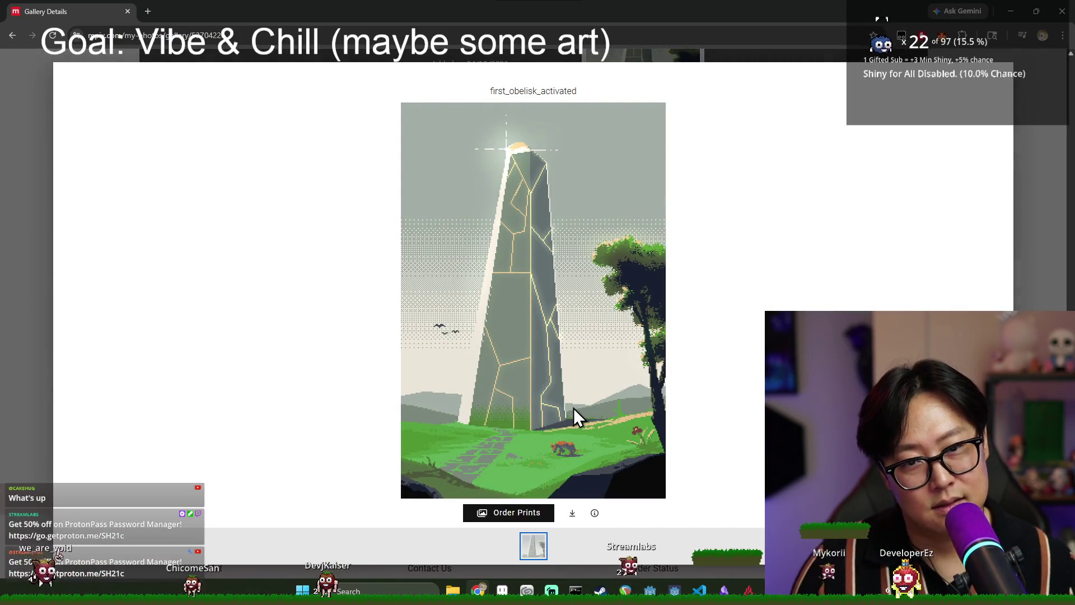
key("alt+Tab")
Bring up the window switcher to get back to the Mpix Create order in Chrome.
key("alt+Tab")
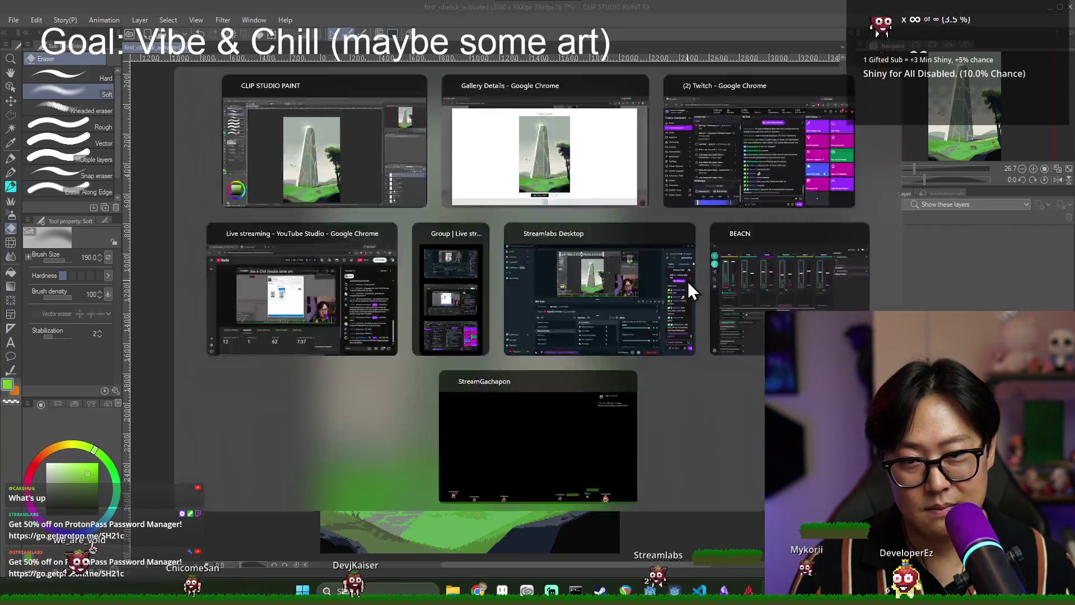
key("alt+Tab")
key("alt+Tab")
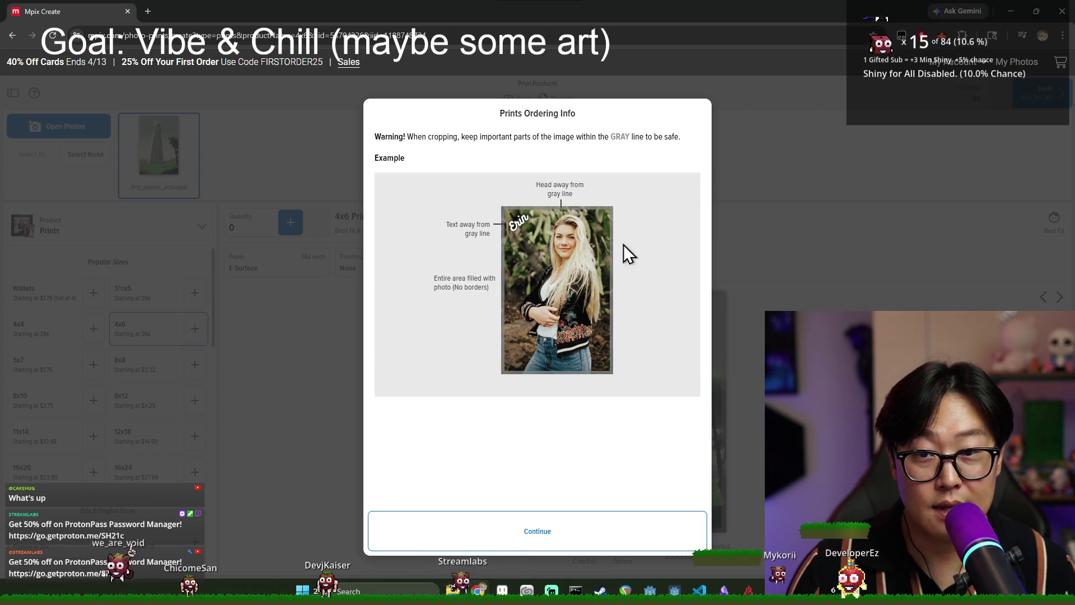
Open Crop & Edit for the obelisk photo and set the quantity to 1.
left_click(589, 539)
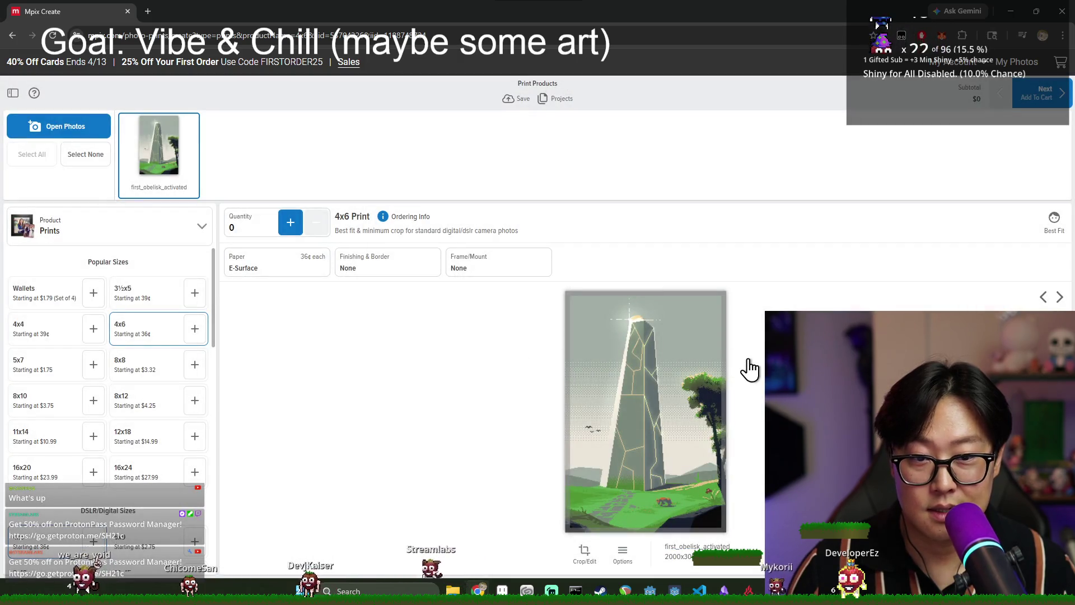
left_click(680, 385)
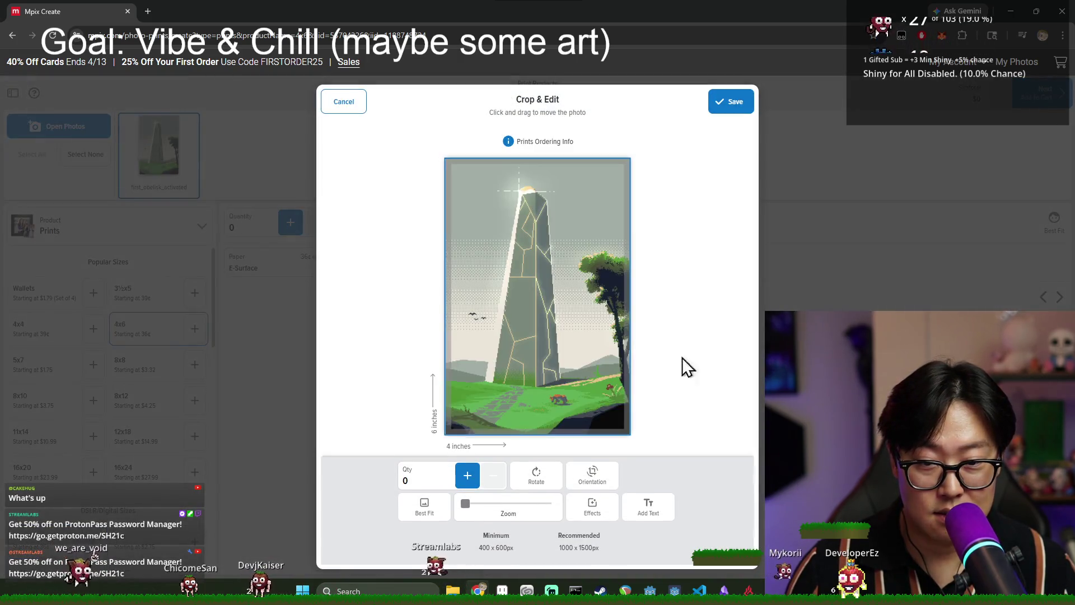
left_click(467, 480)
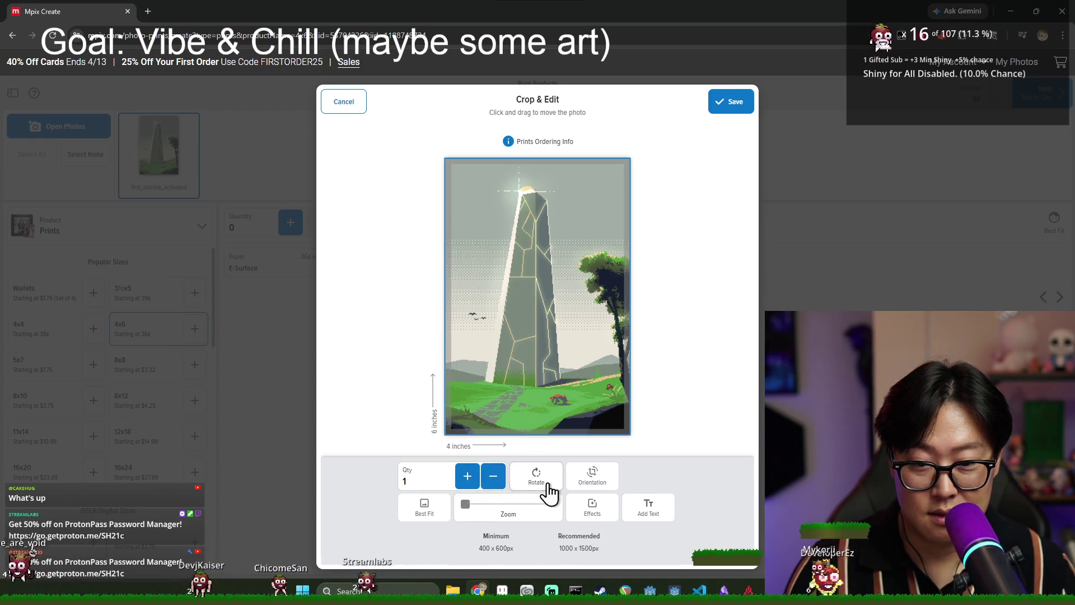
Try zoom, sepia and landscape orientation, then restore full colour and the original portrait framing.
mouse_move(478, 507)
left_mouse_down()
mouse_move(559, 506)
mouse_move(401, 509)
mouse_move(661, 508)
mouse_move(619, 520)
mouse_move(355, 513)
left_mouse_up()
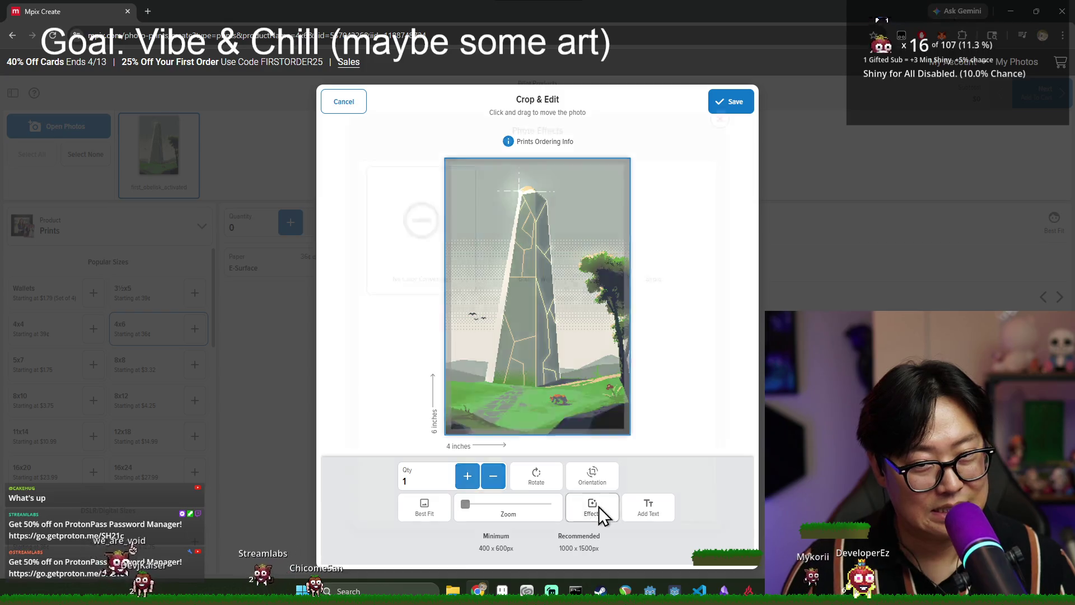
left_click(596, 510)
left_click(656, 254)
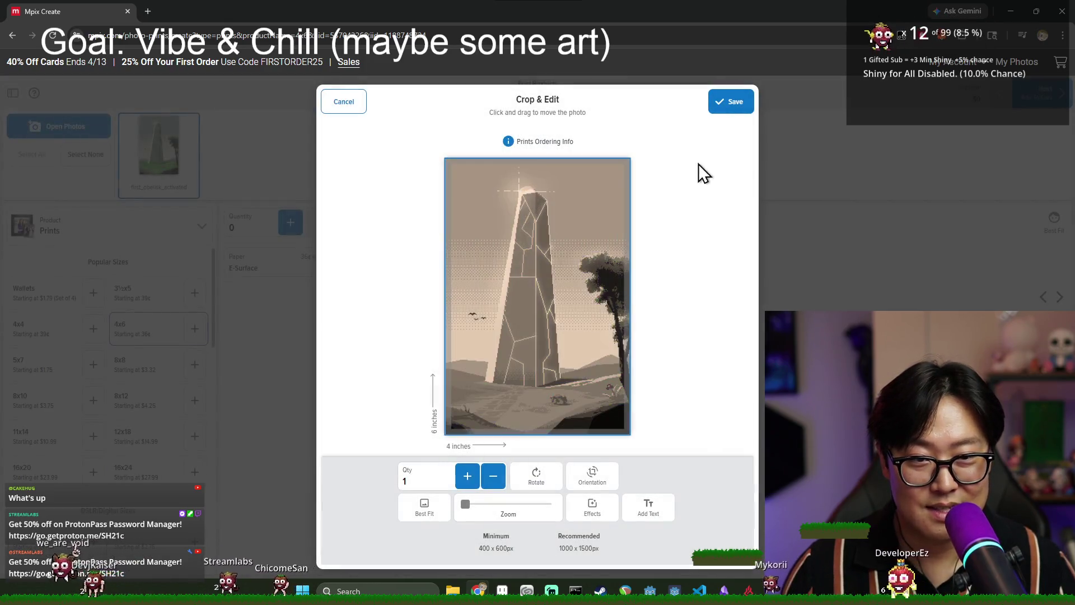
left_click(592, 506)
left_click(420, 229)
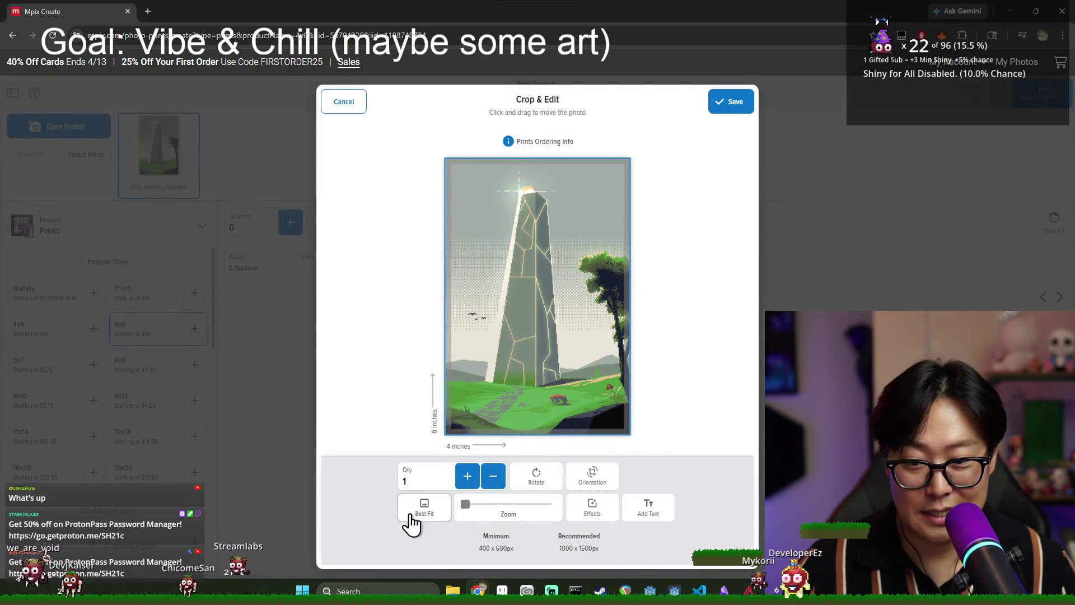
left_click(589, 490)
left_click(588, 490)
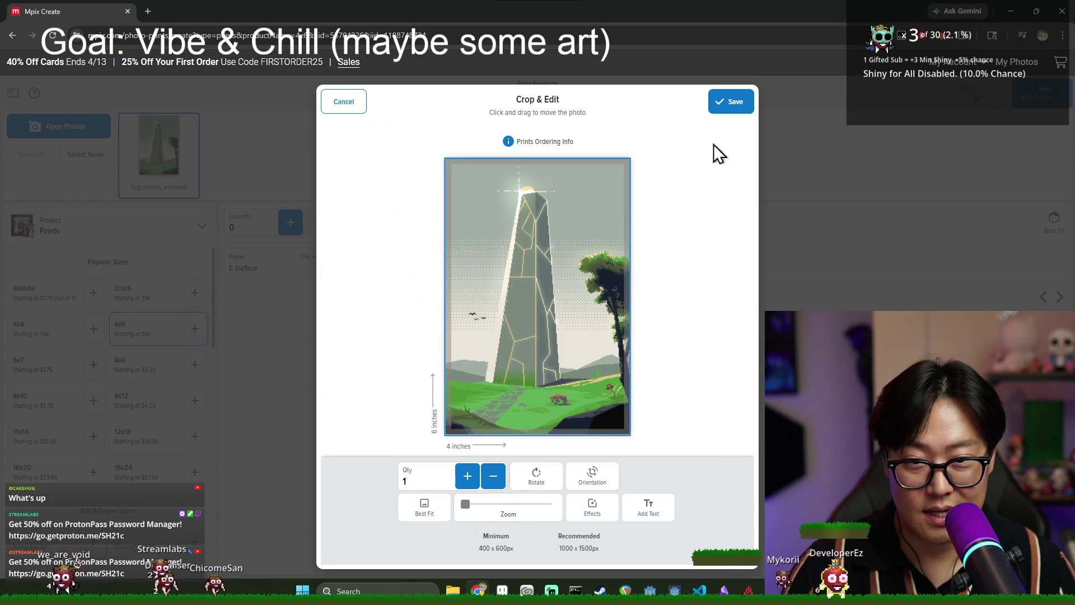
Save the crop edits and review paper types, keeping E-Surface paper for the 4x6 print.
left_click(722, 103)
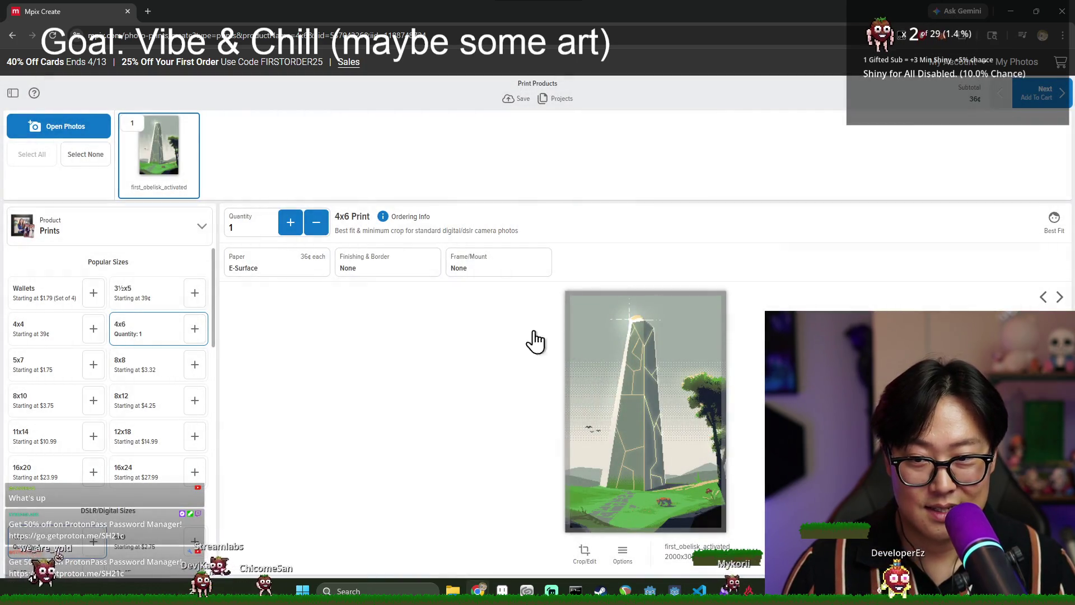
left_click(295, 270)
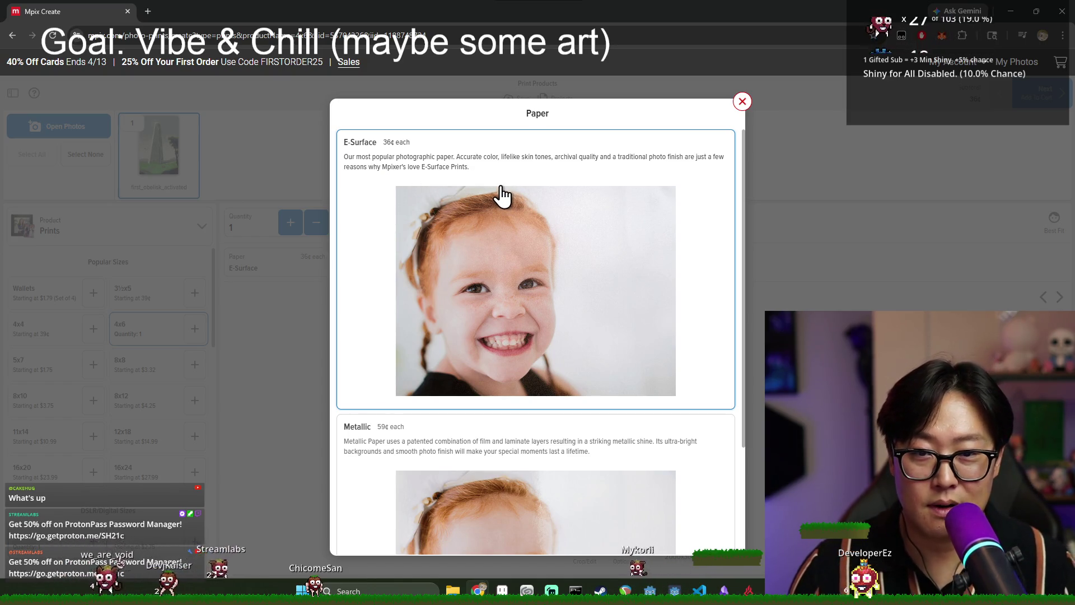
scroll(502, 220, "down", 3)
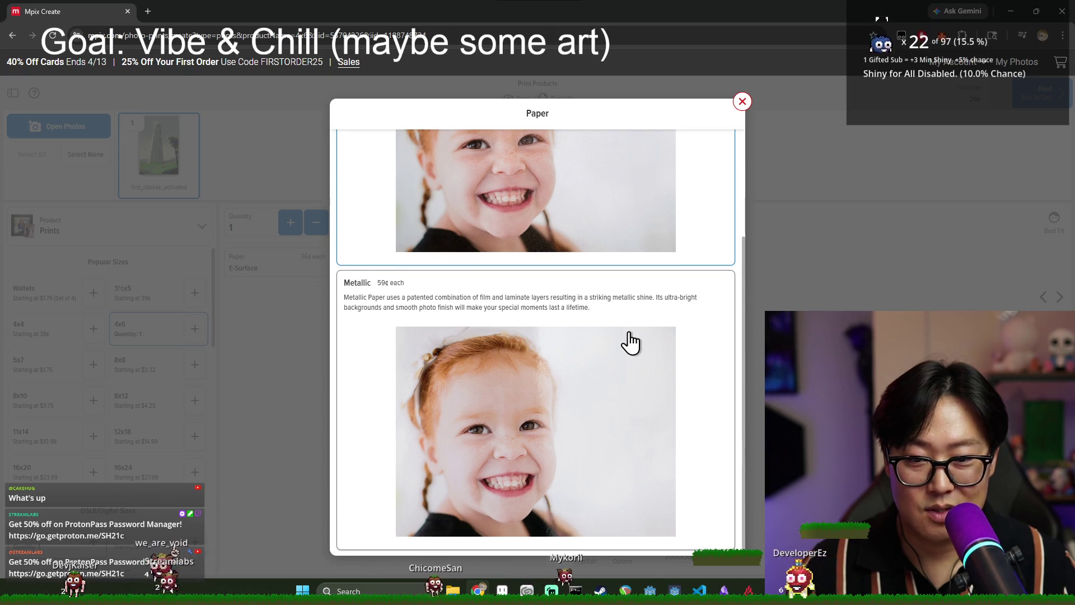
scroll(631, 341, "up", 3)
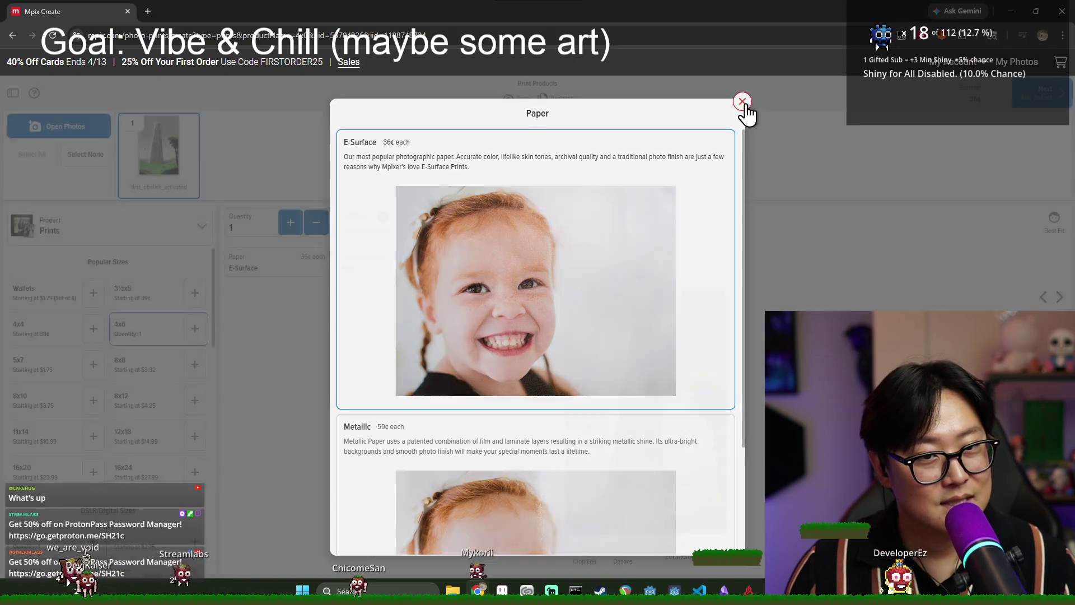
left_click(742, 101)
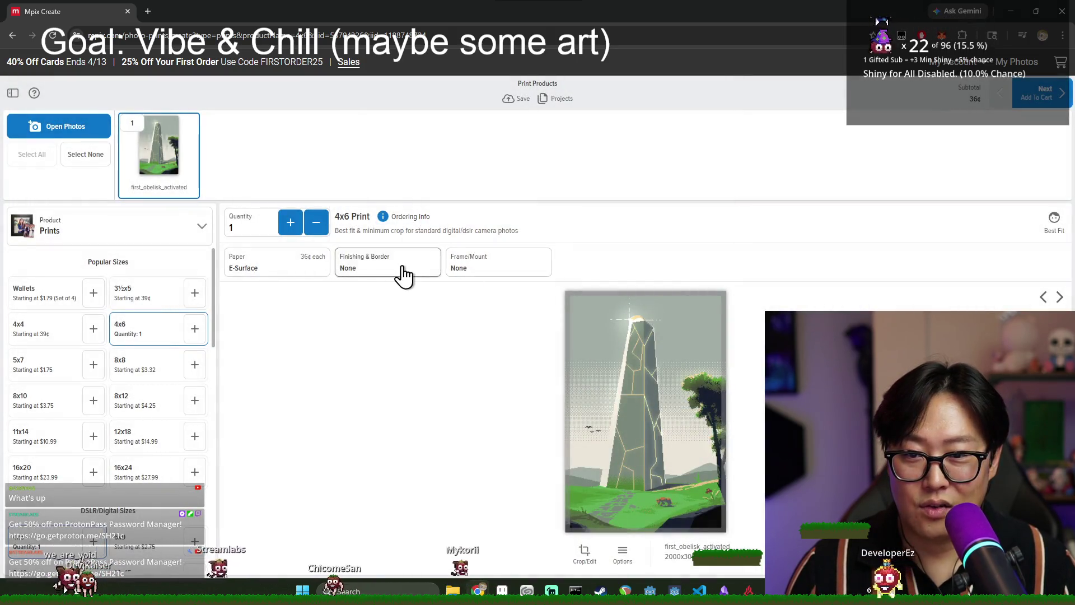
Review the Finishing & Border options for the obelisk print.
left_click(399, 273)
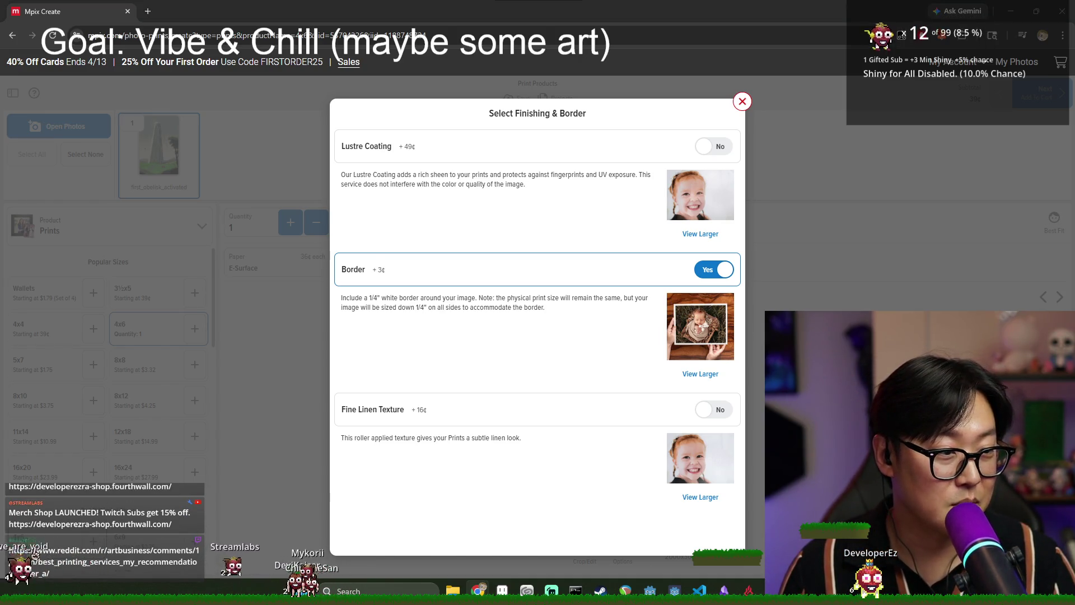
Bring the Reddit best-printing-services post into the main Chrome window as a tab.
mouse_move(1074, 320)
left_mouse_down()
mouse_move(448, 319)
mouse_move(342, 8)
left_mouse_up()
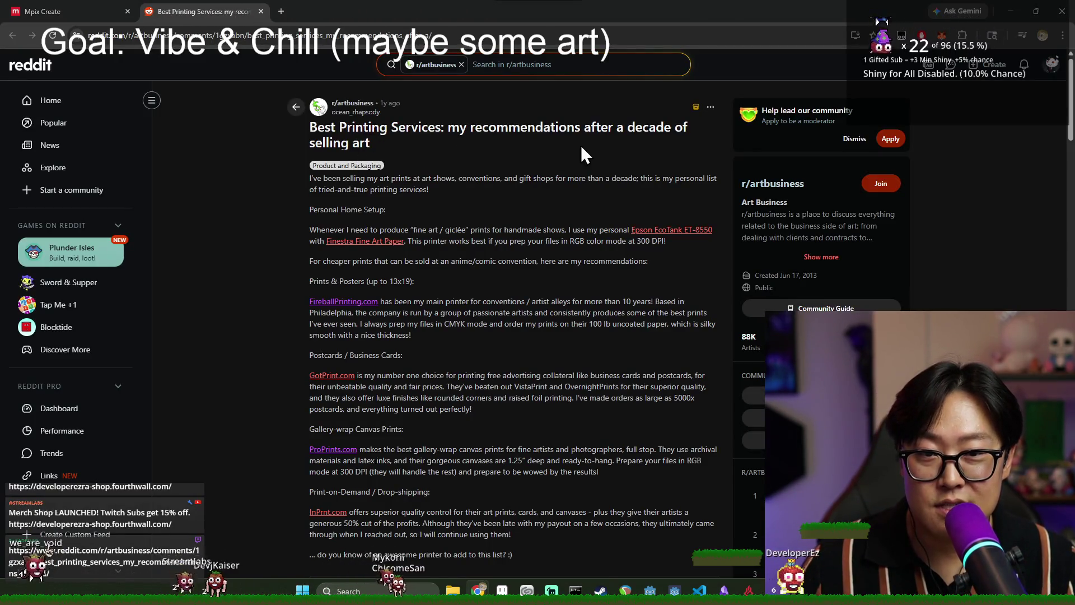
Read the post's first recommendations, highlighting the FireballPrinting.com and GotPrint.com sections.
scroll(580, 145, "down", 1)
left_click_drag(358, 172, 649, 207)
left_click_drag(325, 225, 392, 221)
left_click(401, 223)
scroll(377, 241, "down", 1)
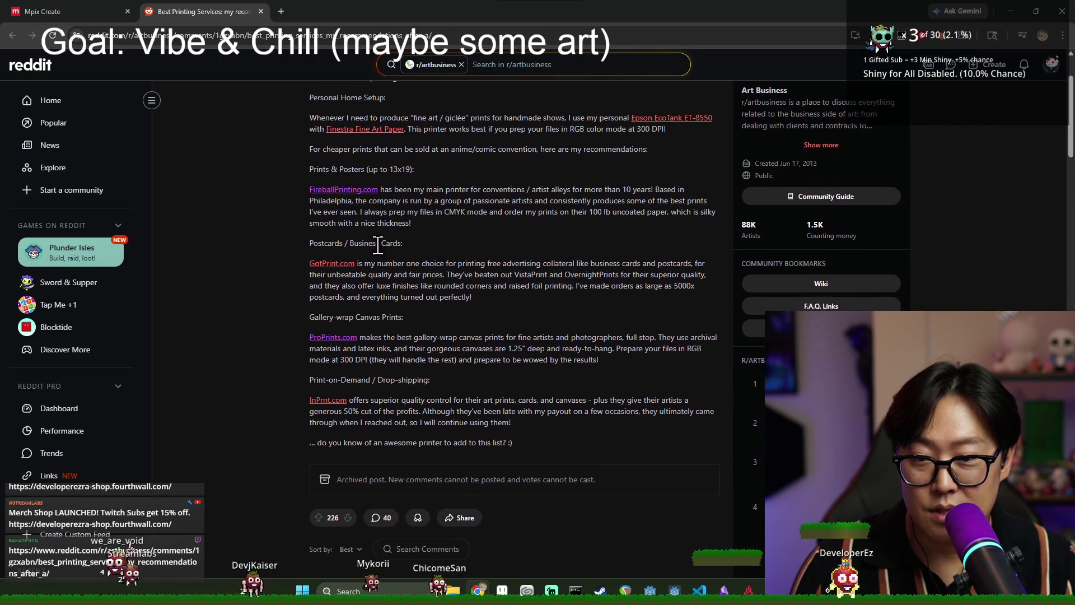
left_click_drag(385, 189, 493, 215)
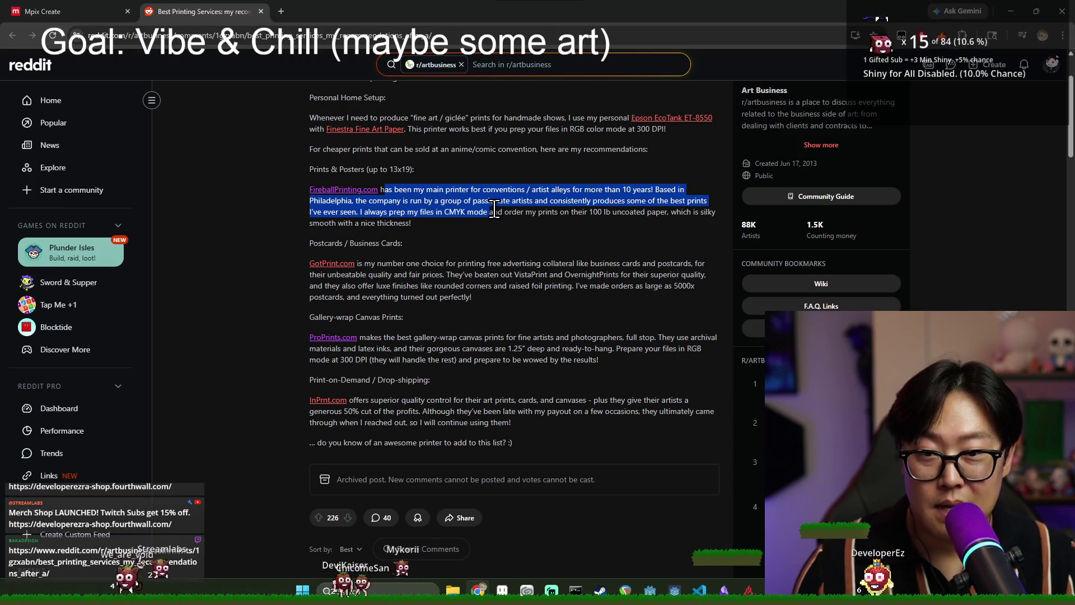
left_click(582, 203)
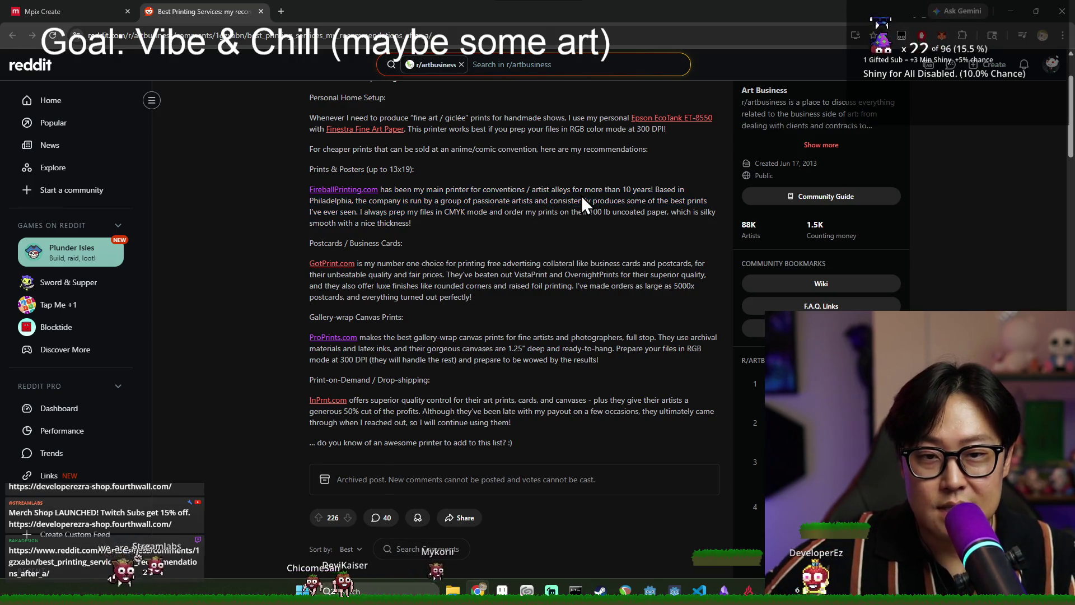
mouse_move(396, 203)
left_mouse_down()
mouse_move(371, 212)
mouse_move(387, 216)
left_mouse_up()
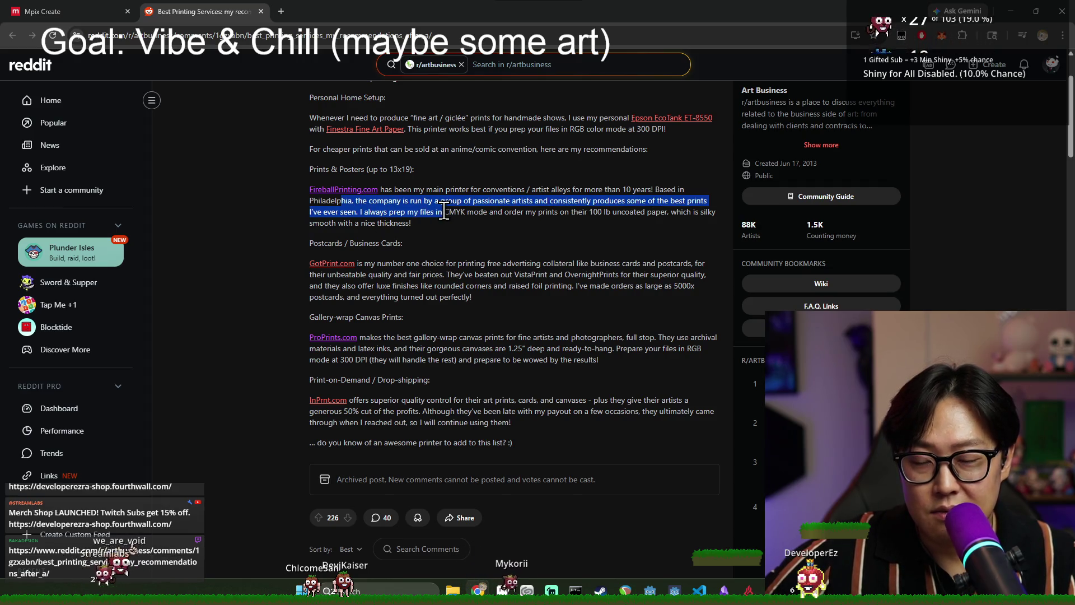
left_click(392, 217)
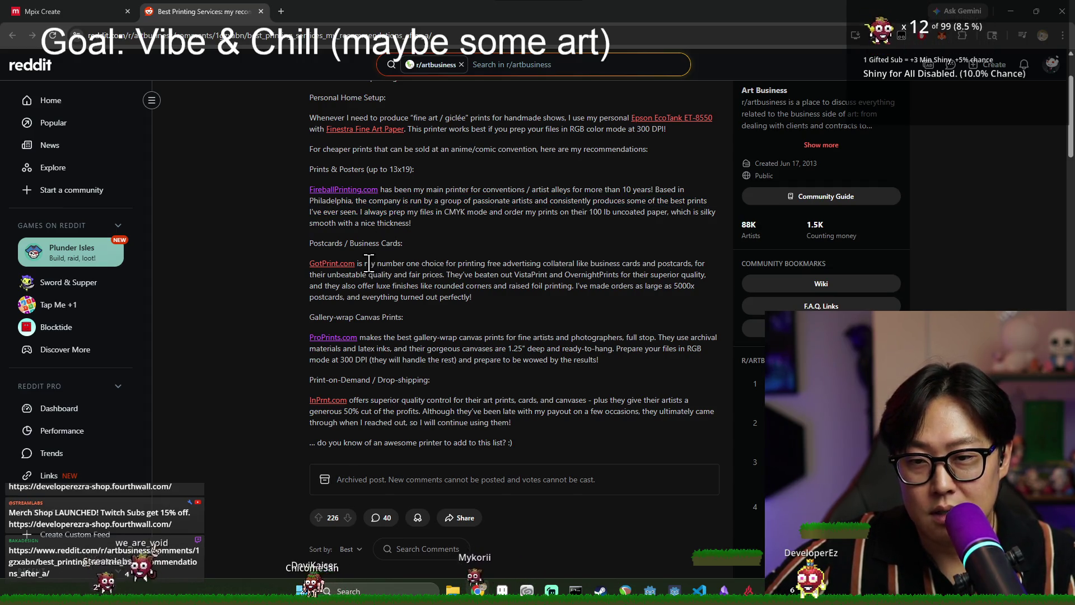
left_click_drag(371, 263, 413, 275)
left_click(430, 276)
left_click_drag(476, 264, 580, 277)
left_click(615, 269)
left_click(674, 271)
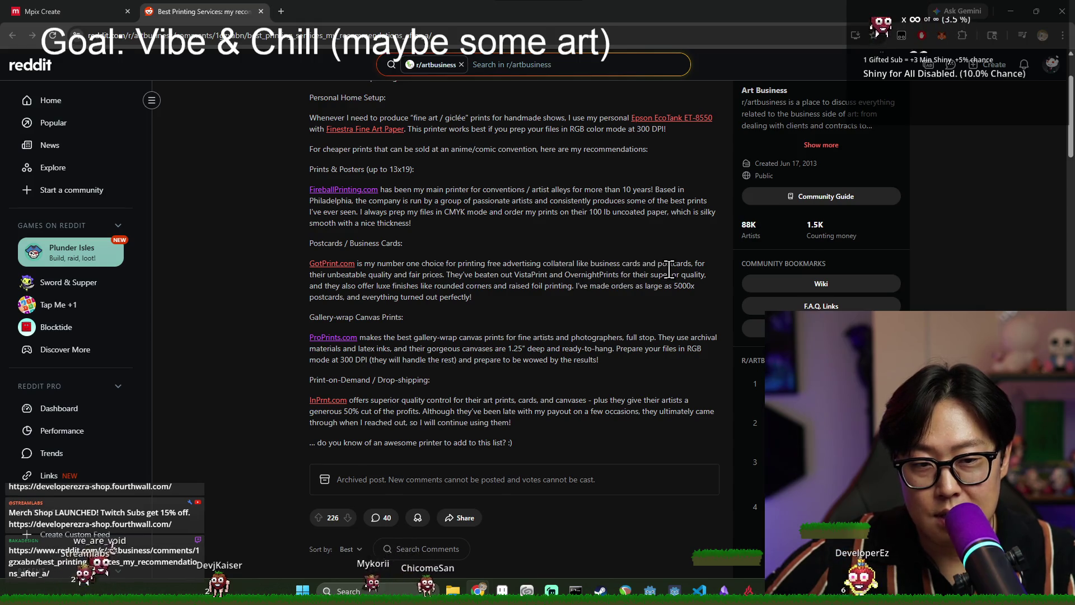
scroll(493, 294, "down", 2)
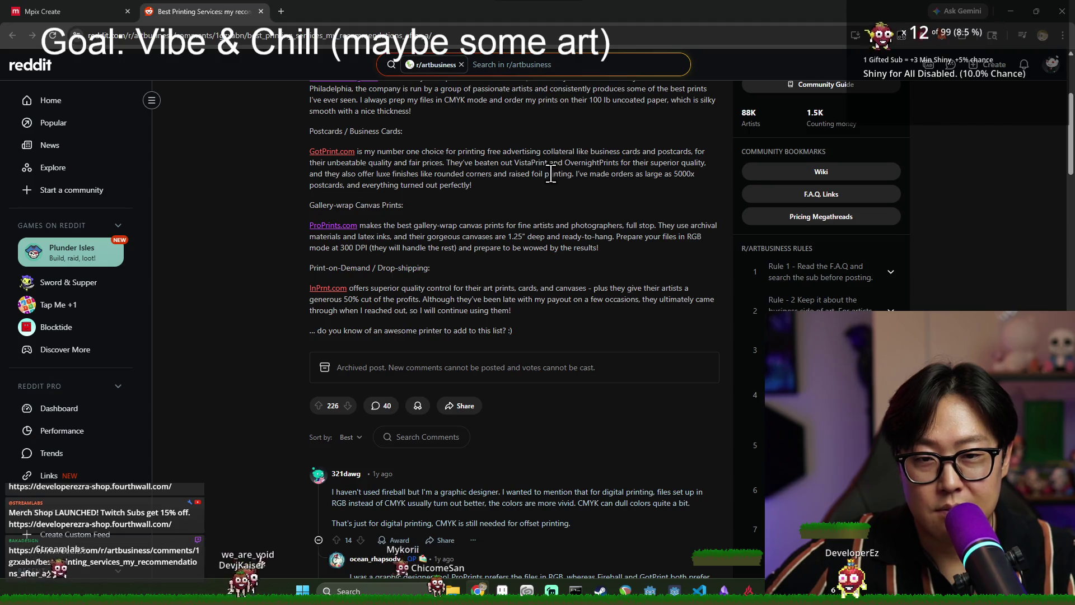
scroll(616, 219, "up", 1)
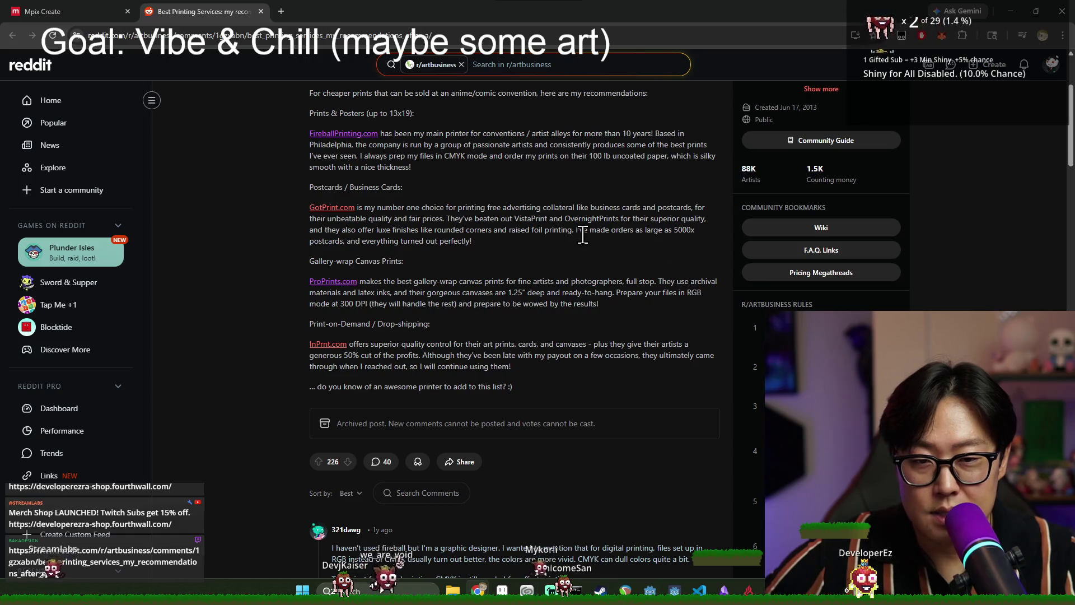
Highlight the gallery-wrap canvas, ProPrints.com and InPrnt.com sections, then open the InPrnt.com link.
mouse_move(348, 261)
left_mouse_down()
mouse_move(415, 283)
mouse_move(598, 304)
left_mouse_up()
left_click(406, 283)
left_click(598, 304)
mouse_move(323, 324)
left_mouse_down()
mouse_move(435, 344)
mouse_move(428, 367)
left_mouse_up()
left_click(428, 367)
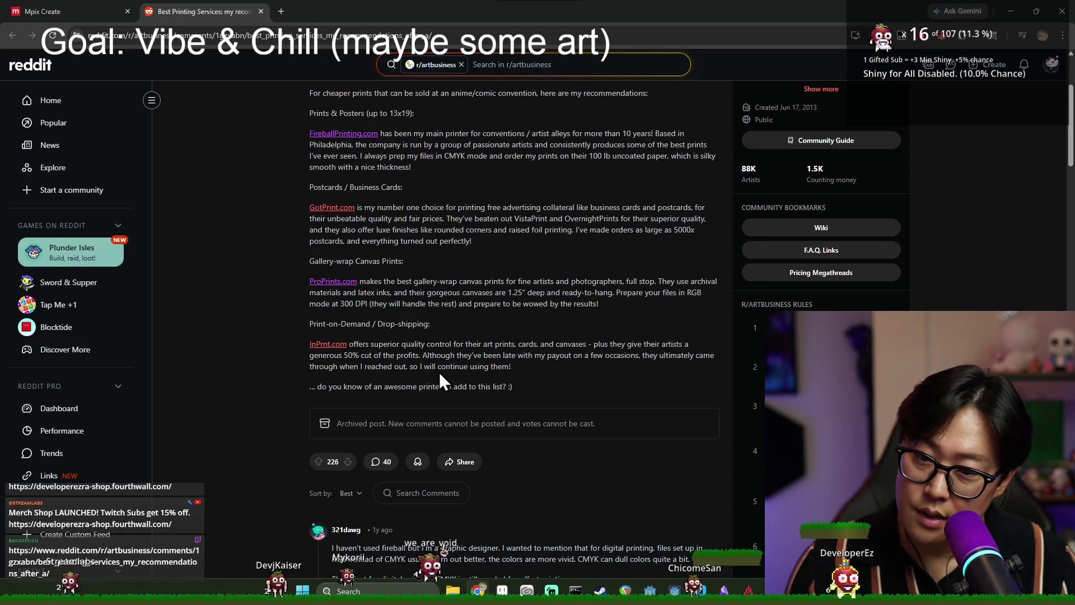
left_click_drag(390, 344, 514, 367)
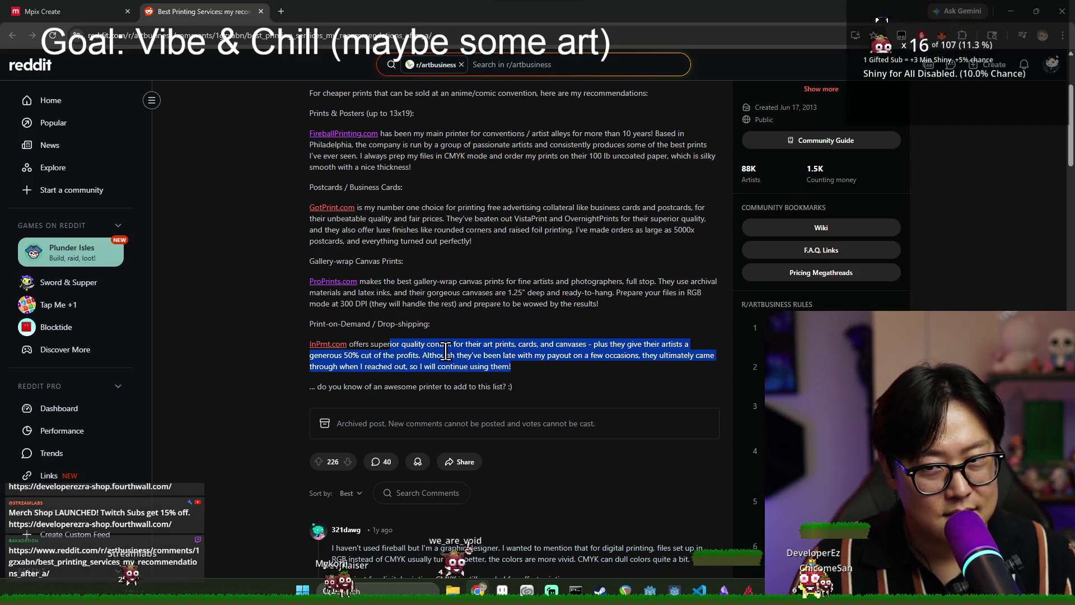
left_click(334, 345)
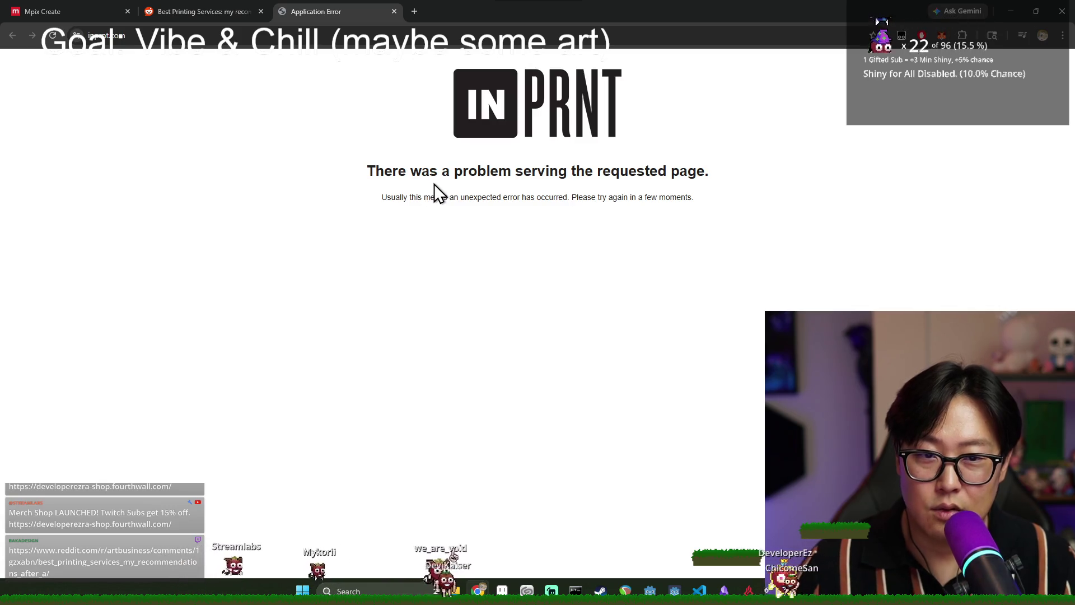
Search 'inprint' in a new tab, open the INPRNT website and dismiss its 10% sign-up popup.
left_click(204, 22)
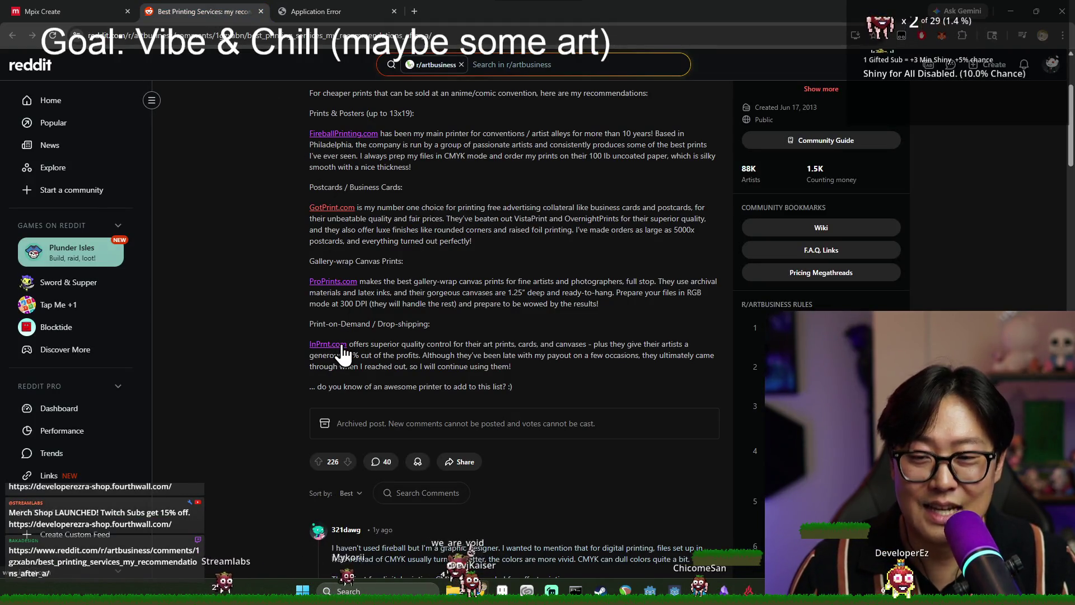
key("ctrl+t")
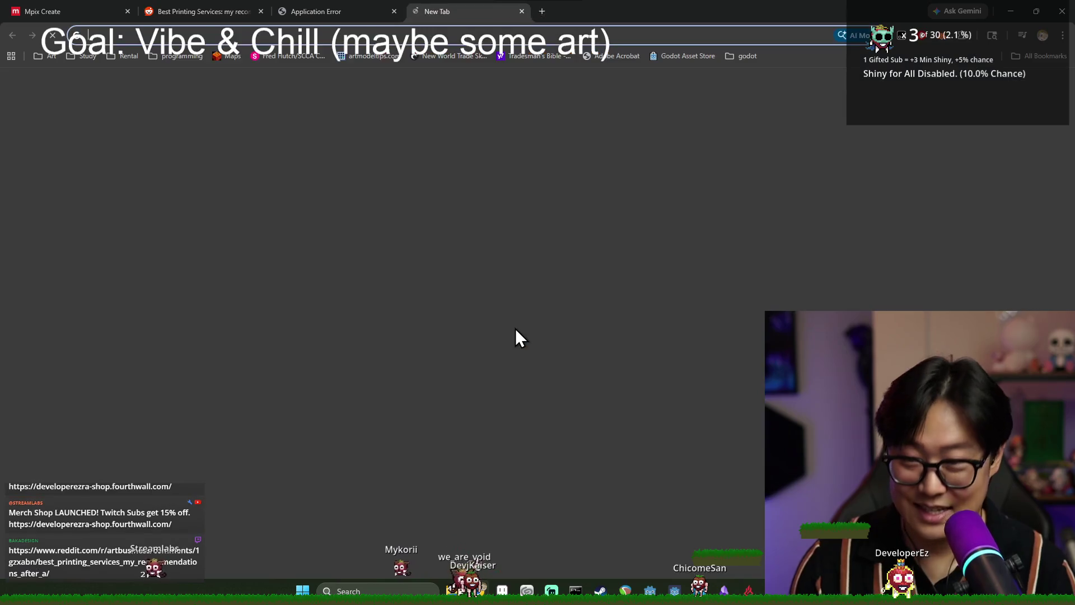
type("inprint")
key("Return")
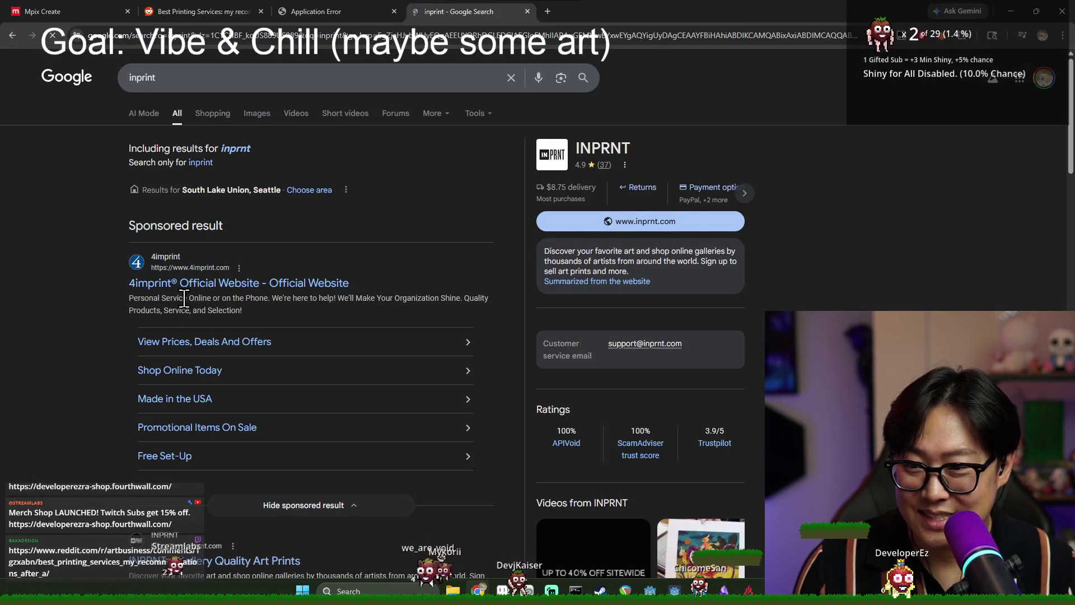
scroll(184, 297, "down", 5)
left_click(179, 281)
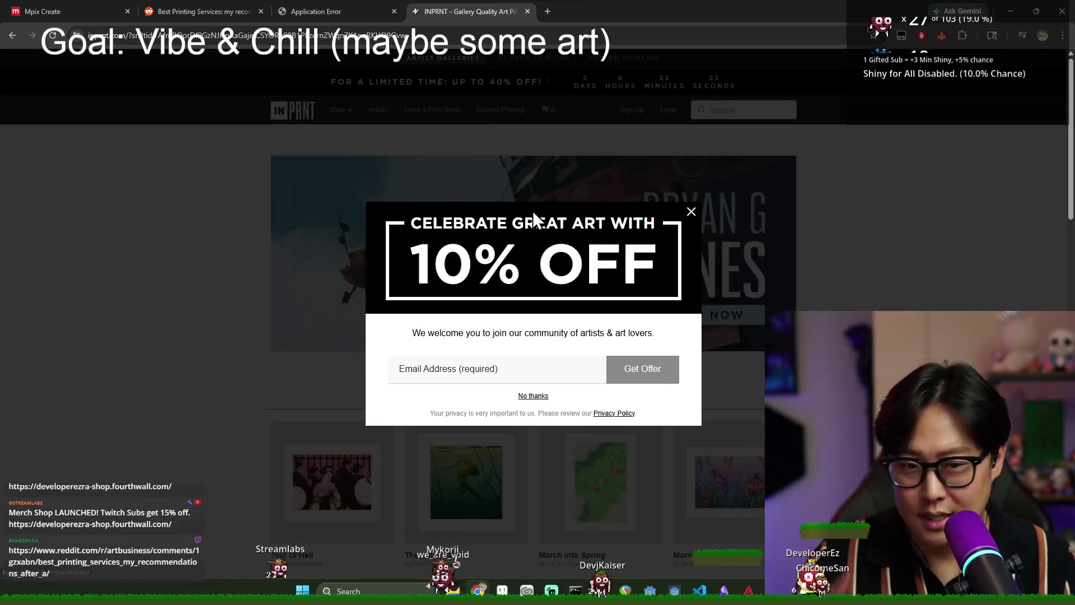
left_click(692, 213)
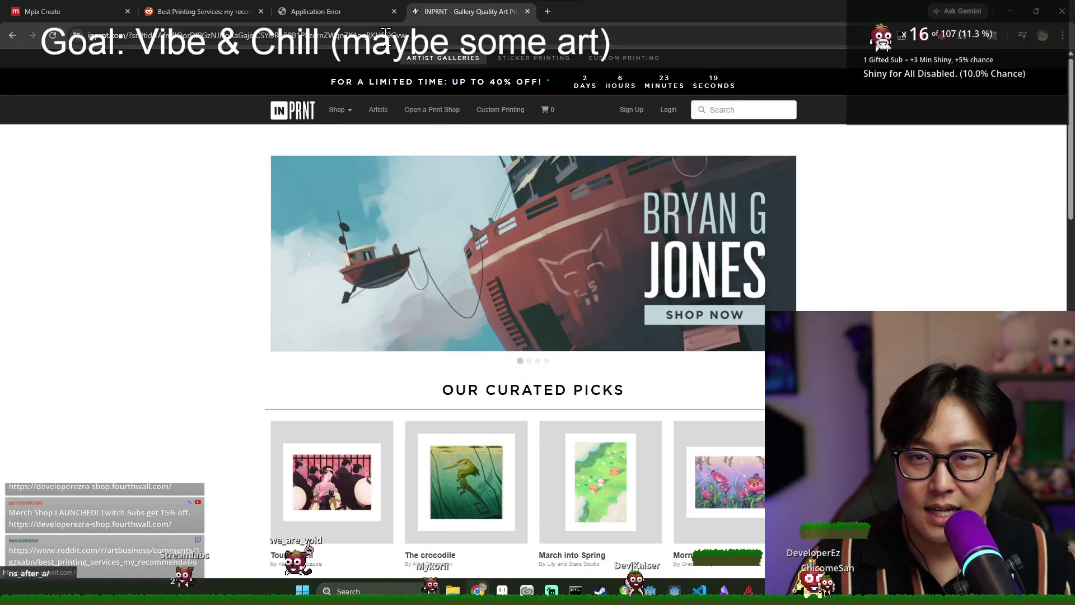
Close the INPRNT error tab, compare the home page with the Reddit post, view Sign Up, then close it.
left_click(381, 12)
left_click(393, 12)
left_click(255, 10)
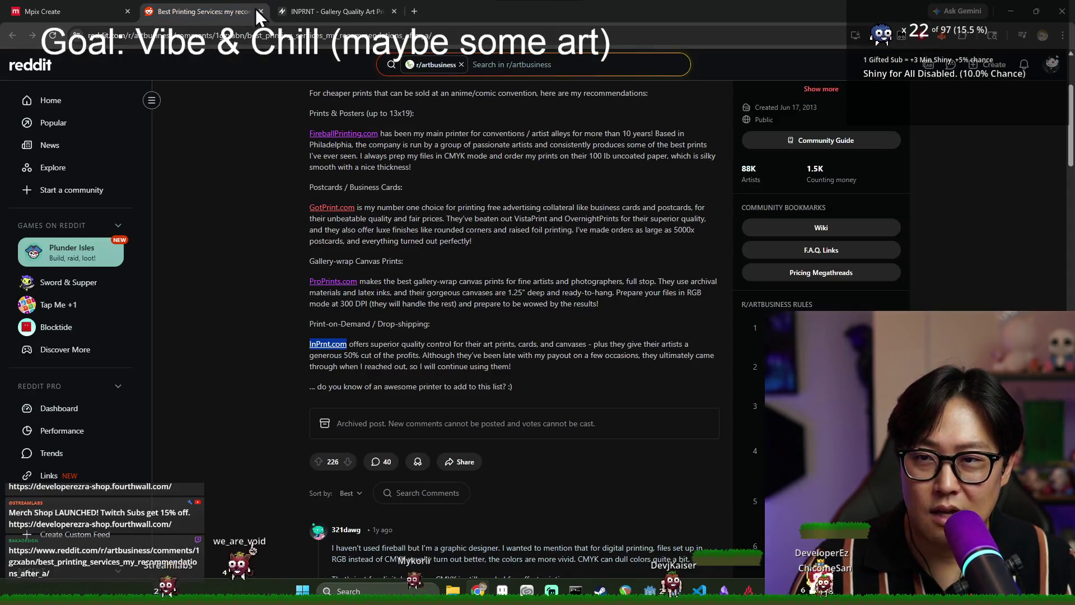
mouse_move(323, 8)
left_click(286, 11)
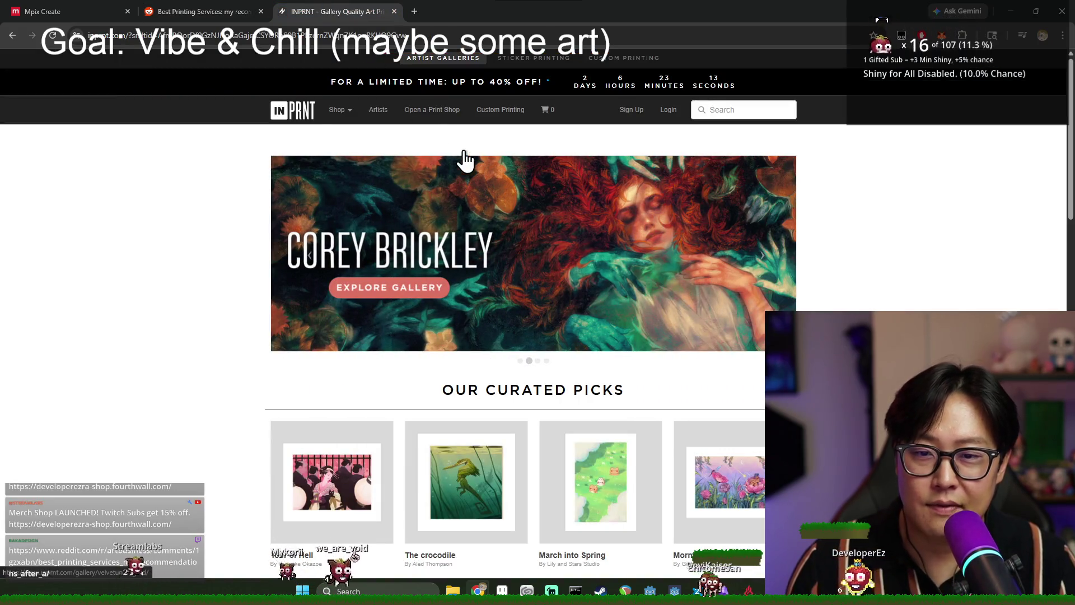
left_click(206, 11)
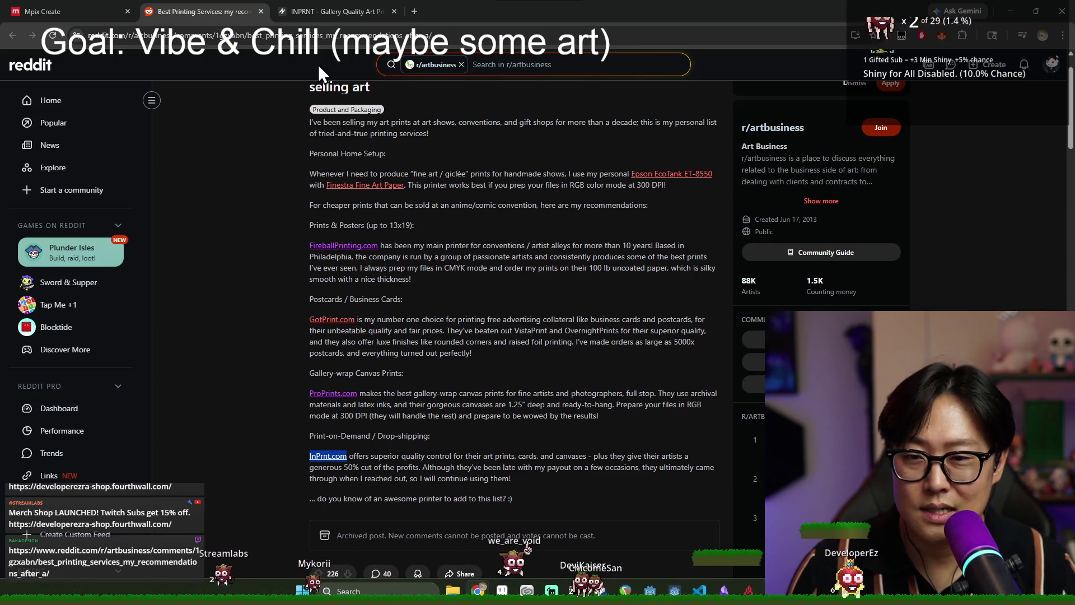
left_click(313, 12)
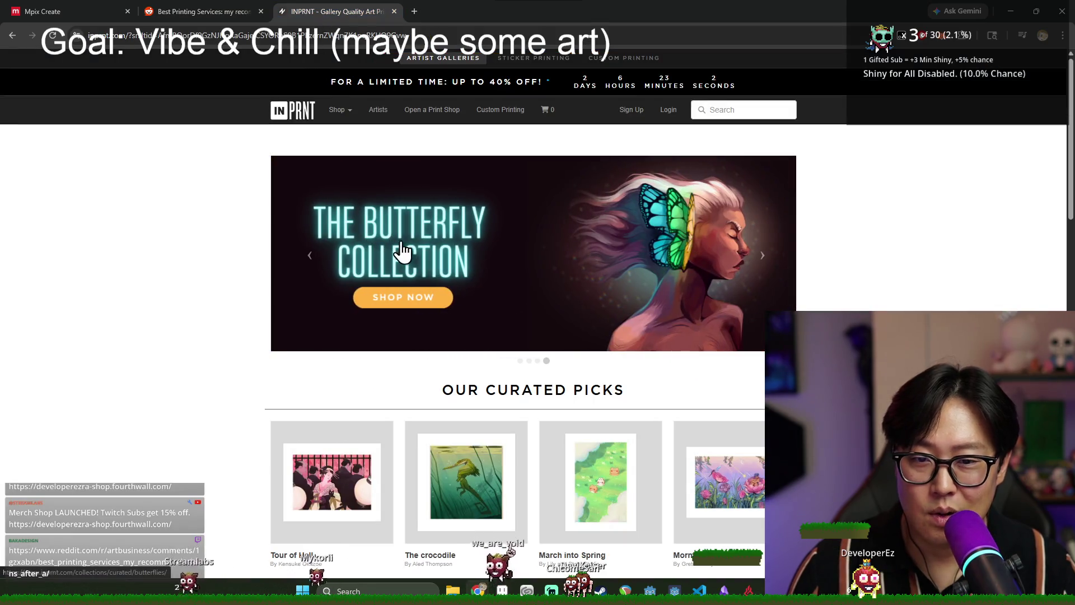
scroll(745, 269, "down", 4)
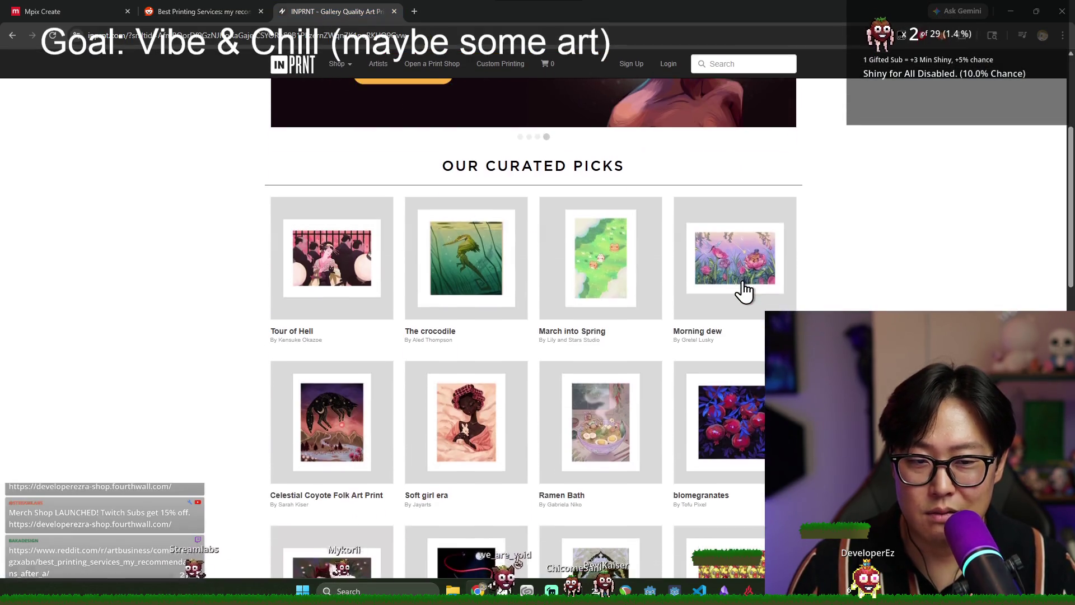
scroll(740, 280, "up", 4)
left_click(632, 110)
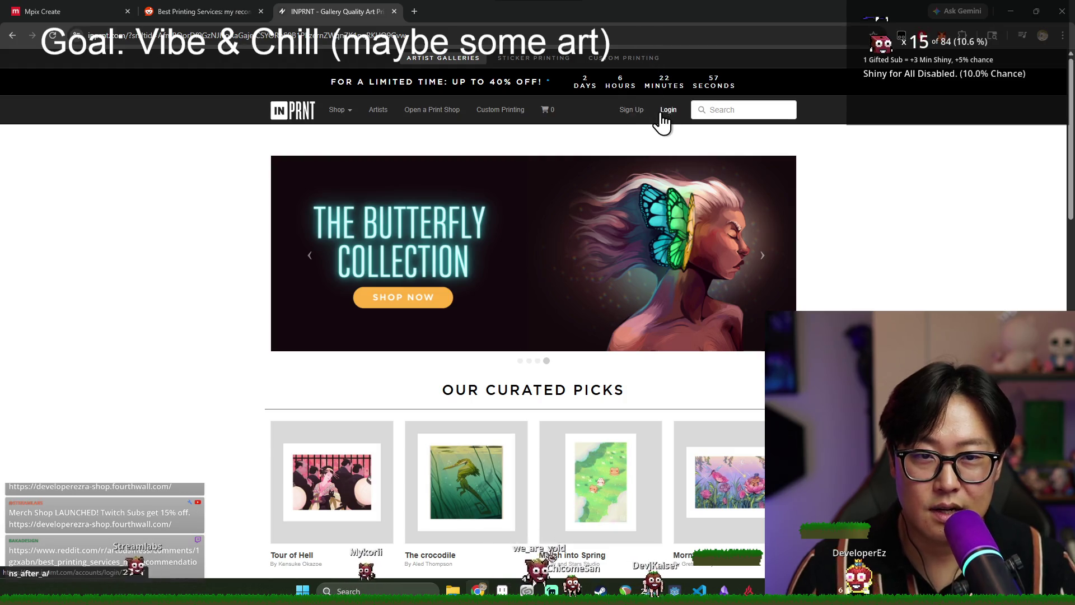
key("ctrl+w")
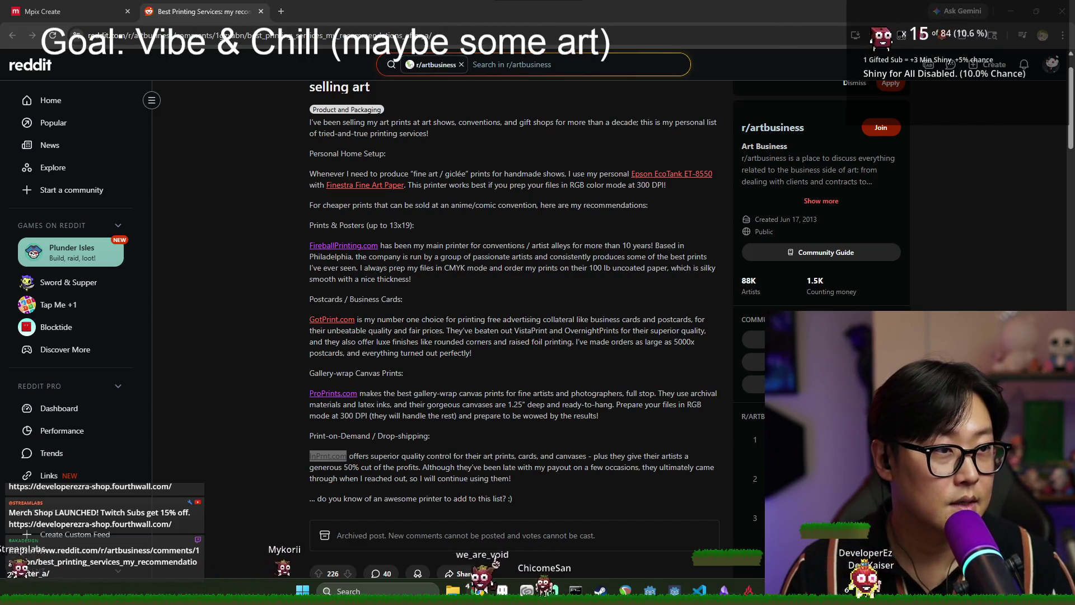
Bring the Chrome window with INPRNT's Edit Profile page to the front with Alt+Tab.
key("alt+Tab")
key("alt+Tab")
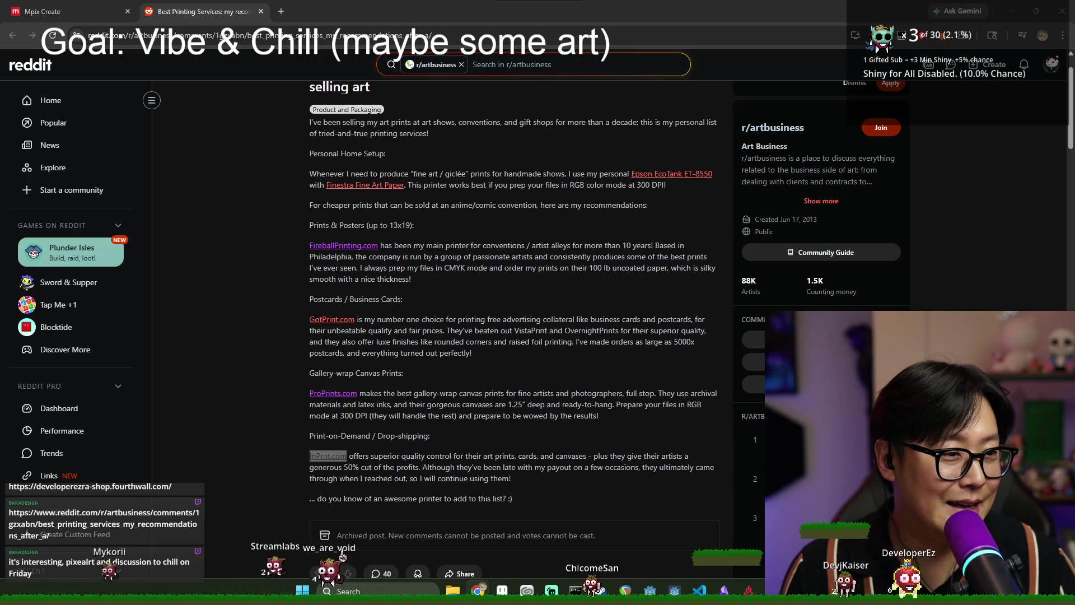
key("alt+Tab")
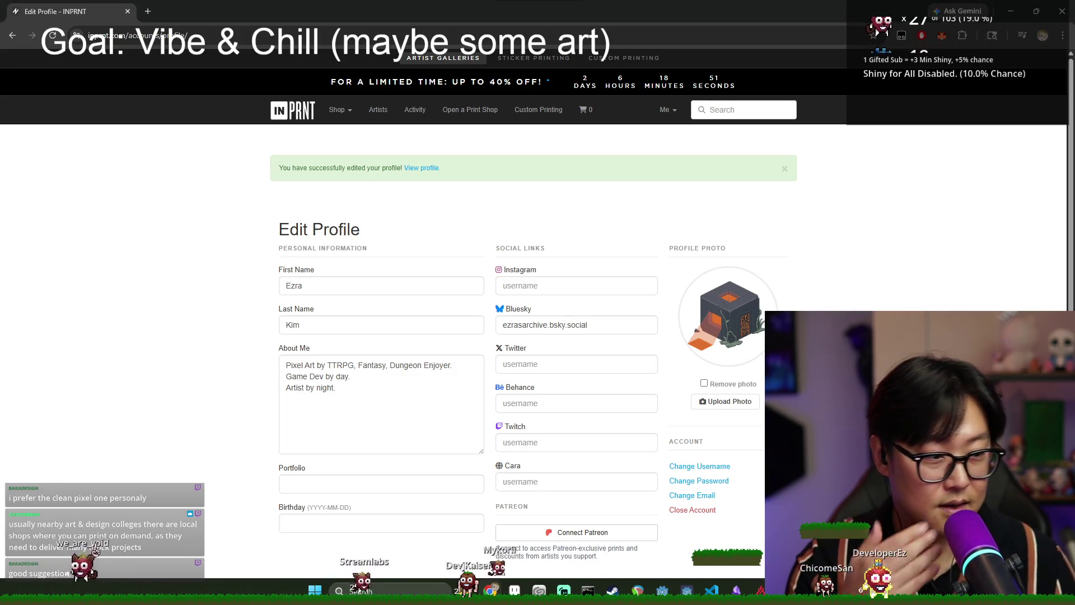
Go to Shop > Artists, open the Custom Shop help in a new tab, and open the Artist Application page.
left_click(341, 113)
left_click(378, 110)
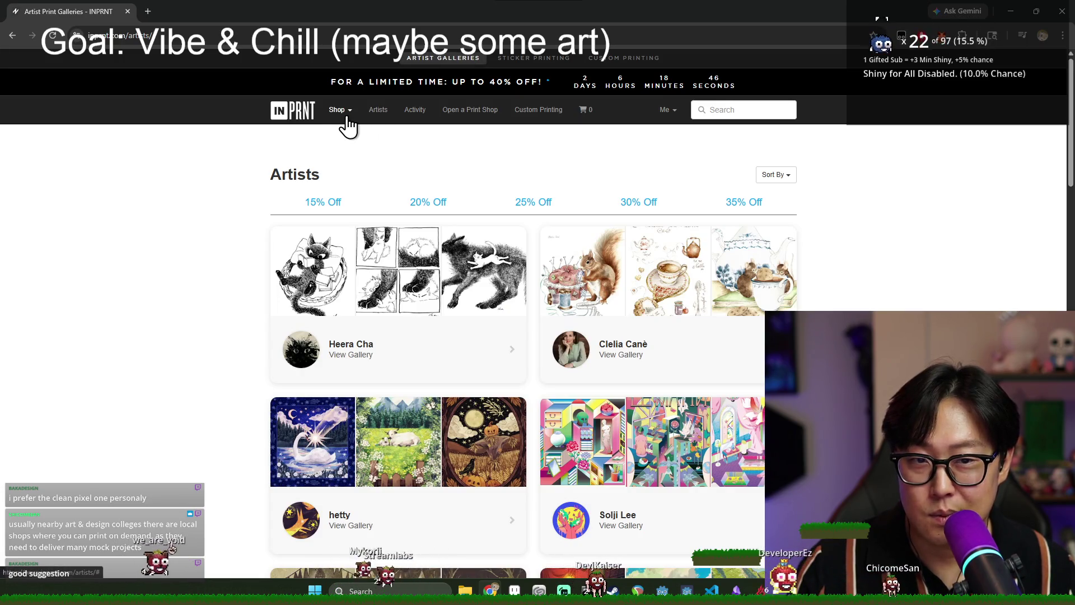
left_click(518, 110)
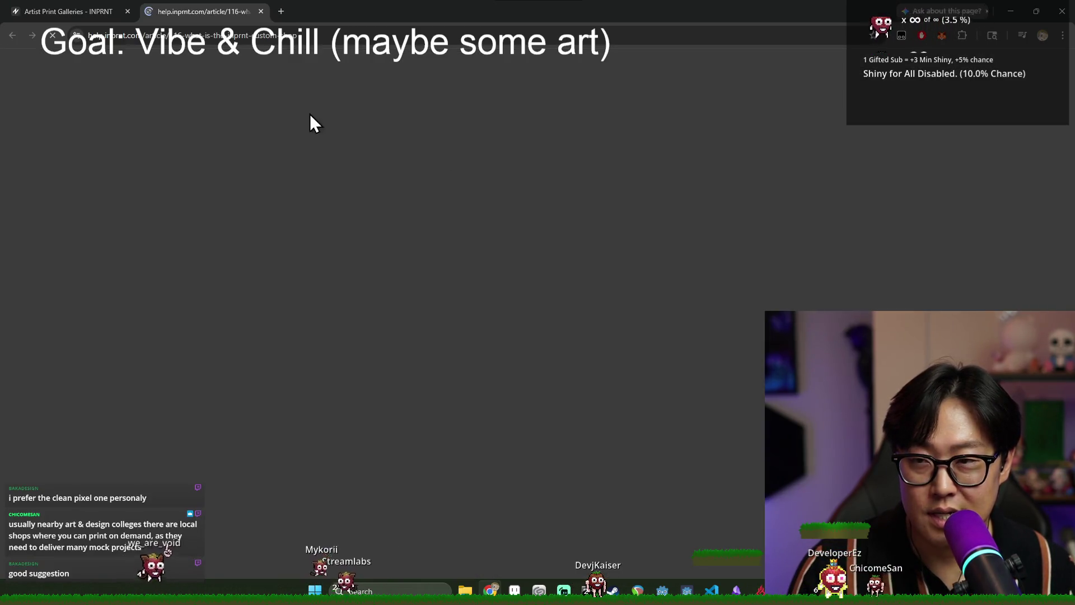
left_click(92, 11)
left_click(470, 110)
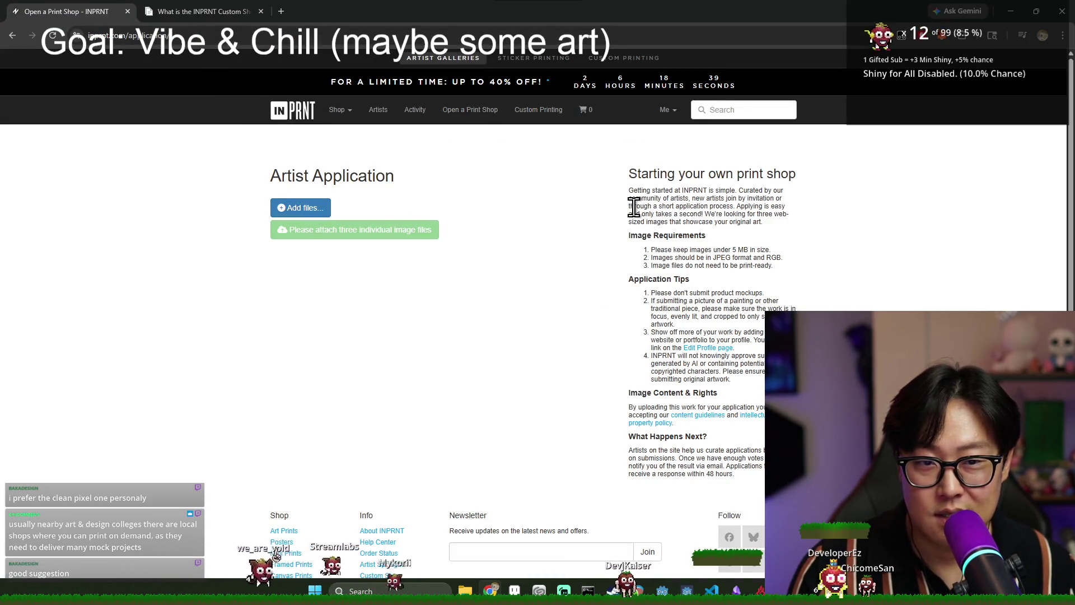
Read the Artist Application intro paragraph, highlighting parts of it.
mouse_move(640, 190)
left_mouse_down()
mouse_move(778, 206)
mouse_move(739, 216)
left_mouse_up()
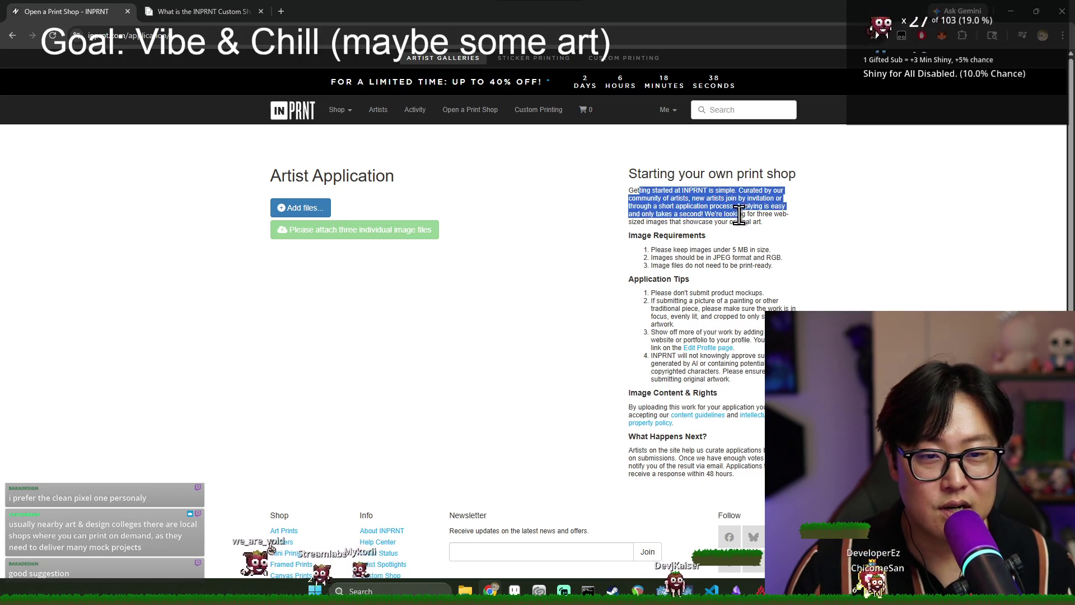
left_click(739, 216)
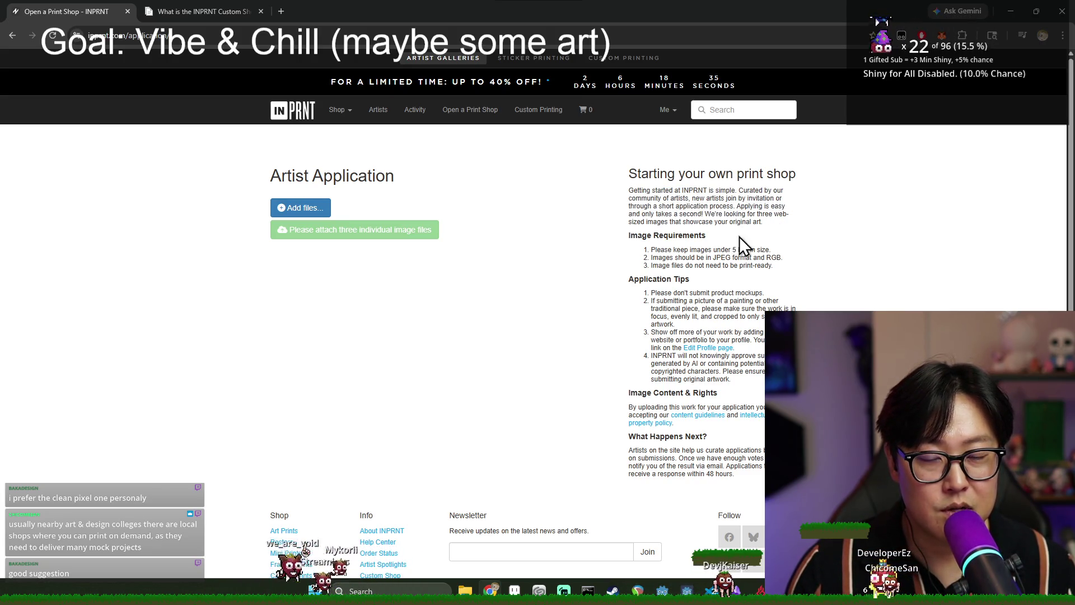
triple_click(717, 204)
left_click(721, 228)
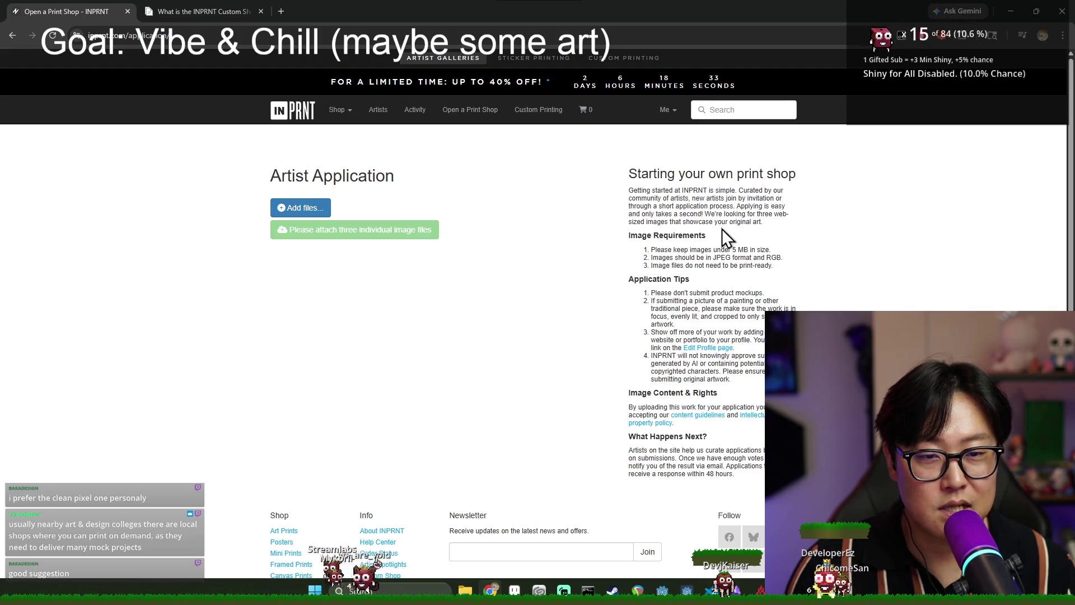
left_click_drag(670, 208, 741, 222)
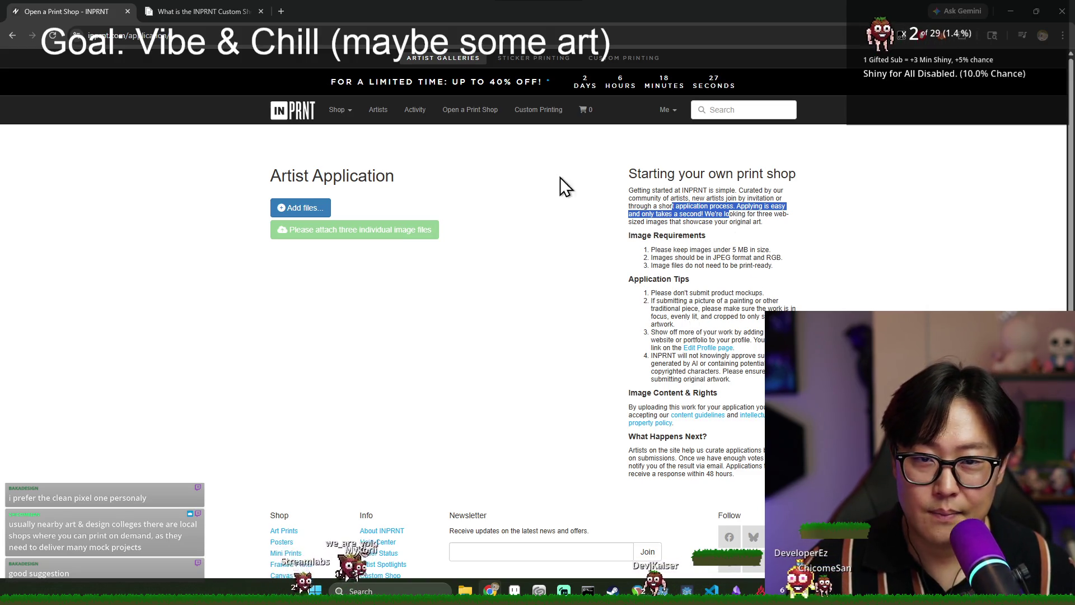
Read the Custom Shop help article, then close its tab.
key("ctrl+Tab")
mouse_move(482, 158)
left_mouse_down()
mouse_move(576, 212)
mouse_move(577, 230)
left_mouse_up()
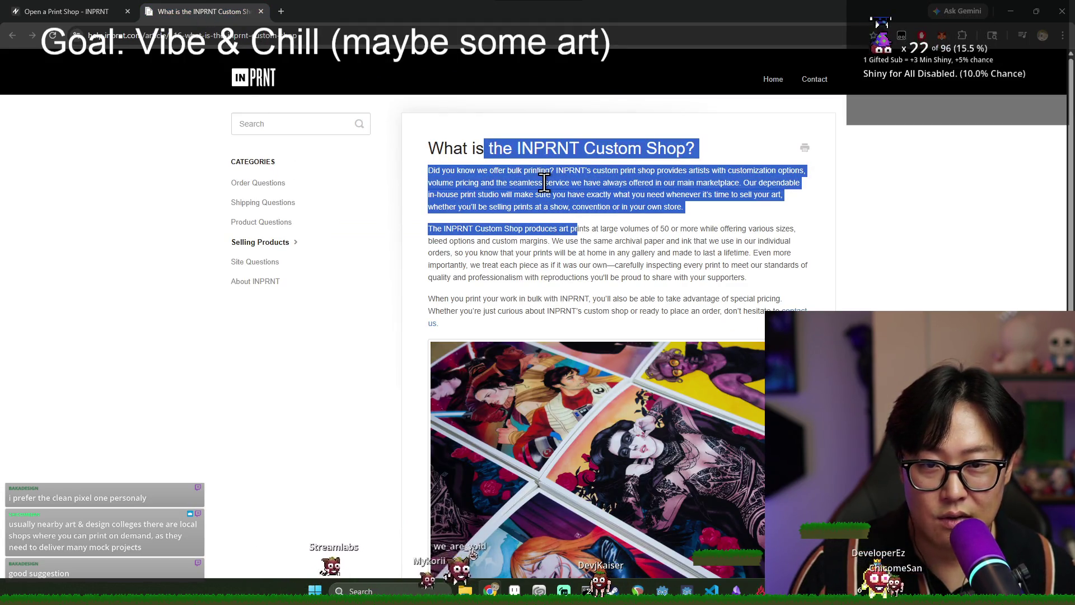
left_click(261, 11)
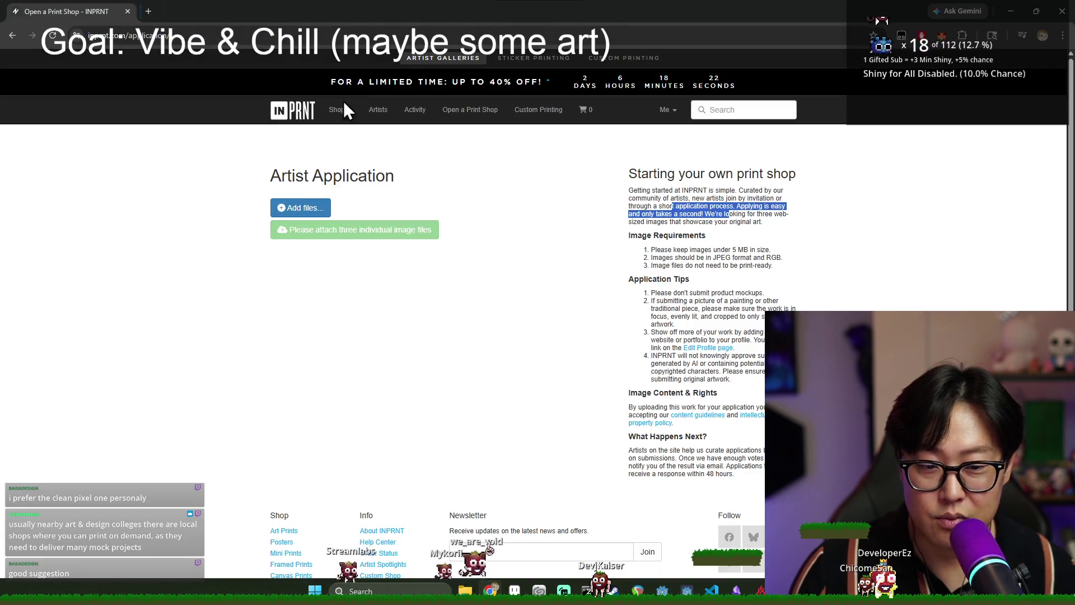
left_click(667, 211)
Review the Image Requirements list and the Application Tips on the Artist Application page.
left_click_drag(650, 253, 745, 269)
left_click(745, 269)
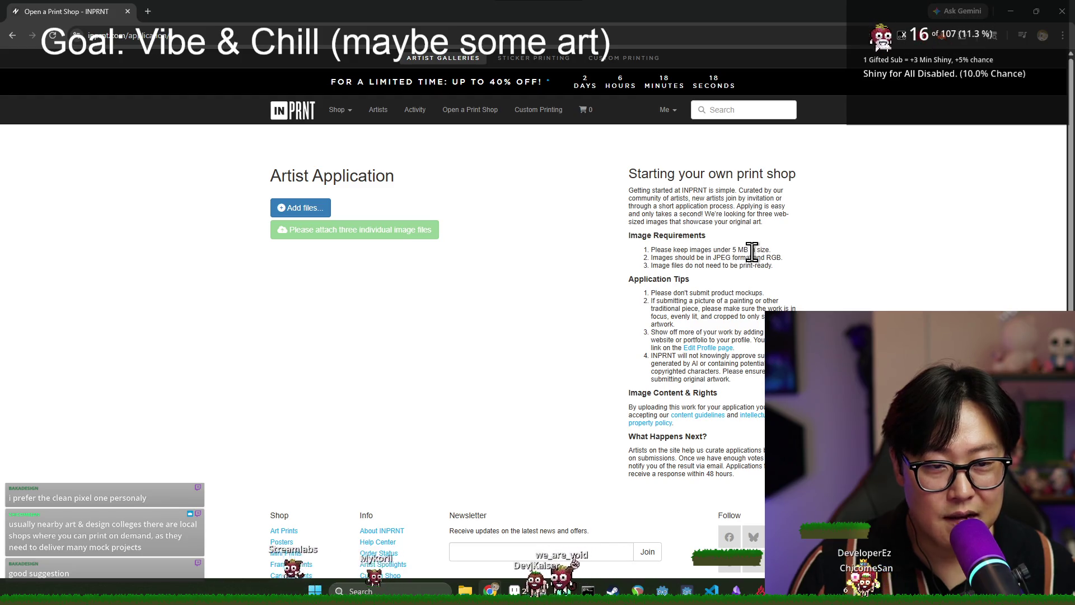
left_click_drag(653, 250, 784, 263)
left_click(784, 255)
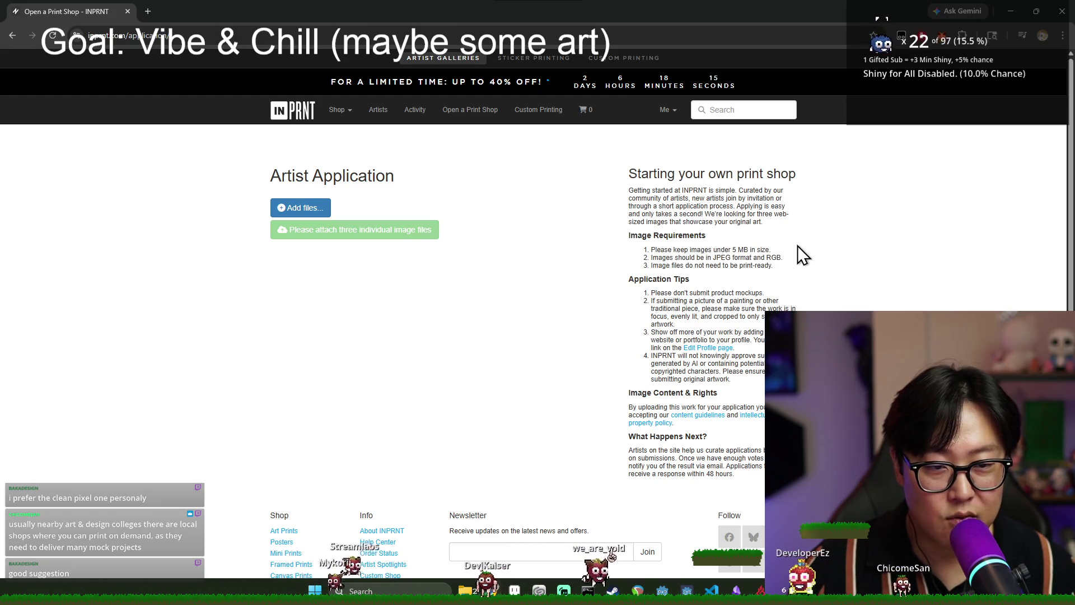
scroll(798, 246, "down", 1)
left_click_drag(659, 210, 668, 208)
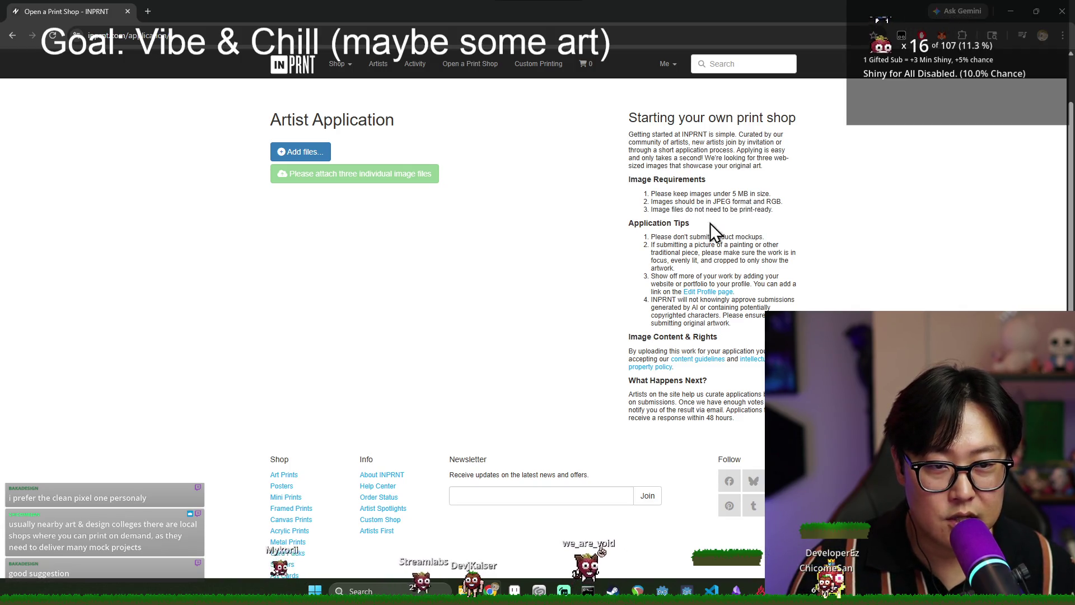
left_click_drag(700, 236, 759, 244)
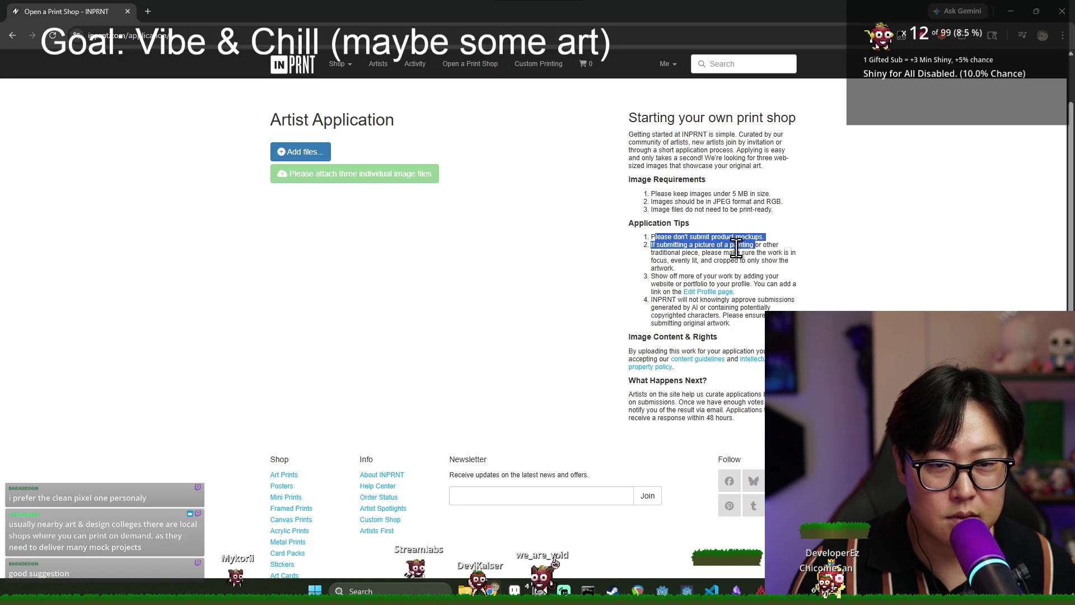
left_click(762, 233)
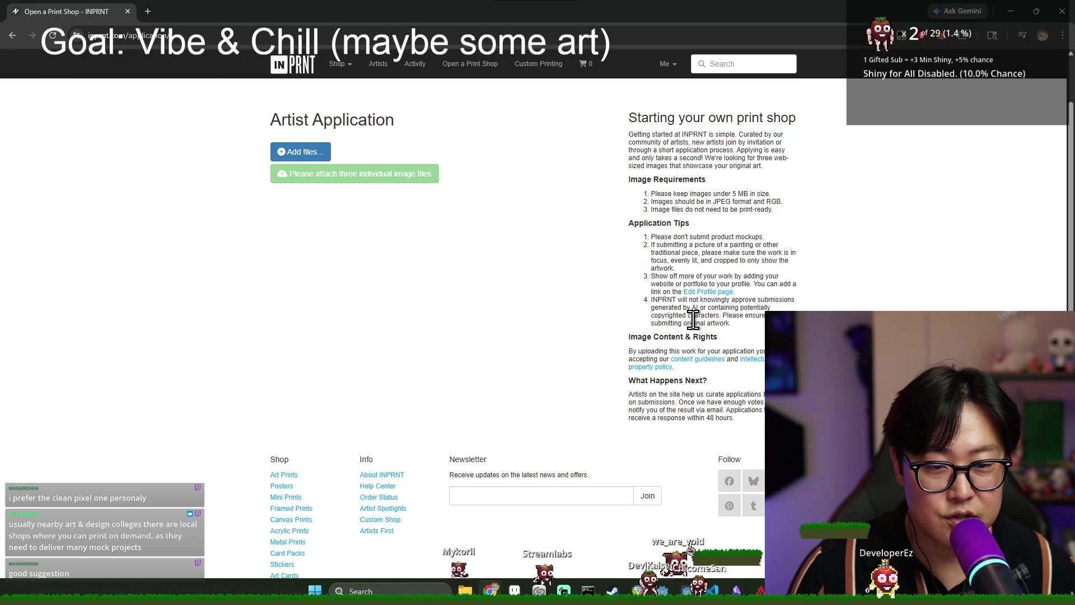
scroll(616, 302, "down", 1)
scroll(392, 252, "up", 2)
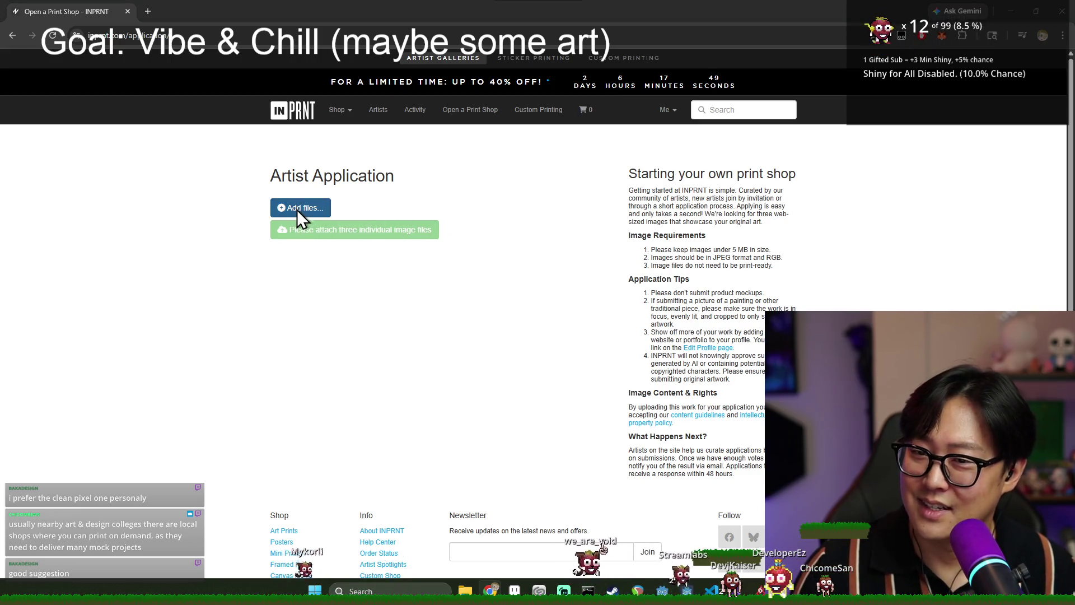
Add first_obelisk_activated.jpg from the ruins folder to the Artist Application's files.
left_click(297, 209)
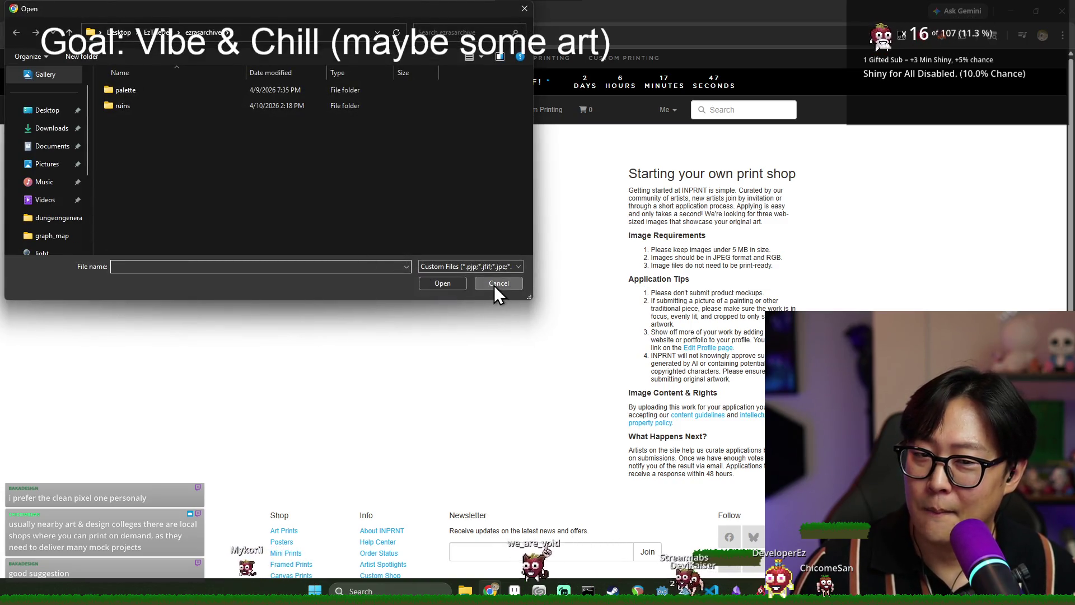
left_click(497, 283)
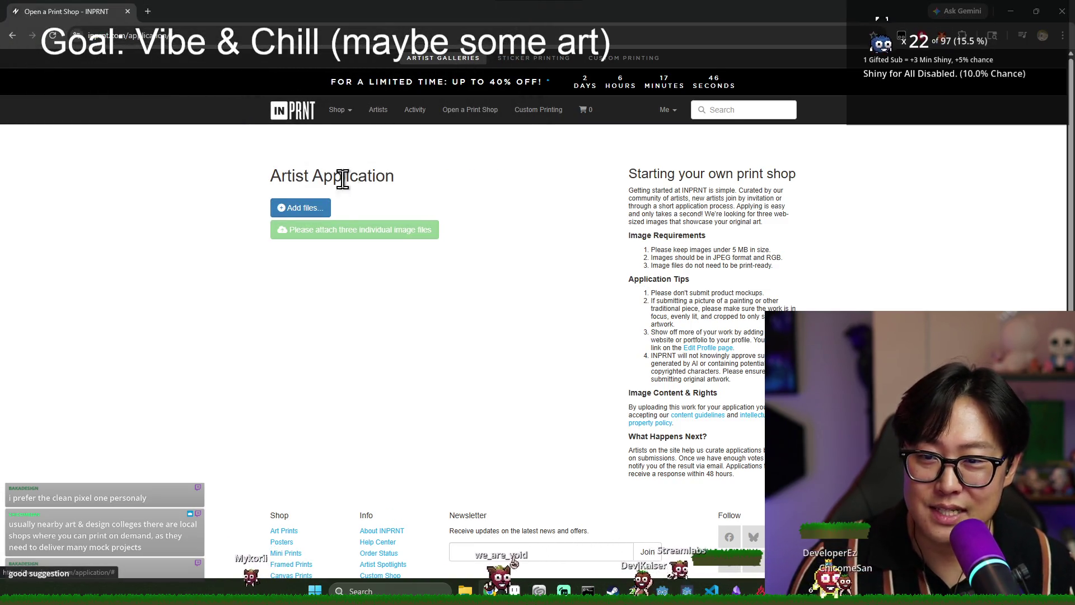
left_click(298, 207)
double_click(130, 106)
double_click(150, 90)
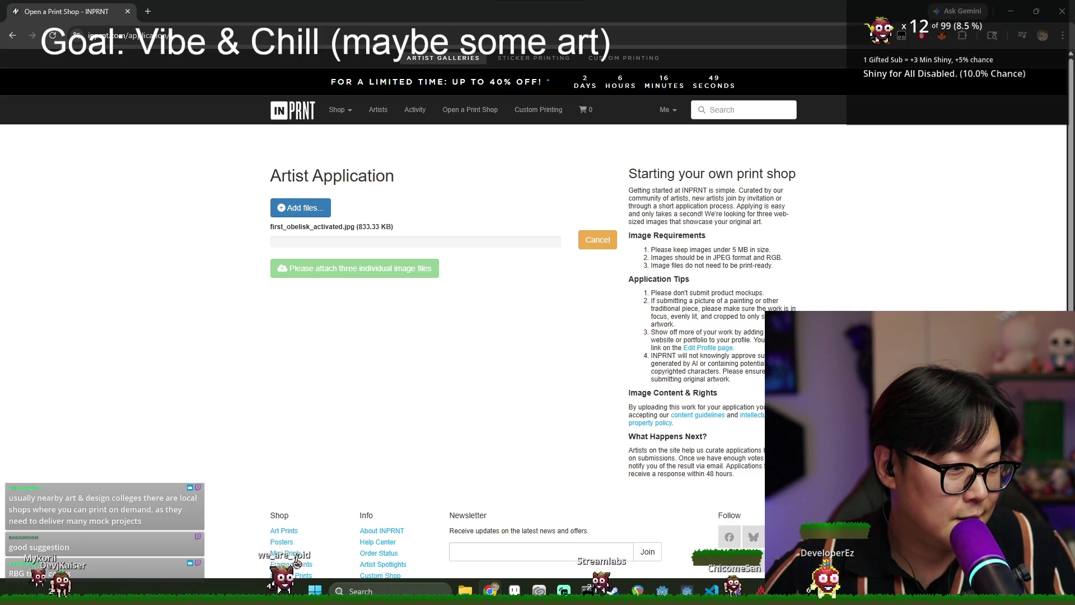
key("alt+Tab")
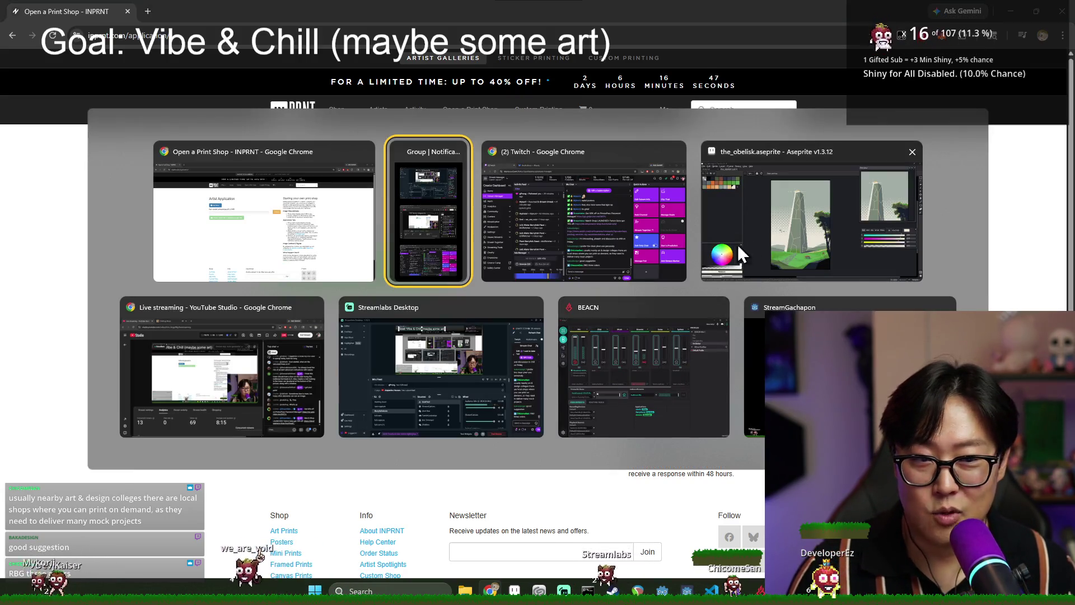
Relaunch Clip Studio Paint from the CLIP STUDIO launcher and open first_obelisk_activated.clip.
left_click(737, 252)
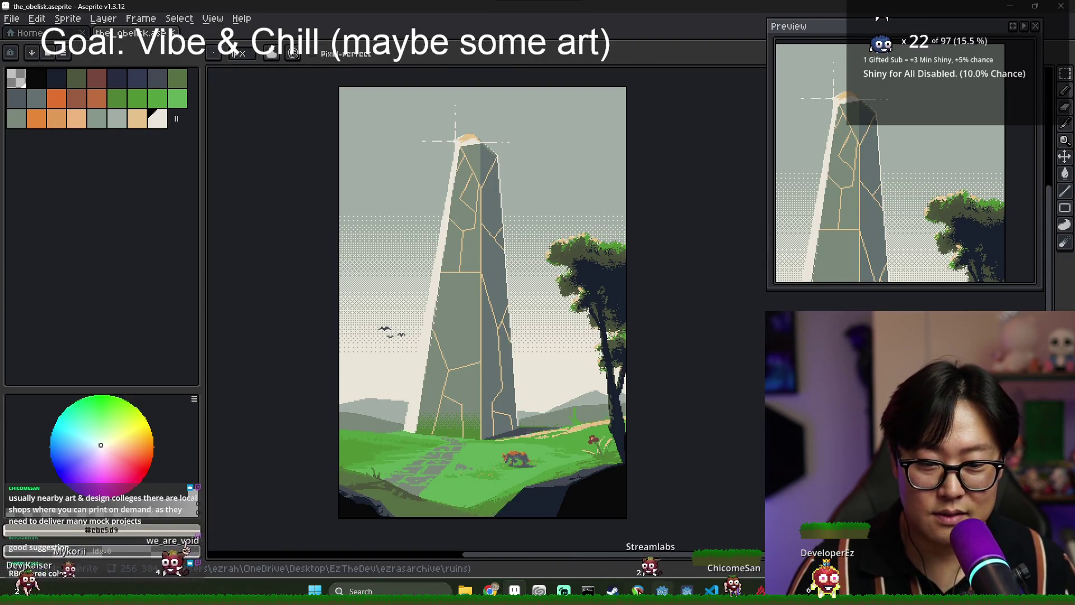
left_click(539, 591)
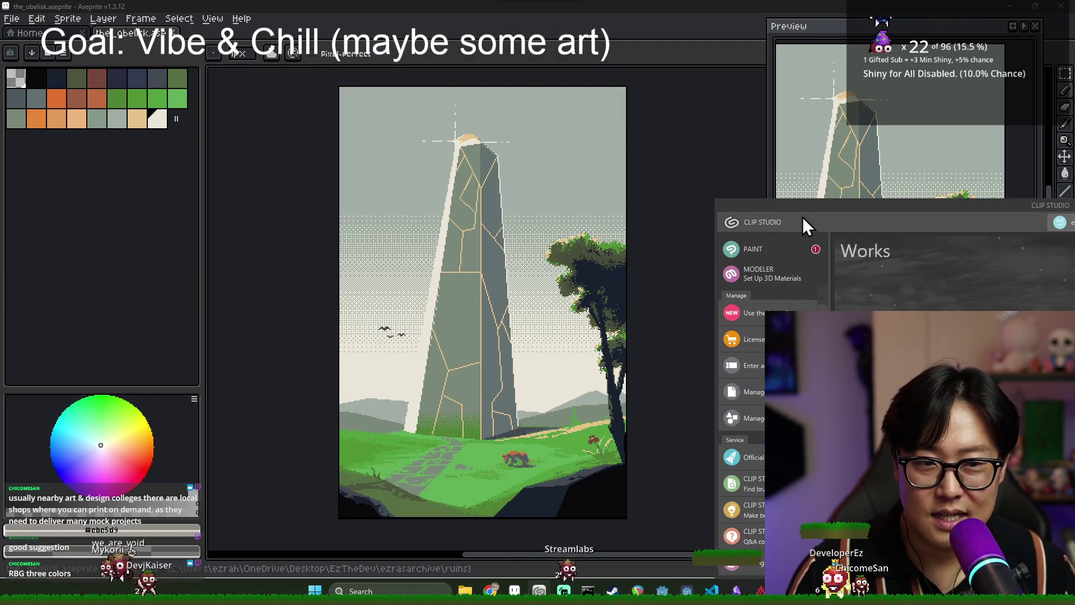
left_click(573, 194)
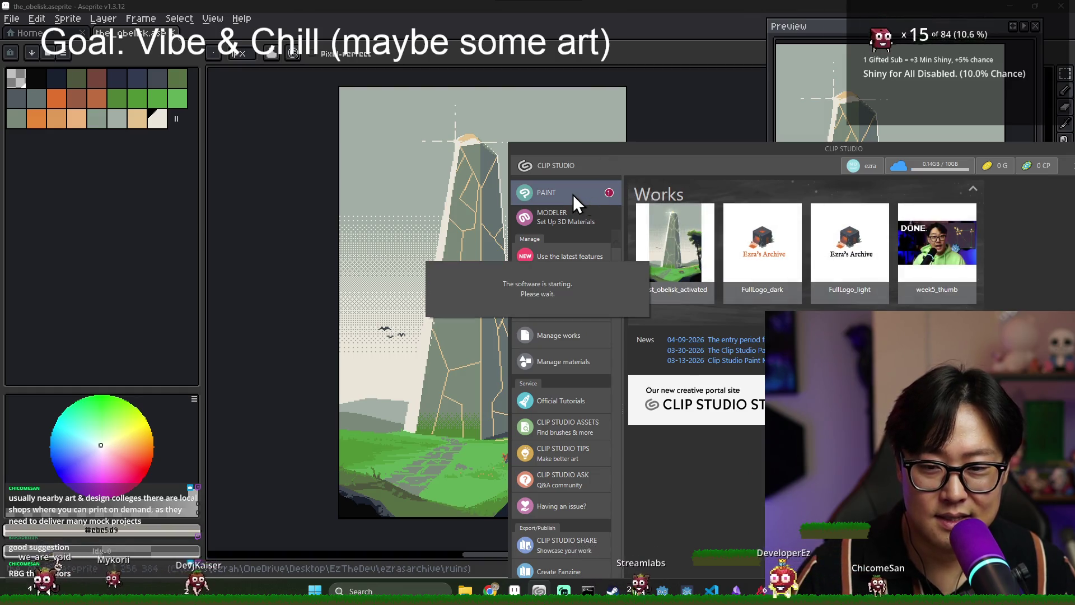
key("alt+Tab")
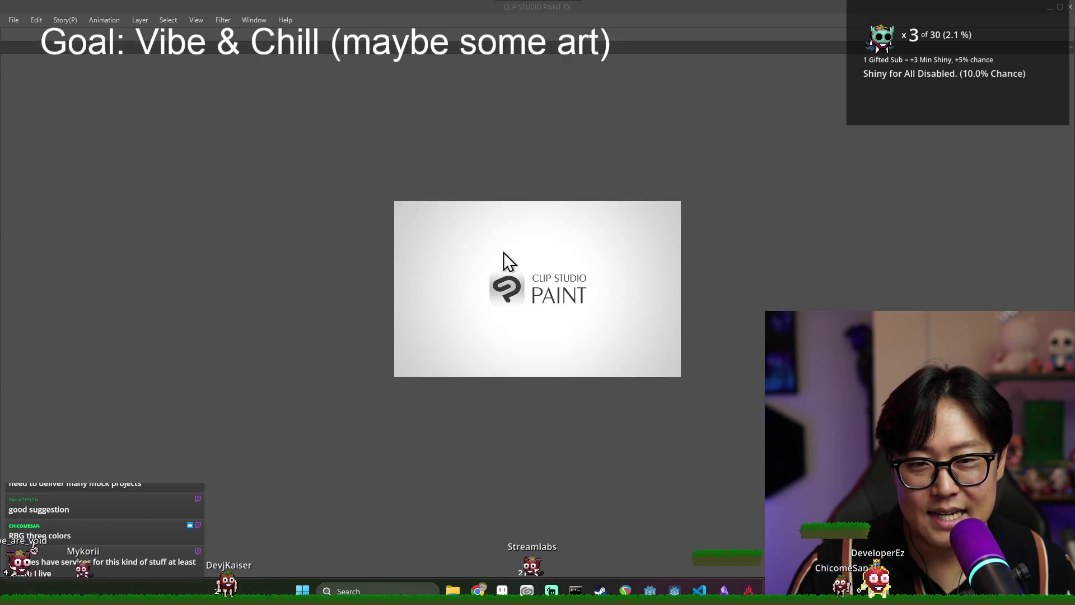
key("alt+Tab")
left_click(542, 234)
key("alt+Tab")
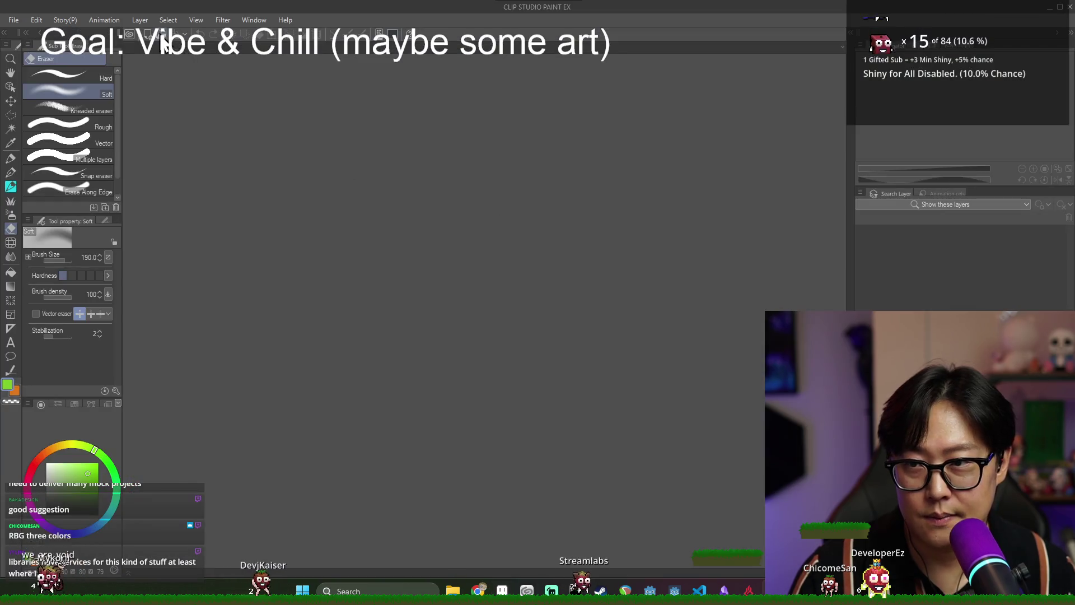
key("ctrl+o")
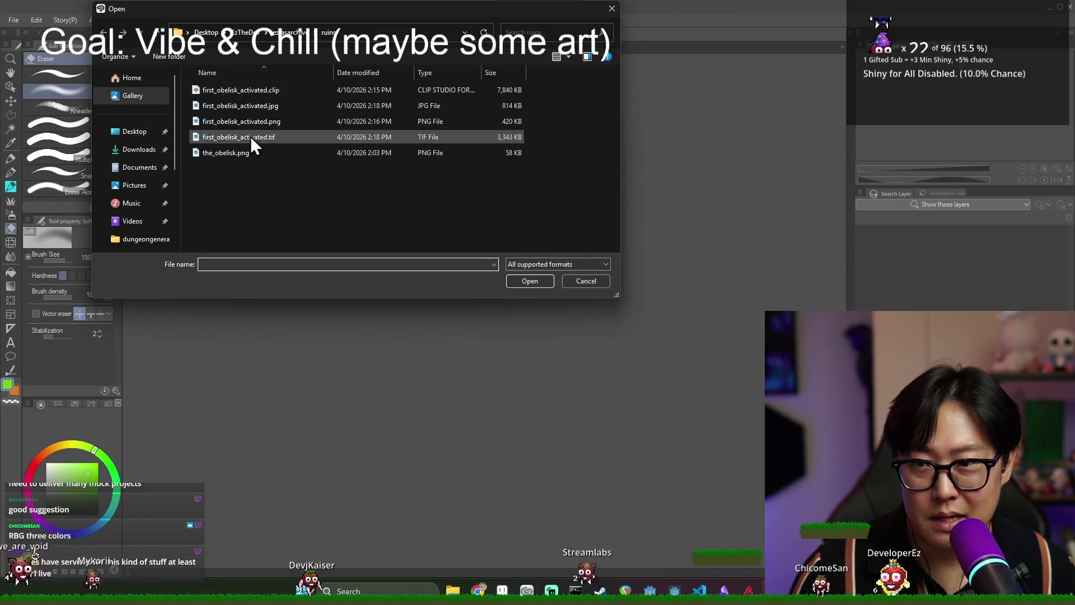
double_click(264, 89)
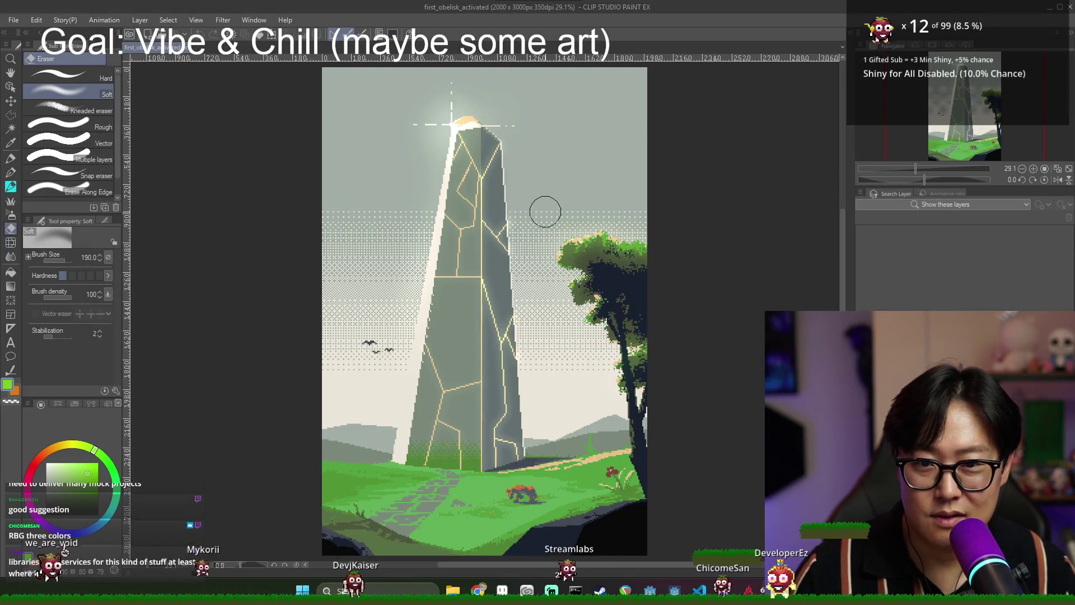
scroll(557, 343, "down", 1)
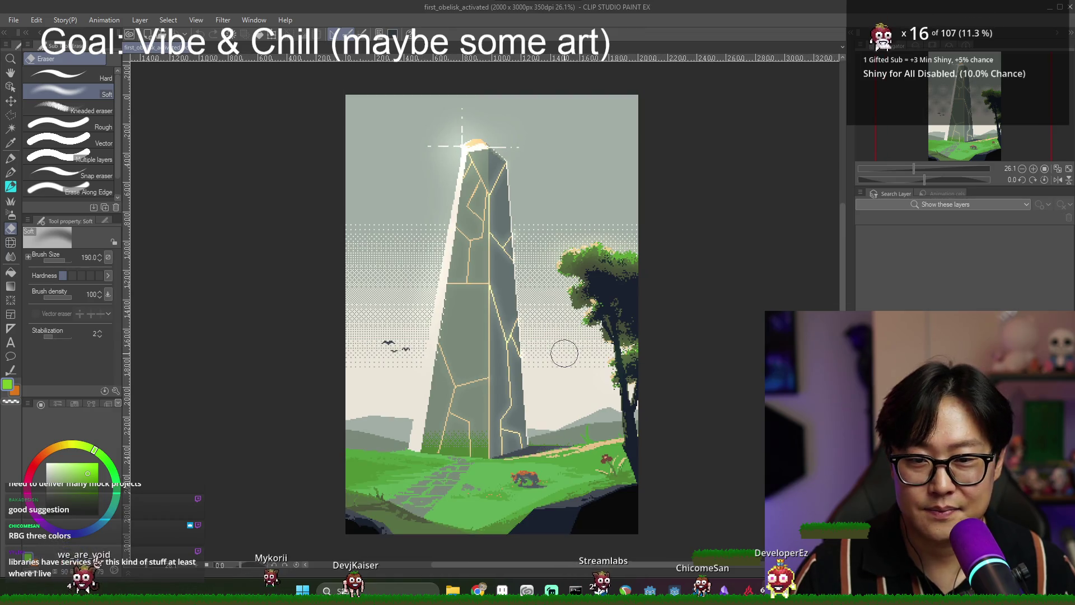
key("alt+Tab")
left_click(428, 251)
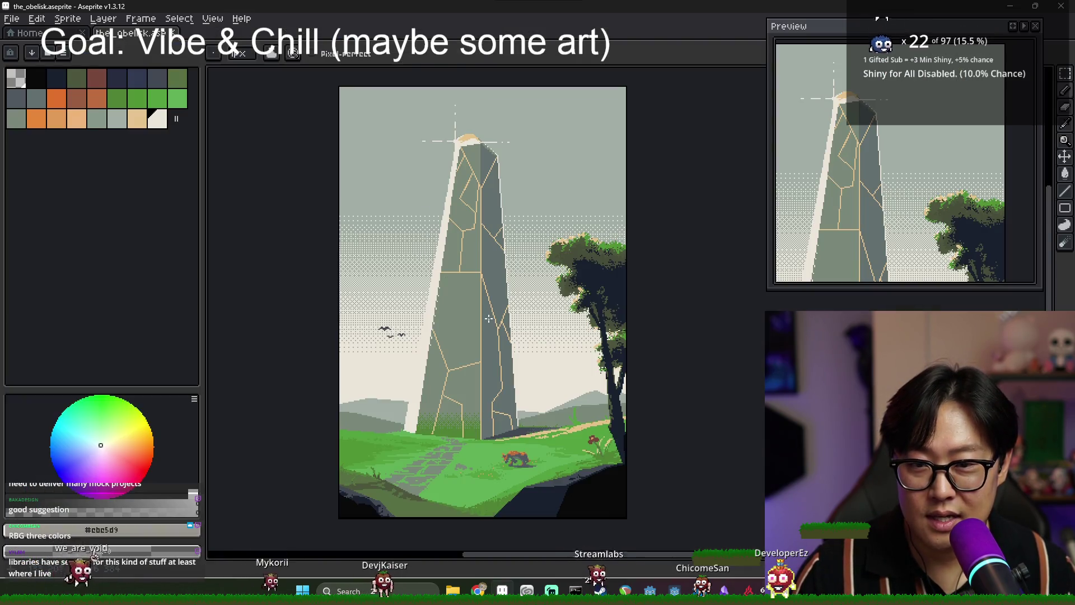
key("alt+Tab")
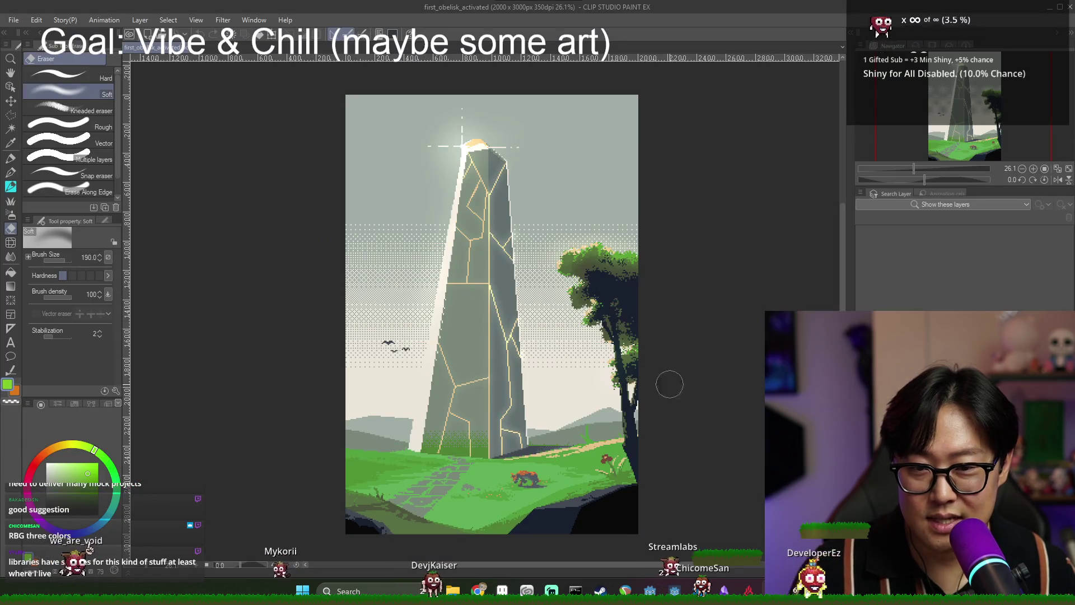
key("alt+Tab")
key("alt+Tab")
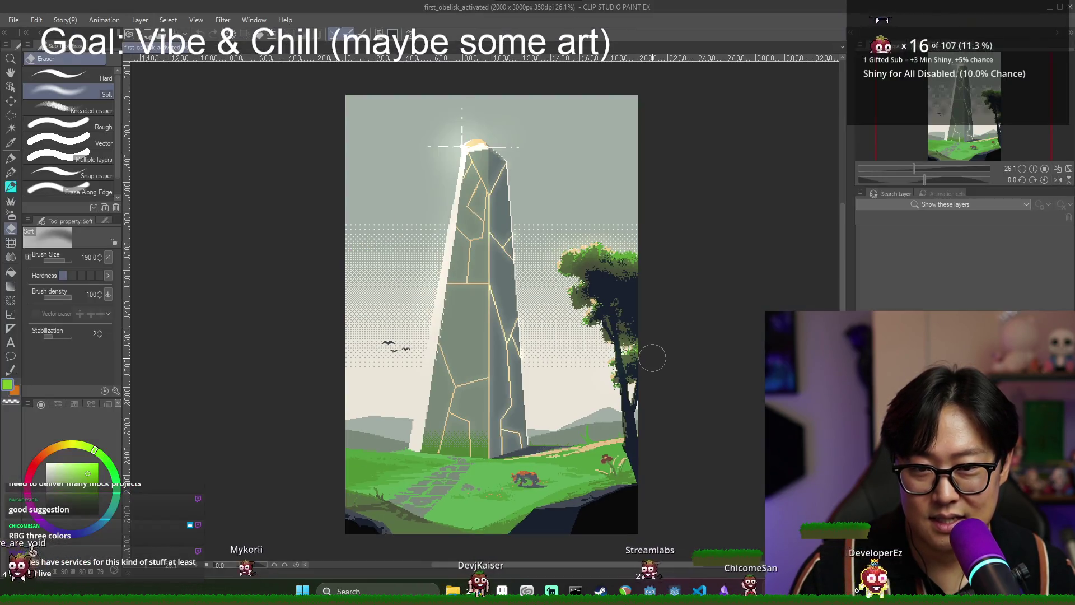
key("alt+Tab")
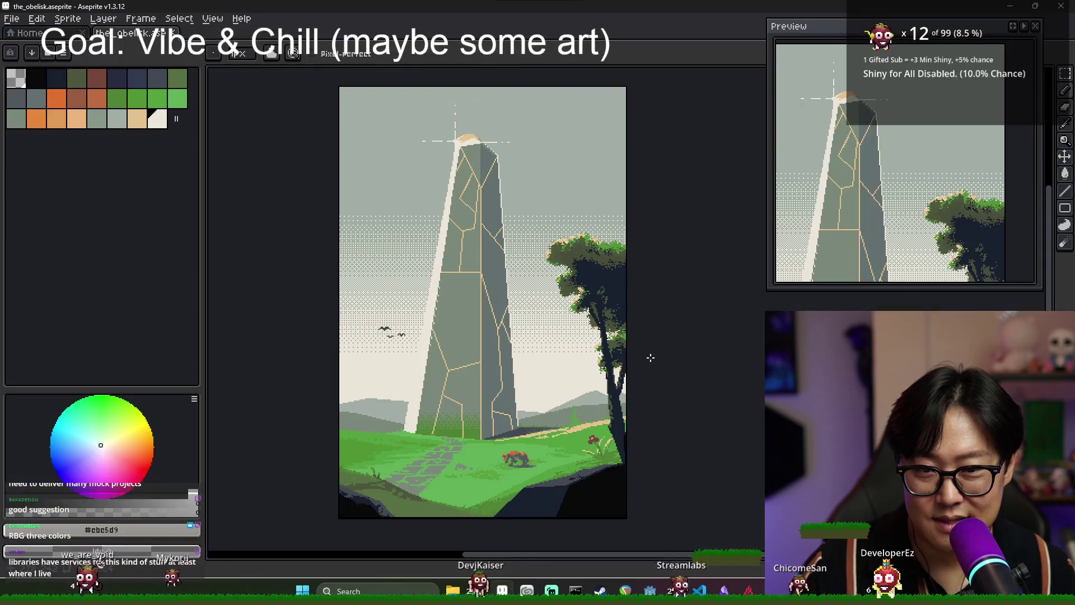
key("alt+Tab")
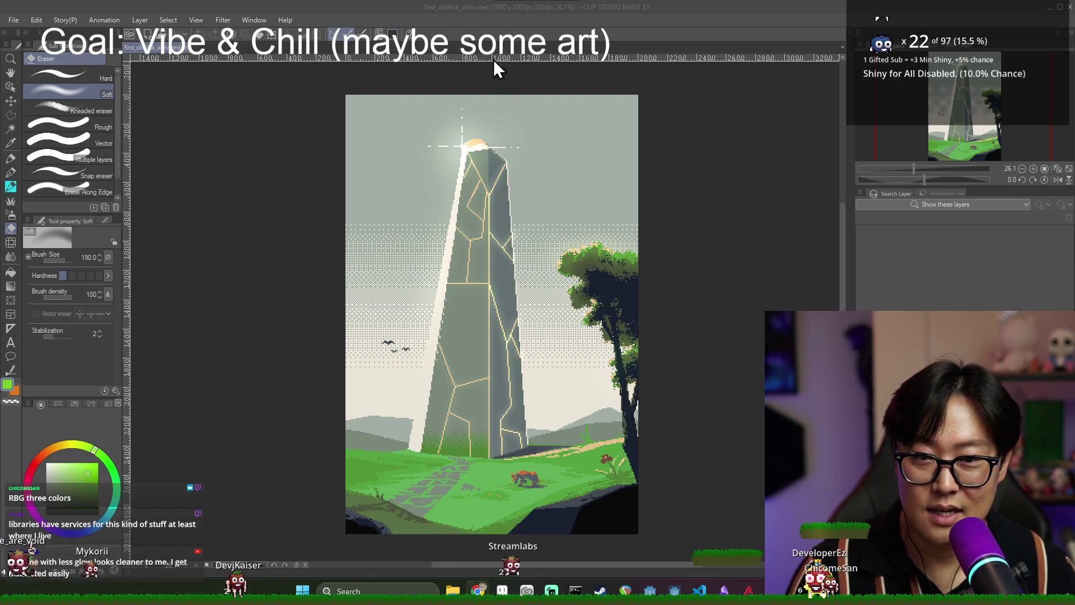
Arrange Aseprite on the left half and Clip Studio Paint on the right half of the screen.
key("super+Down")
mouse_move(465, 8)
left_mouse_down()
mouse_move(468, 19)
mouse_move(405, 96)
mouse_move(0, 120)
left_mouse_up()
key("super+Left")
key("super+Up")
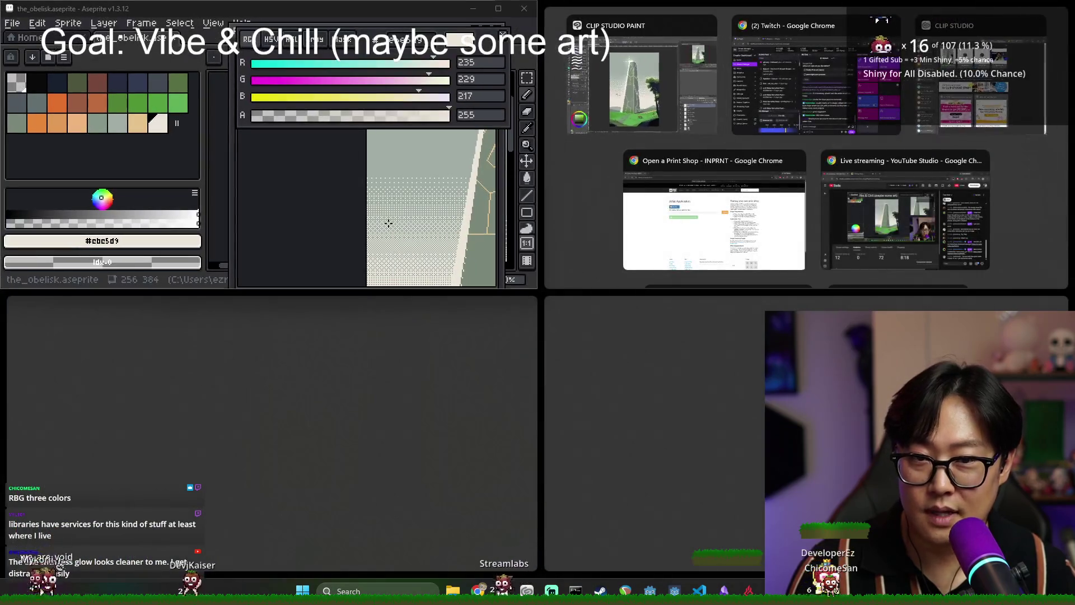
left_click(629, 132)
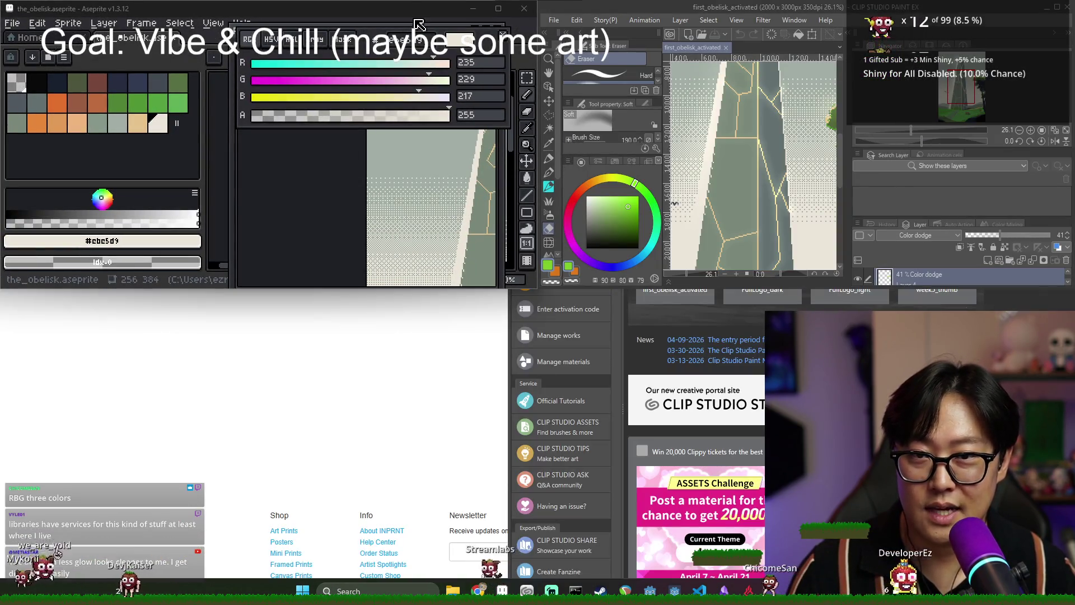
mouse_move(328, 8)
left_mouse_down()
mouse_move(336, 261)
mouse_move(2, 259)
left_mouse_up()
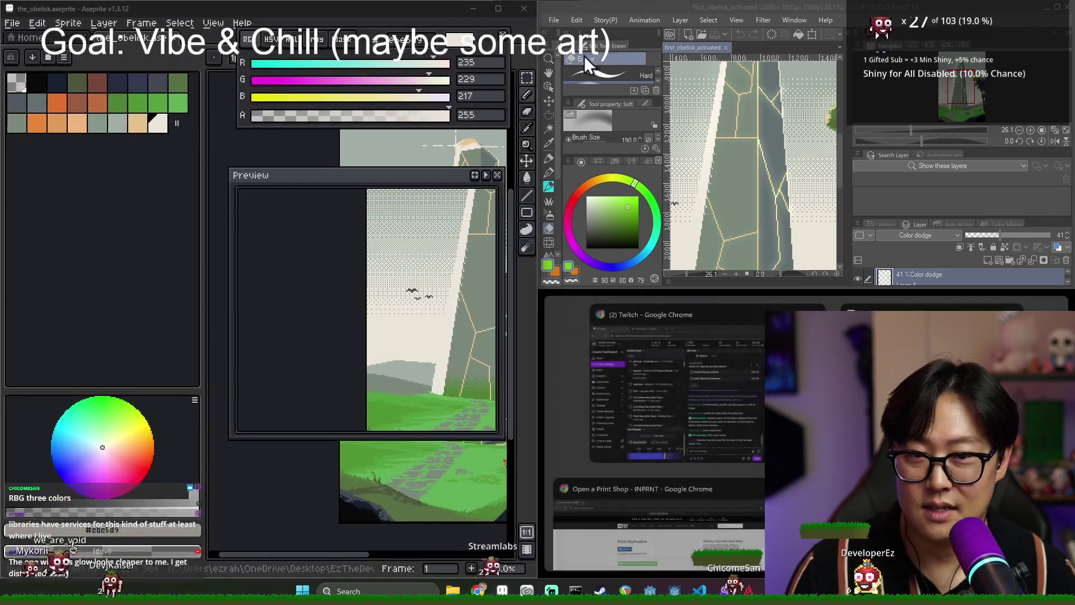
left_click(701, 157)
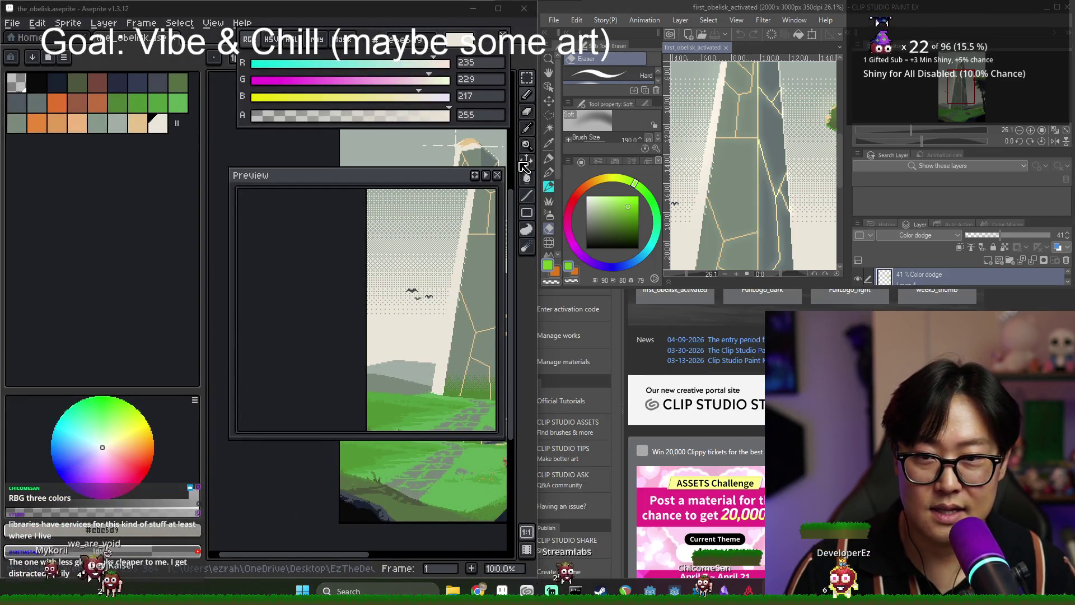
mouse_move(730, 12)
left_mouse_down()
mouse_move(735, 92)
mouse_move(733, 59)
mouse_move(741, 80)
mouse_move(421, 96)
mouse_move(1072, 140)
left_mouse_up()
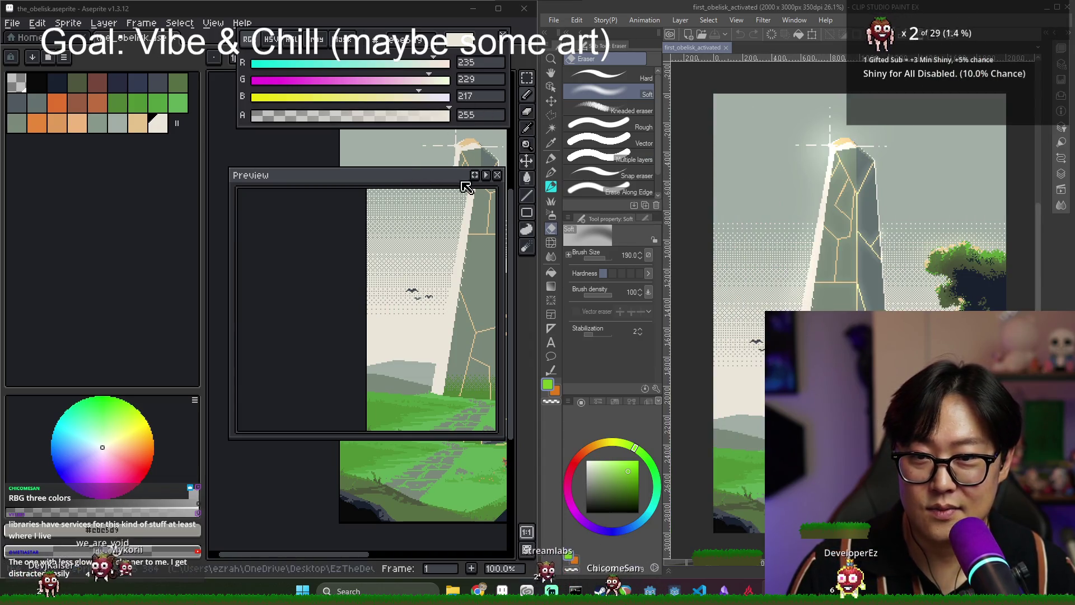
Close Aseprite's Preview, narrow the palette panel, and center the obelisk on the canvas.
left_click(497, 175)
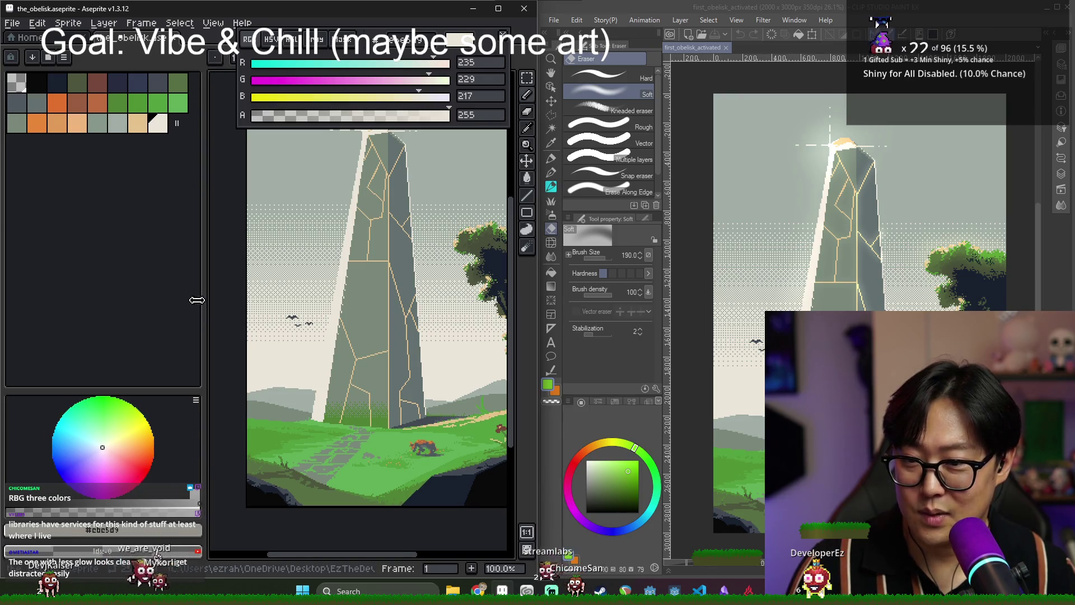
left_click_drag(203, 305, 62, 306)
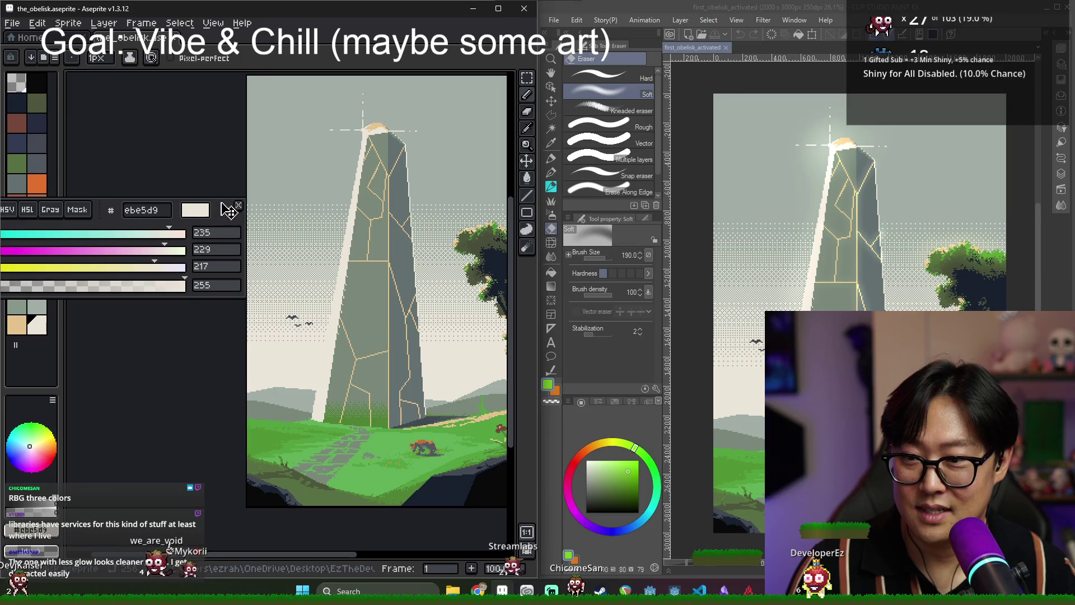
mouse_move(386, 205)
left_mouse_down()
mouse_move(274, 227)
mouse_move(279, 218)
left_mouse_up()
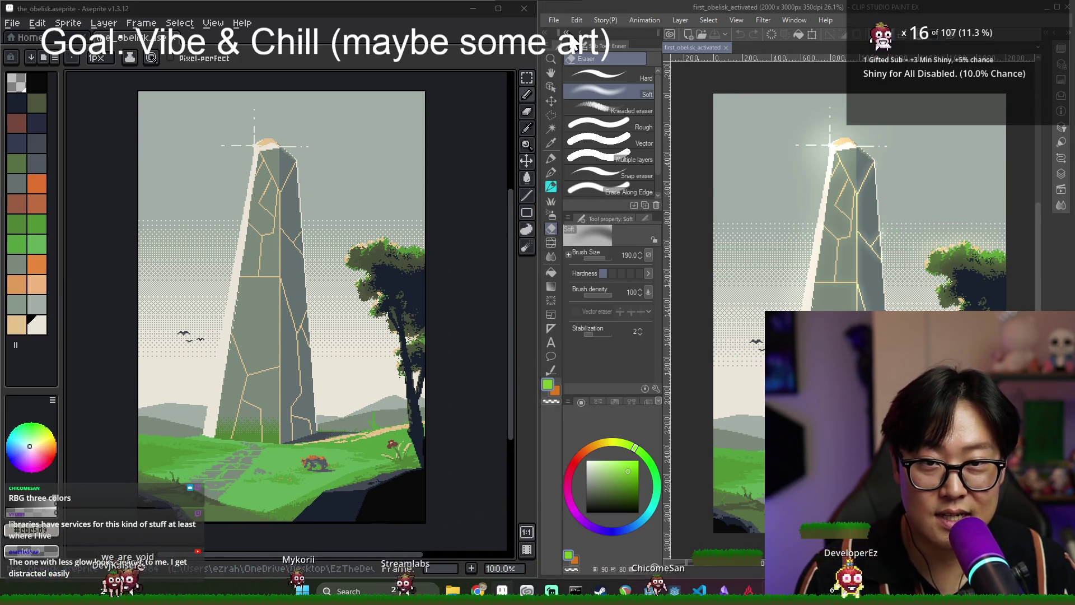
left_click(540, 45)
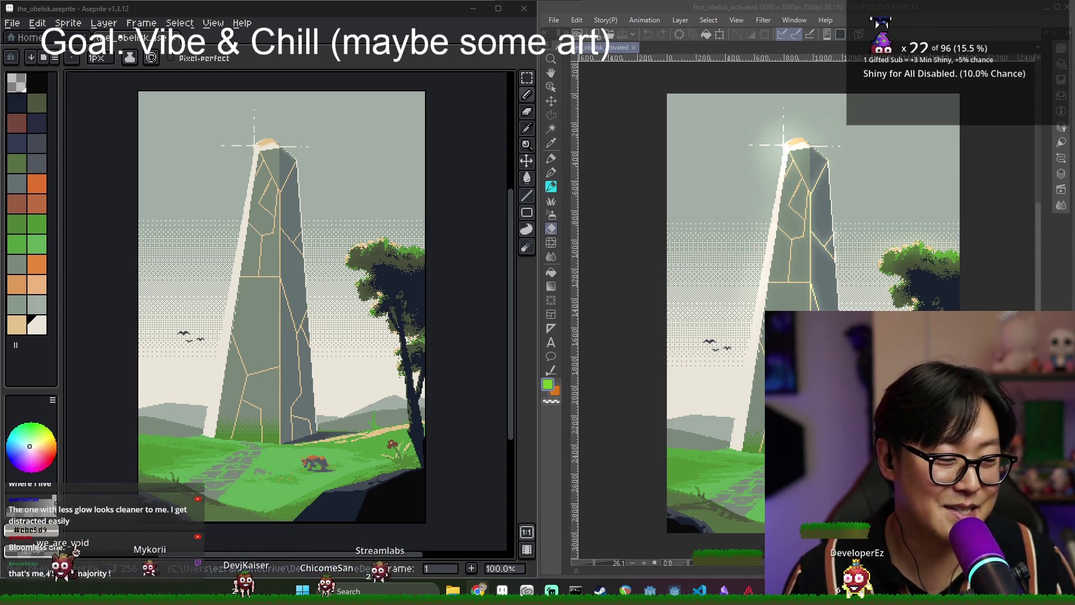
Close the glow version document in Clip Studio Paint and maximize Aseprite.
left_click(1070, 17)
left_click(1069, 9)
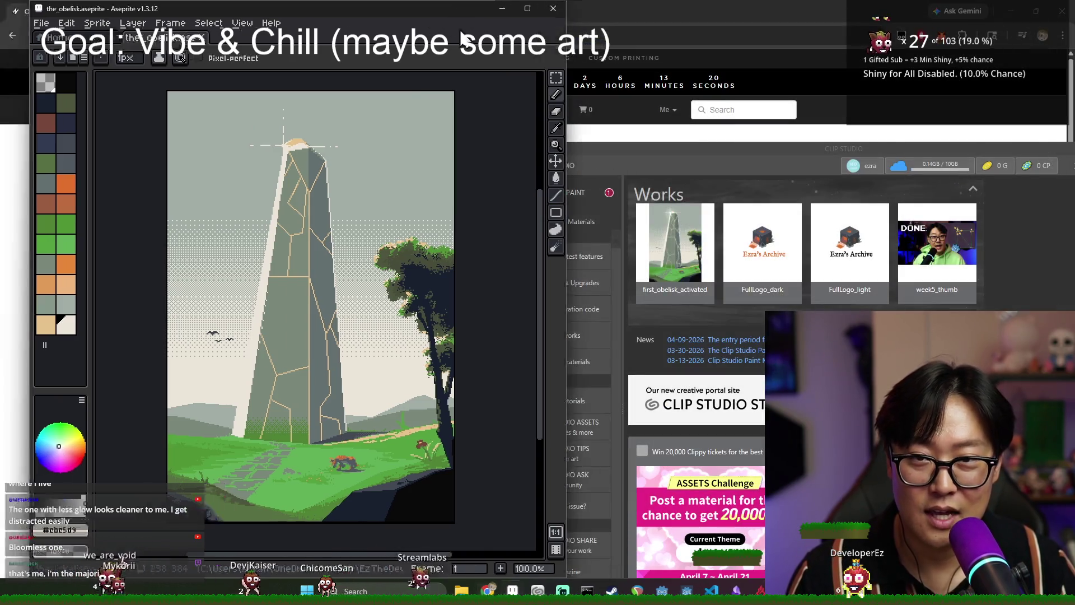
double_click(457, 8)
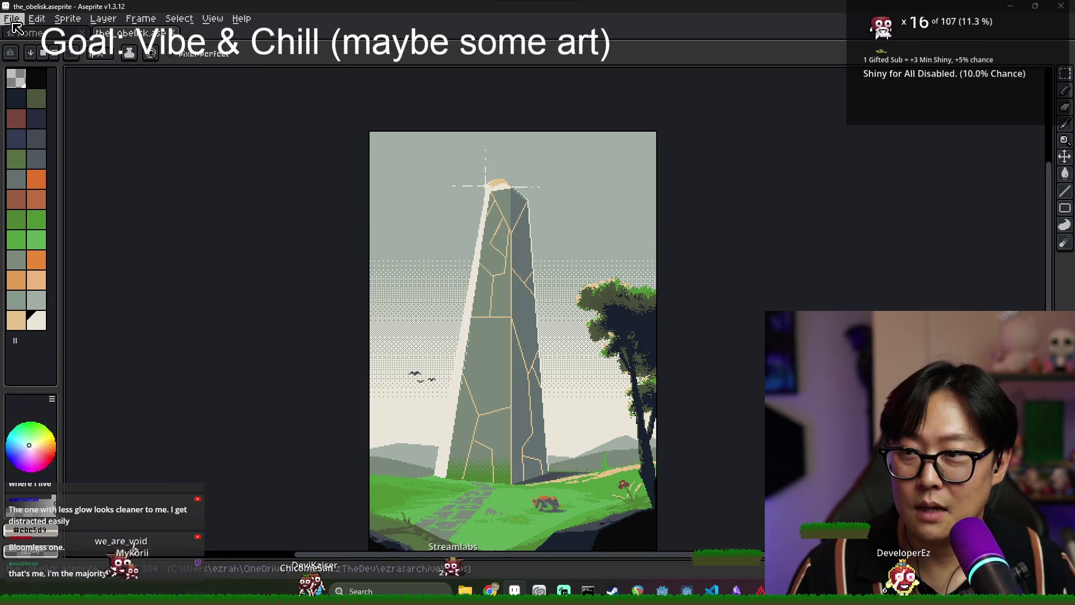
Re-export the obelisk as the_obelisk.png at 800%, overwriting the existing file.
left_click(11, 18)
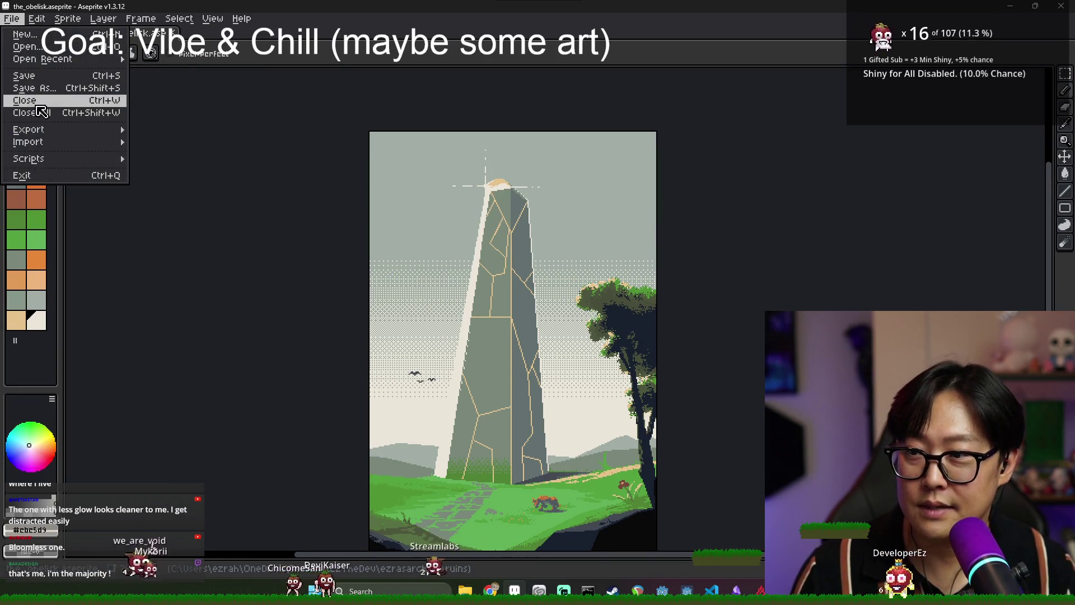
mouse_move(51, 129)
left_click(163, 129)
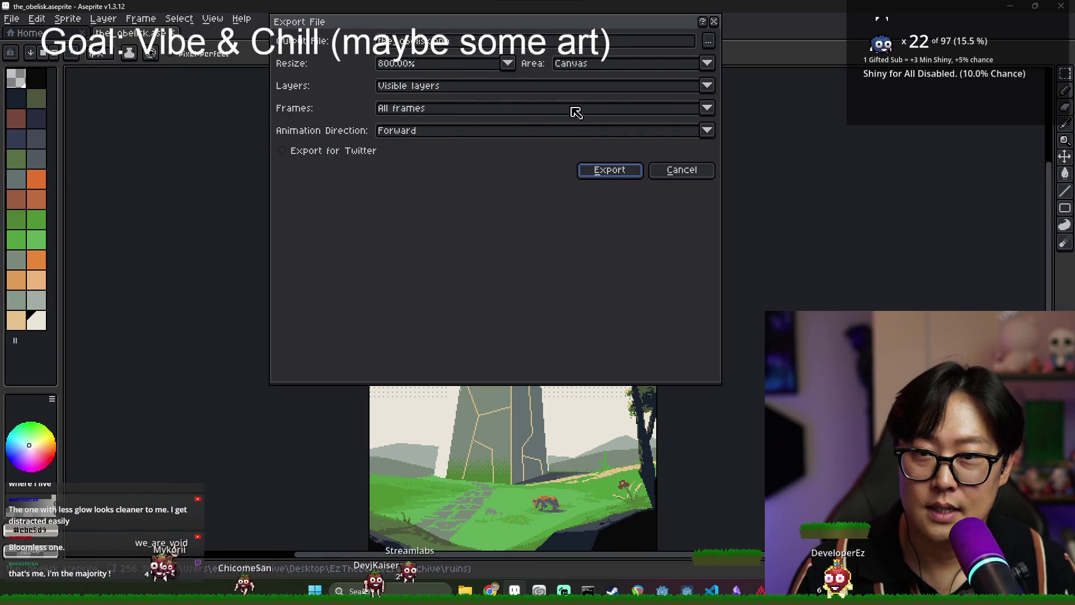
left_click(619, 176)
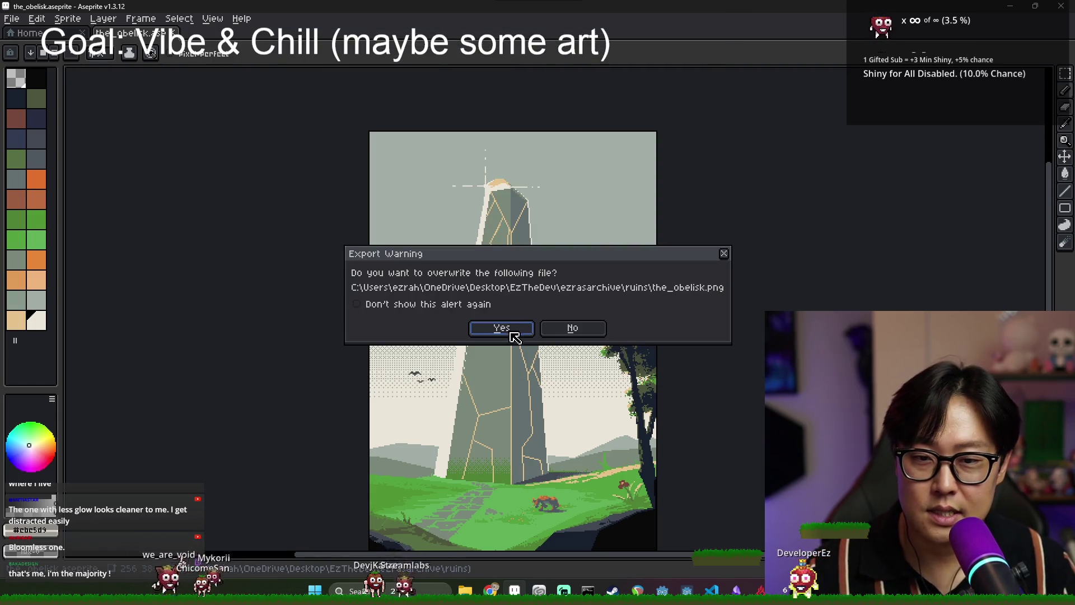
left_click(517, 334)
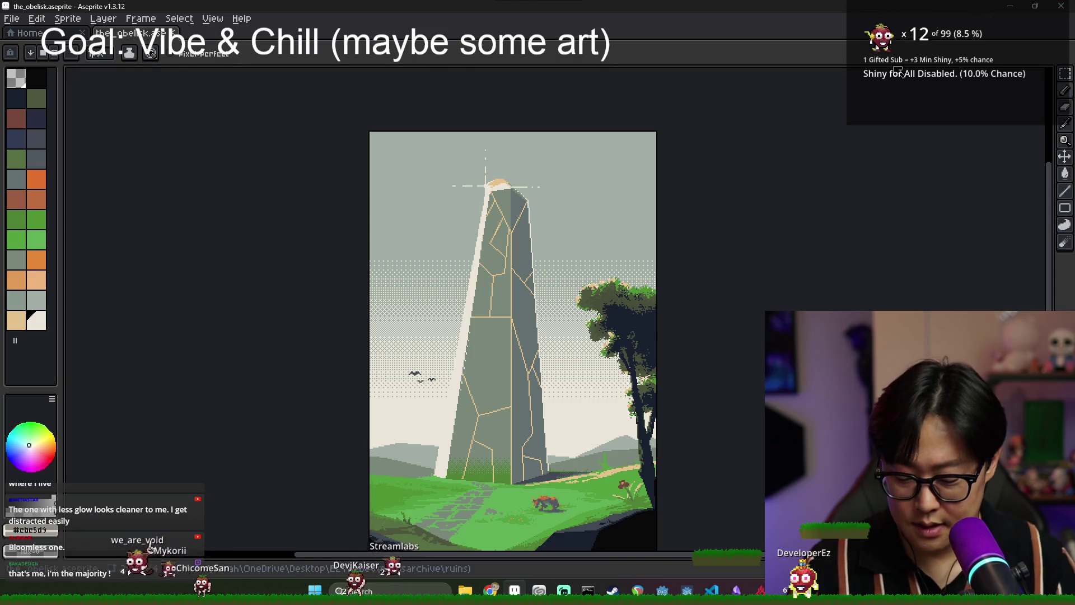
left_click(11, 19)
mouse_move(79, 131)
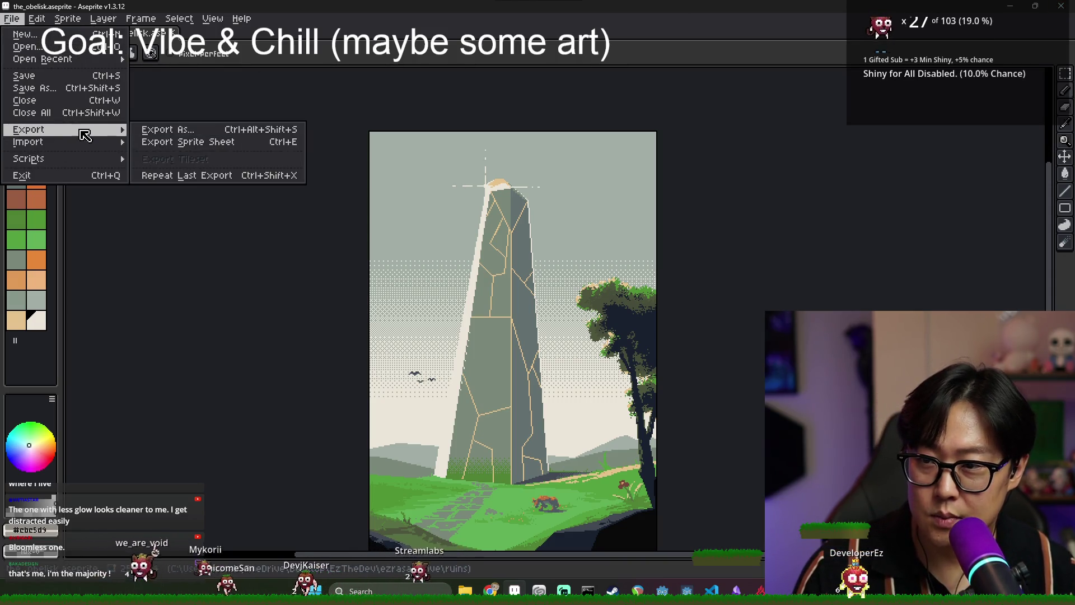